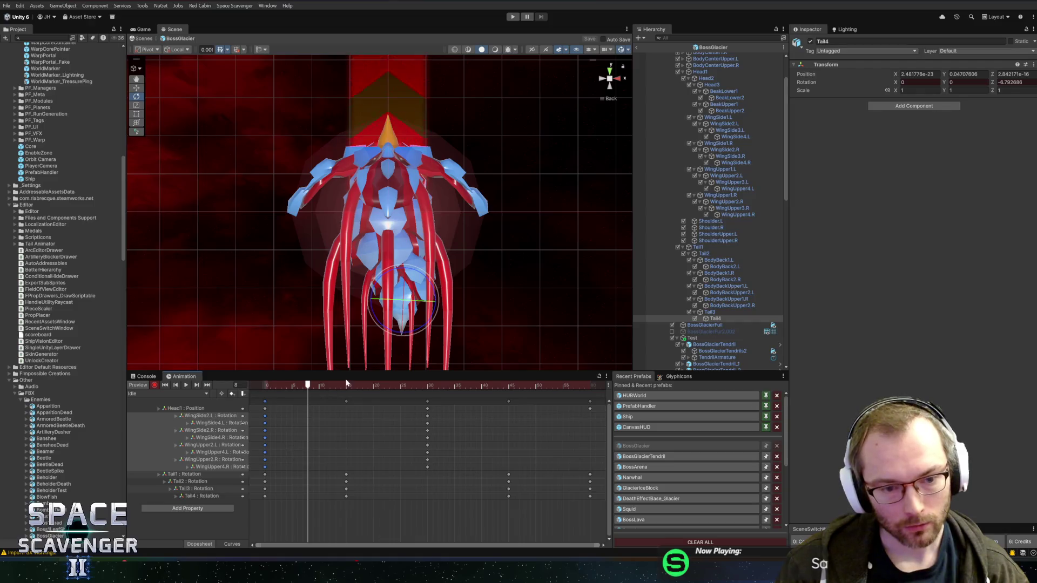
- Play the BossGlacier idle clip preview and show the Tail1 : Rotation track as curves
left_click(588, 387)
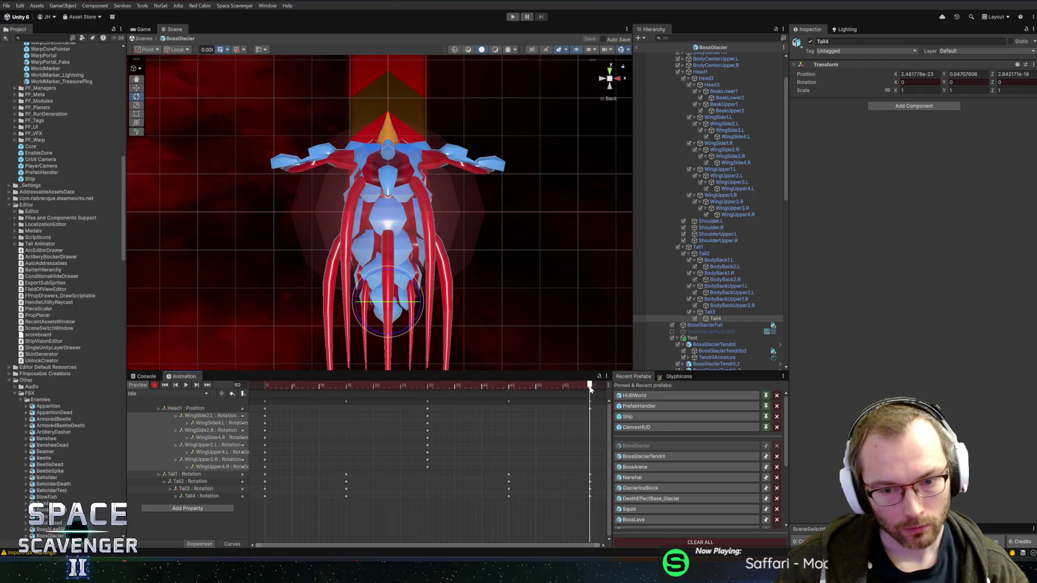
key("space")
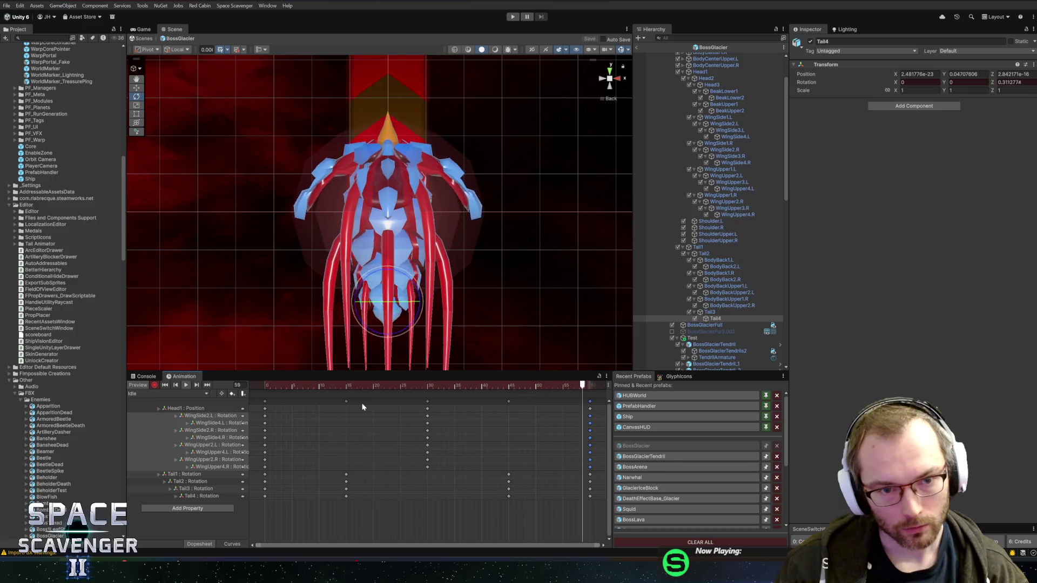
left_click(209, 475)
left_click(231, 545)
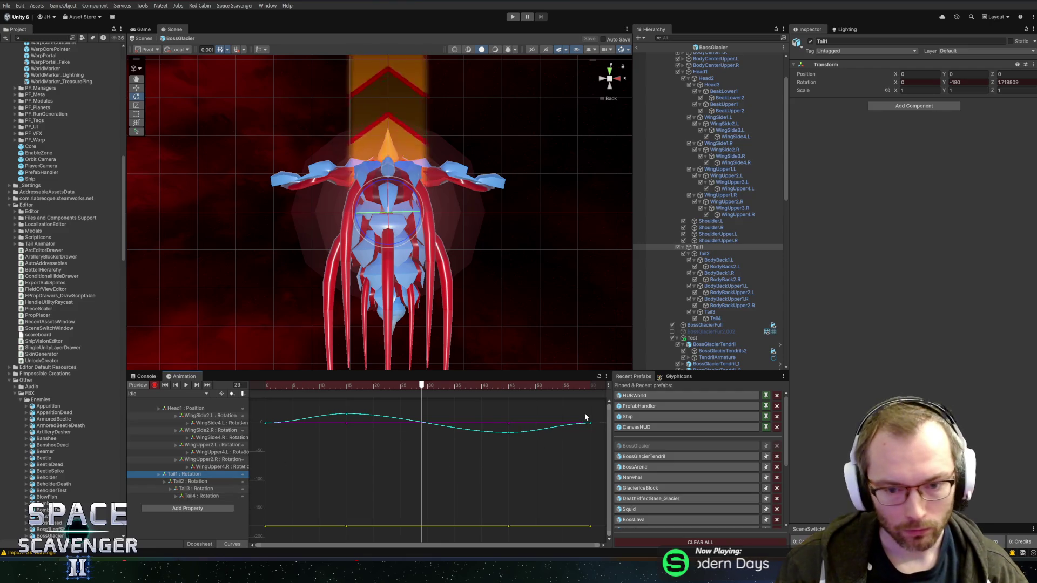
- Show the Tail1 and Tail2 Rotation.z curves and steepen Tail2's rise into its frame-60 key
left_click(158, 474)
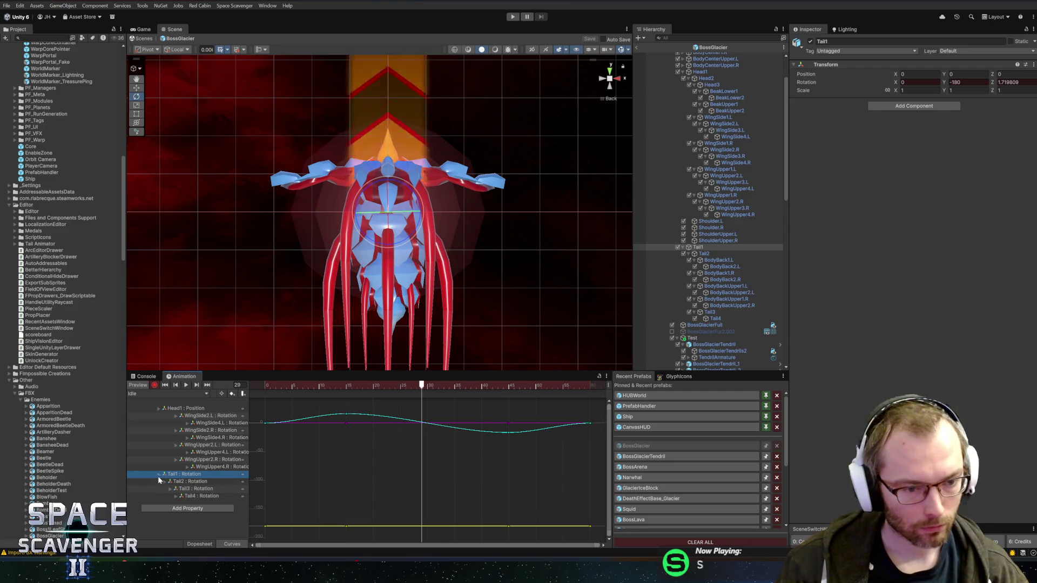
left_click(186, 491)
left_click(184, 495)
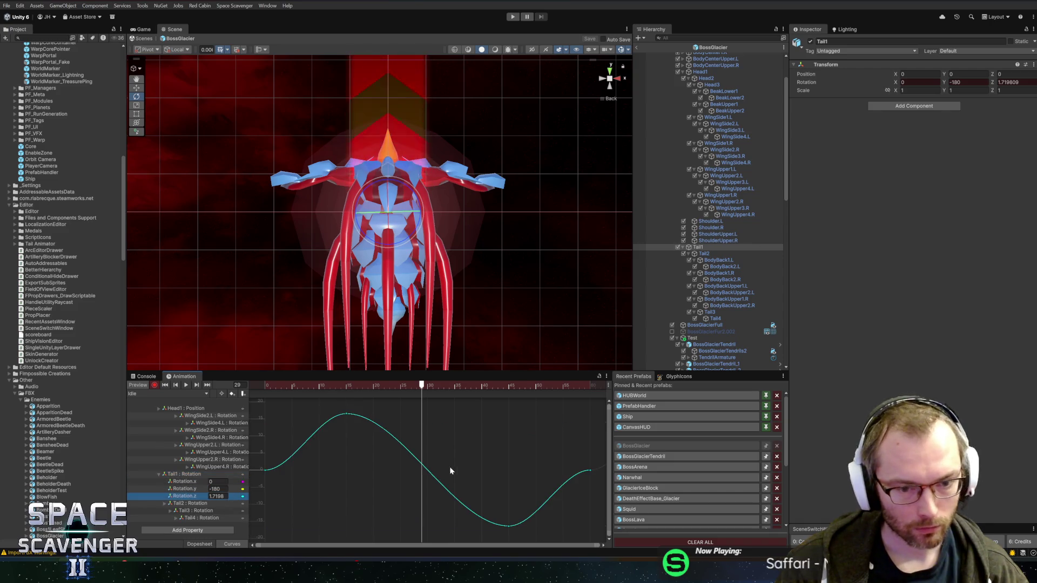
left_click(590, 471)
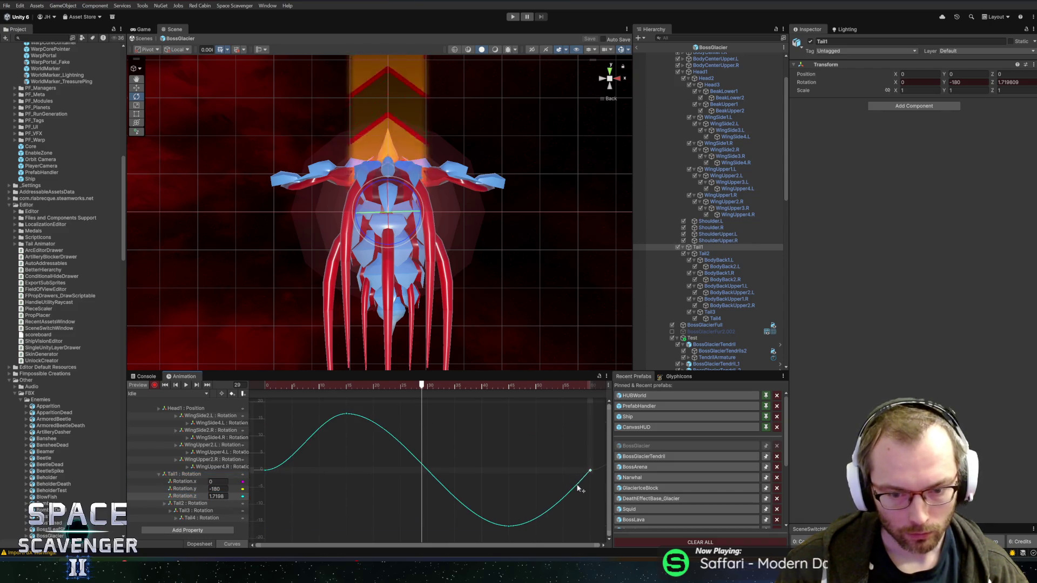
mouse_move(285, 456)
left_mouse_down()
mouse_move(250, 491)
mouse_move(281, 451)
left_mouse_up()
left_click(164, 503)
left_click(189, 505)
left_click(590, 471)
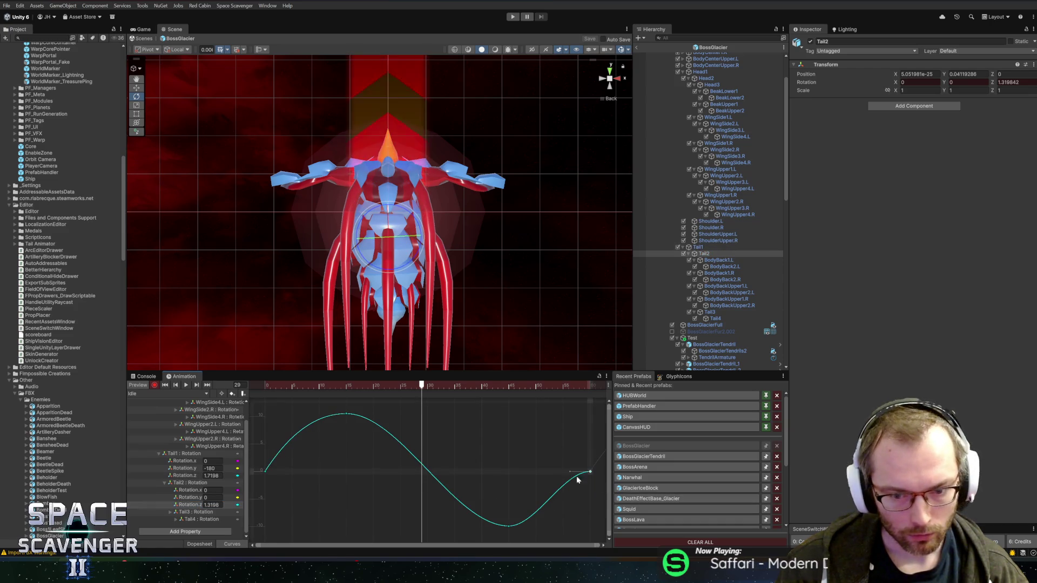
left_click_drag(568, 475, 577, 488)
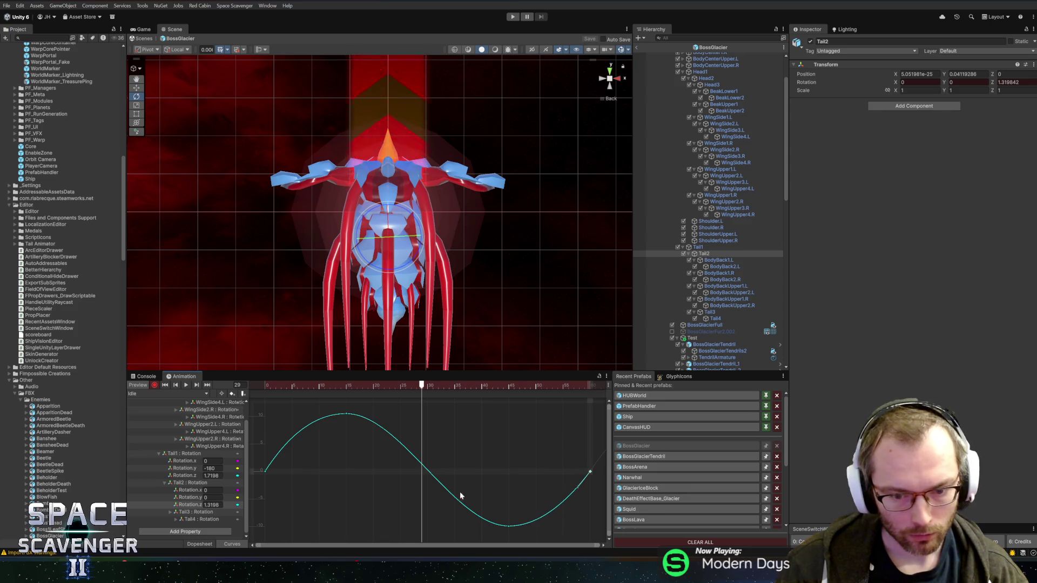
- Steepen the Tail3 Rotation.z tangents at both the first and last keyframes
left_click(181, 513)
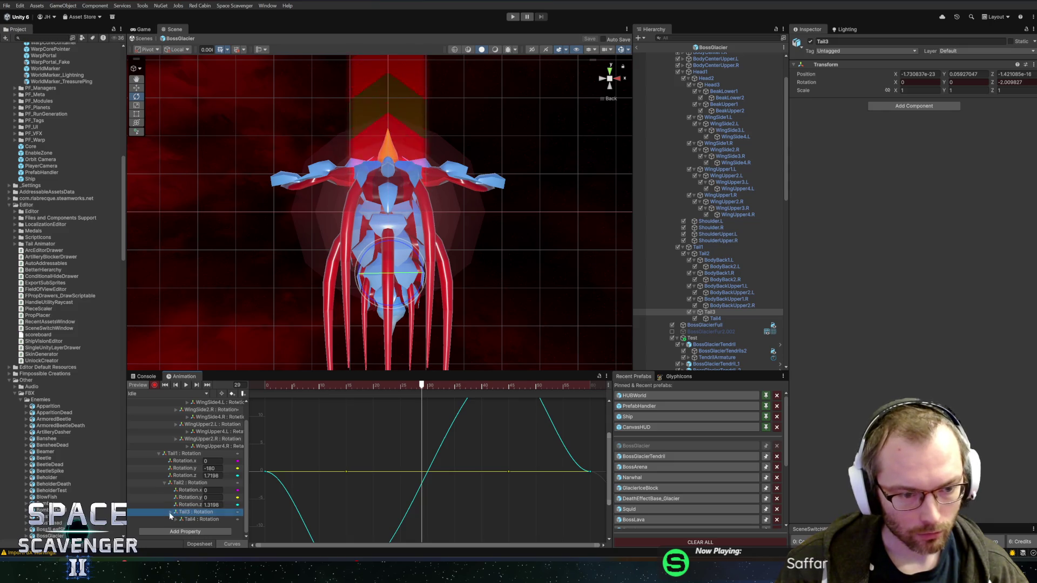
left_click(170, 512)
left_click(182, 512)
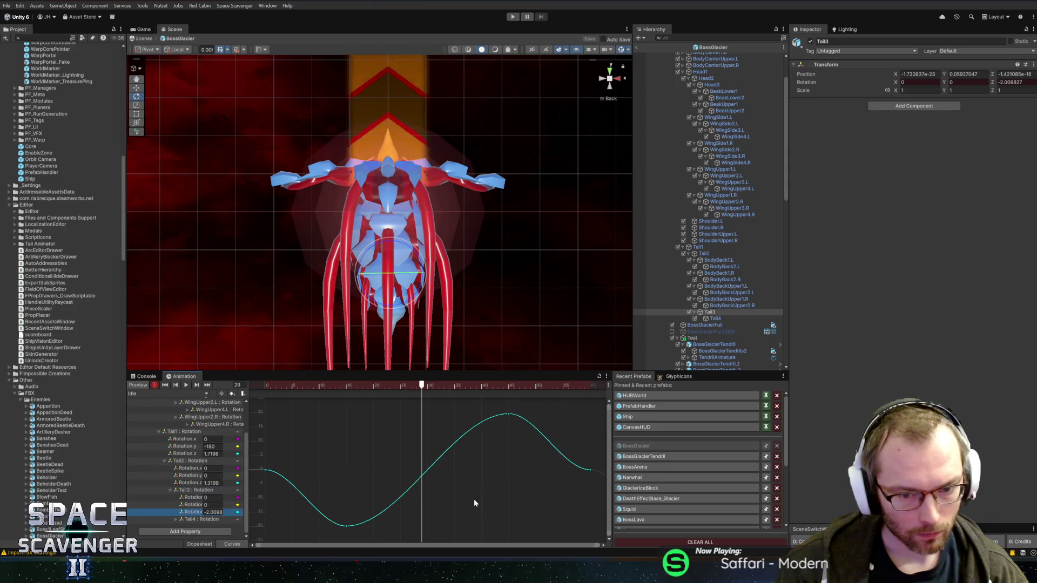
left_click(589, 470)
left_click_drag(574, 473, 579, 458)
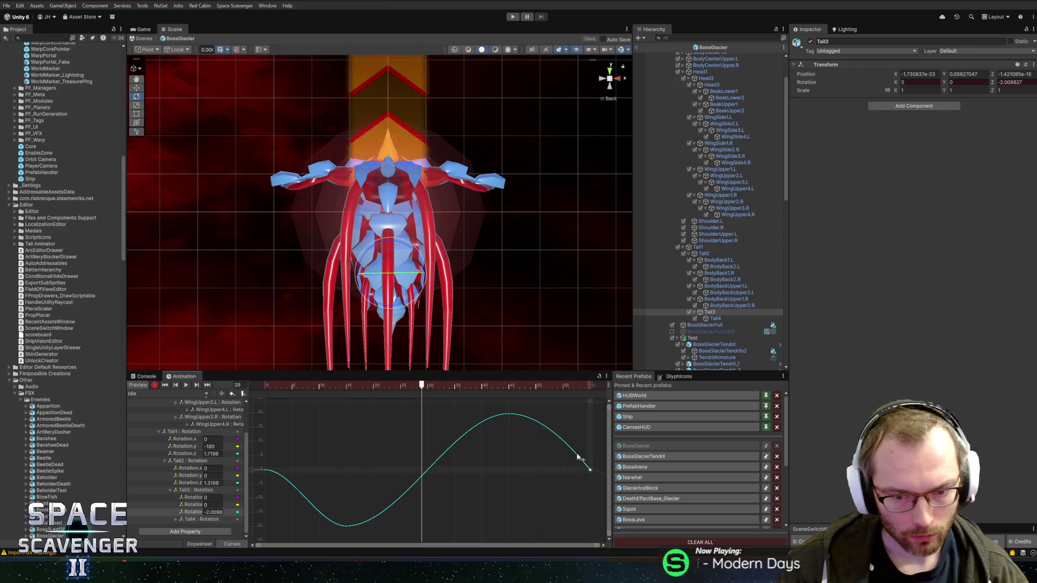
left_click(265, 469)
left_click_drag(282, 473, 280, 493)
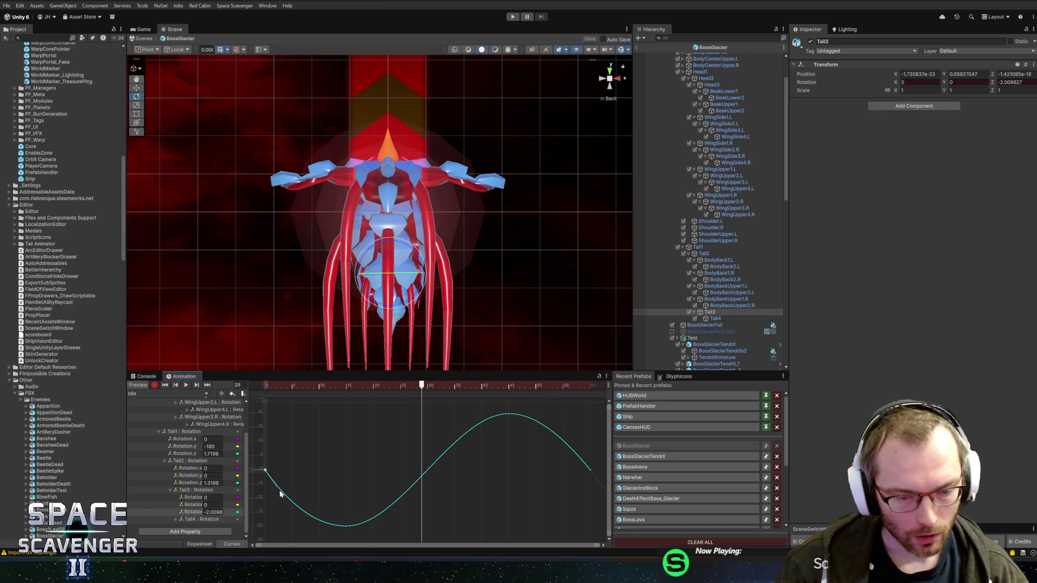
left_click(169, 490)
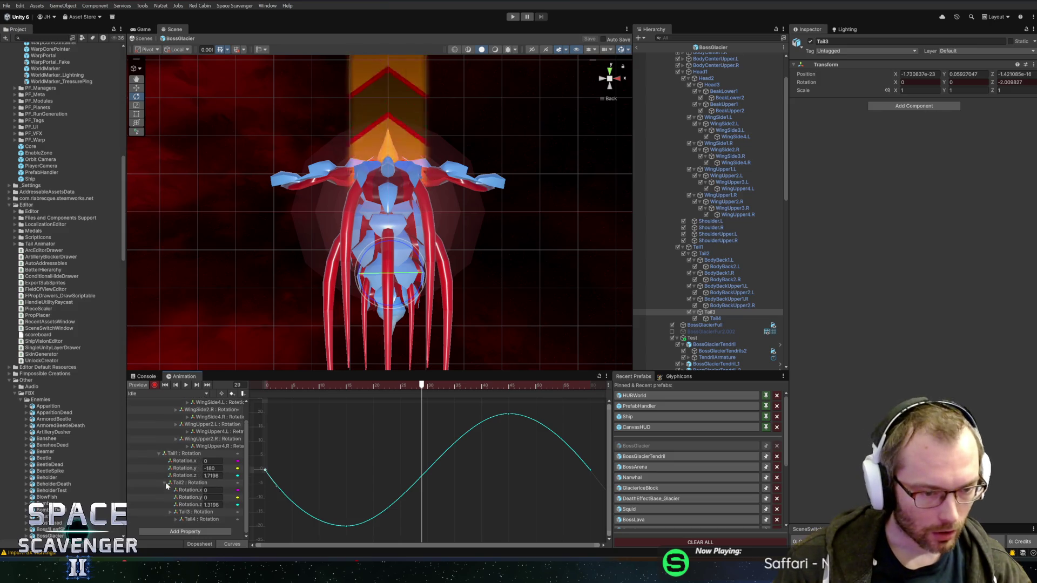
- Steepen the Tail4 Rotation.z tangents at both the first and last keyframes
left_click(175, 519)
left_click(189, 520)
left_click(590, 474)
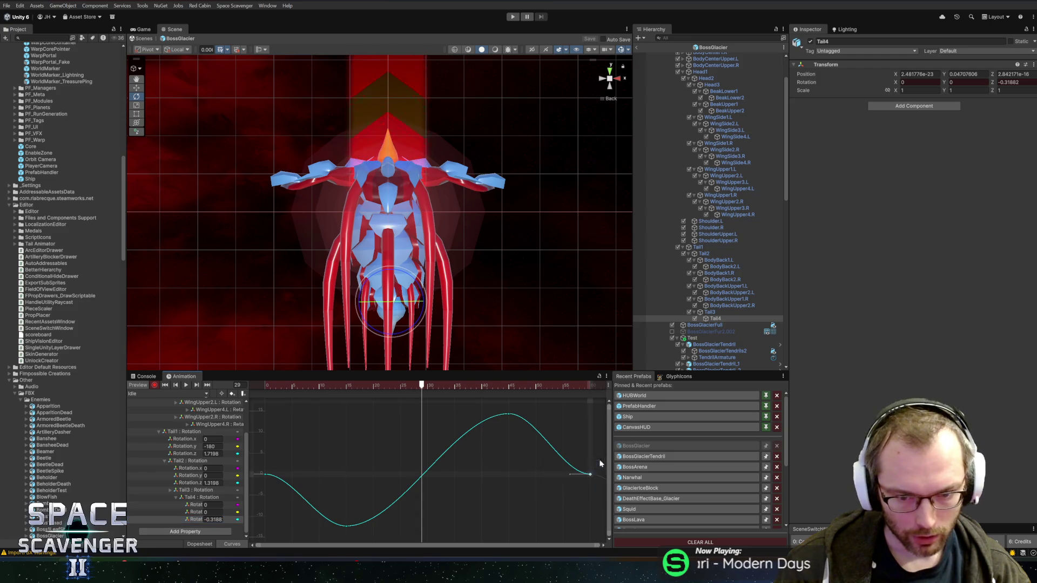
left_click_drag(569, 475, 585, 465)
left_click(265, 474)
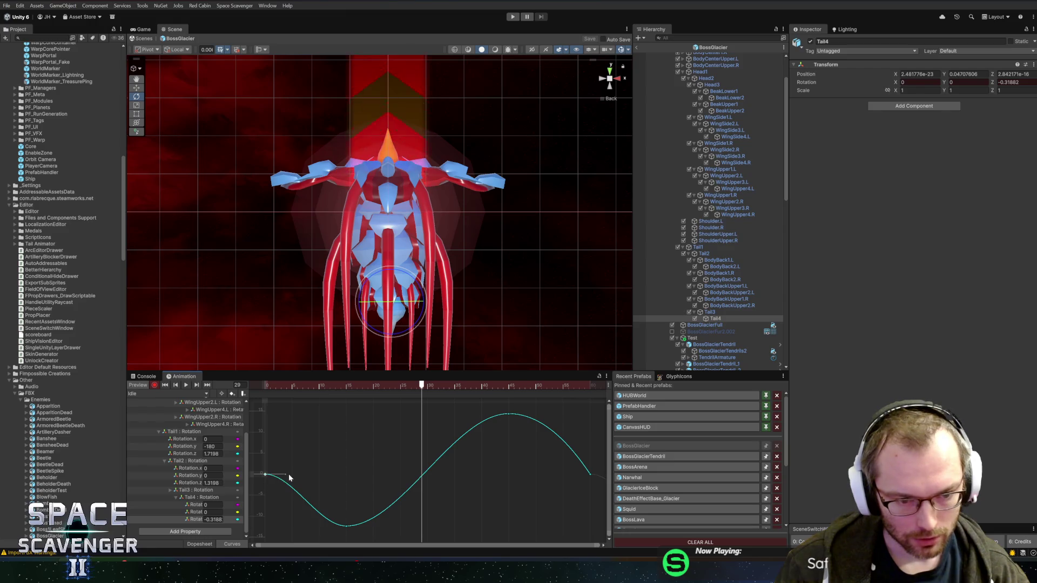
left_click_drag(290, 477, 284, 501)
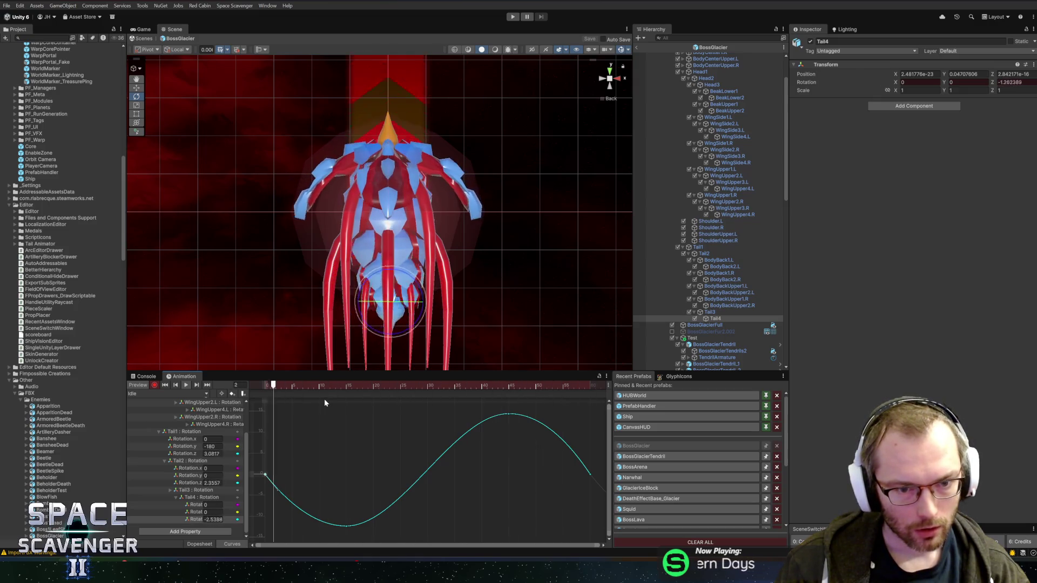
- Turn off animation recording and scrub through the clip to check the wing motion
left_click(195, 490)
left_click(186, 461)
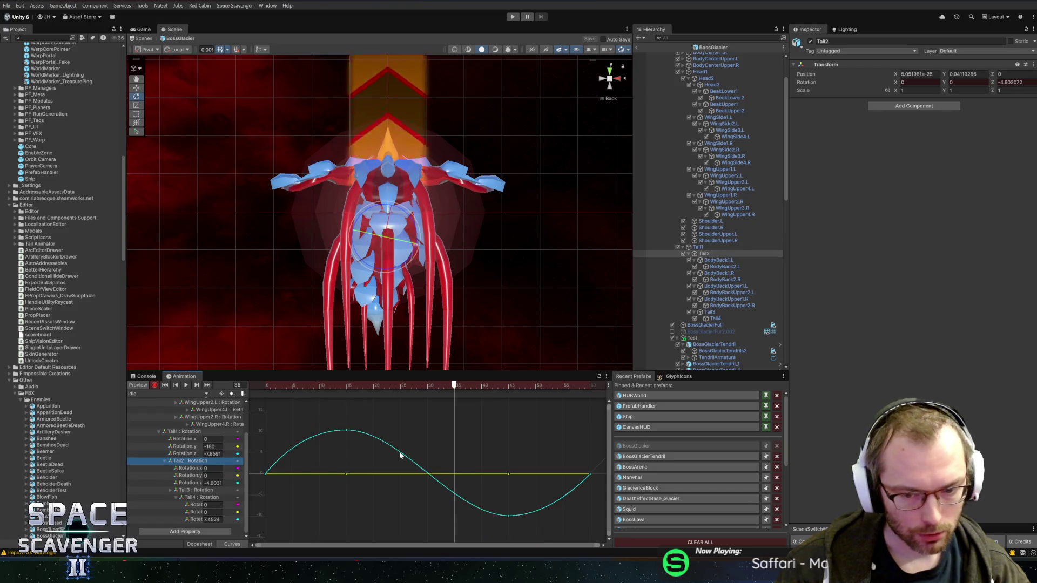
left_click(155, 385)
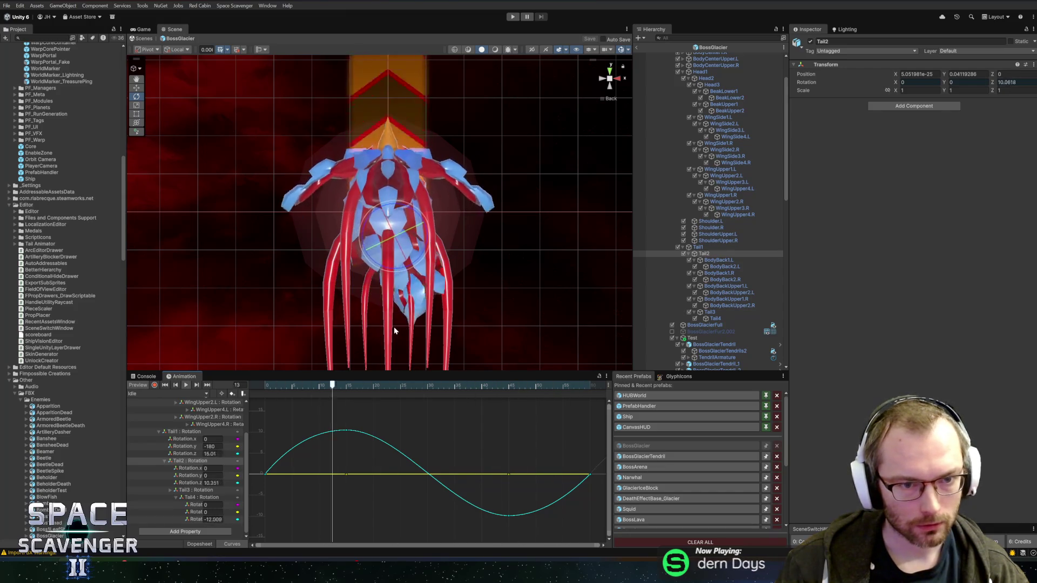
scroll(164, 453, "up", 2)
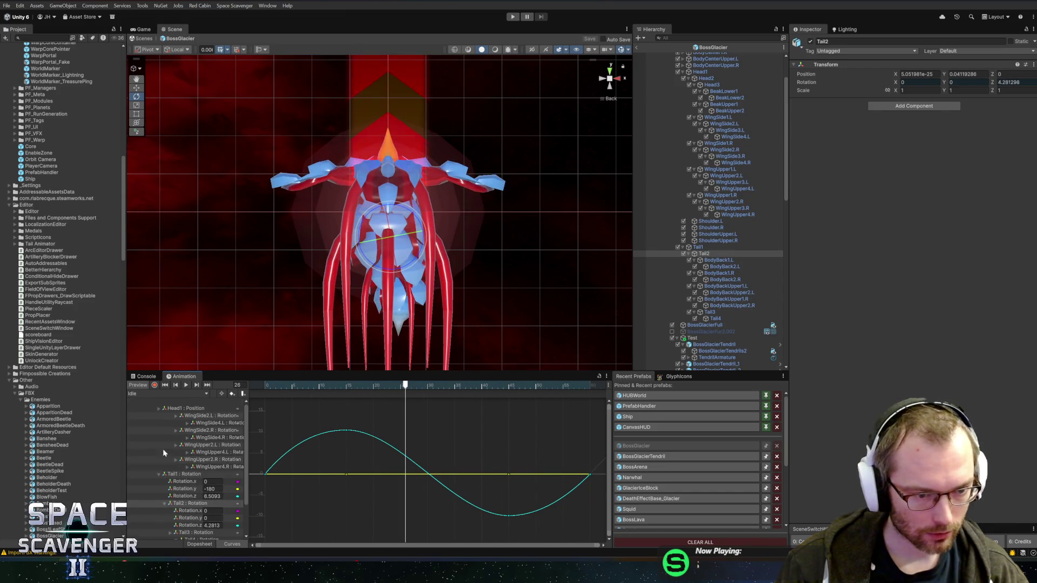
left_click(179, 409)
left_click(203, 415)
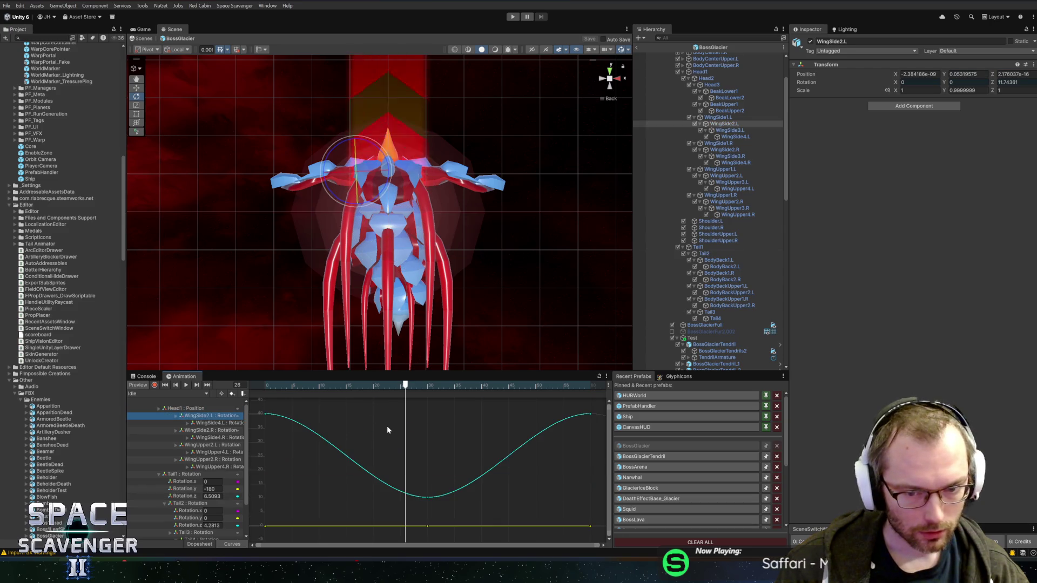
mouse_move(378, 387)
left_mouse_down()
mouse_move(263, 386)
mouse_move(502, 387)
mouse_move(438, 387)
left_mouse_up()
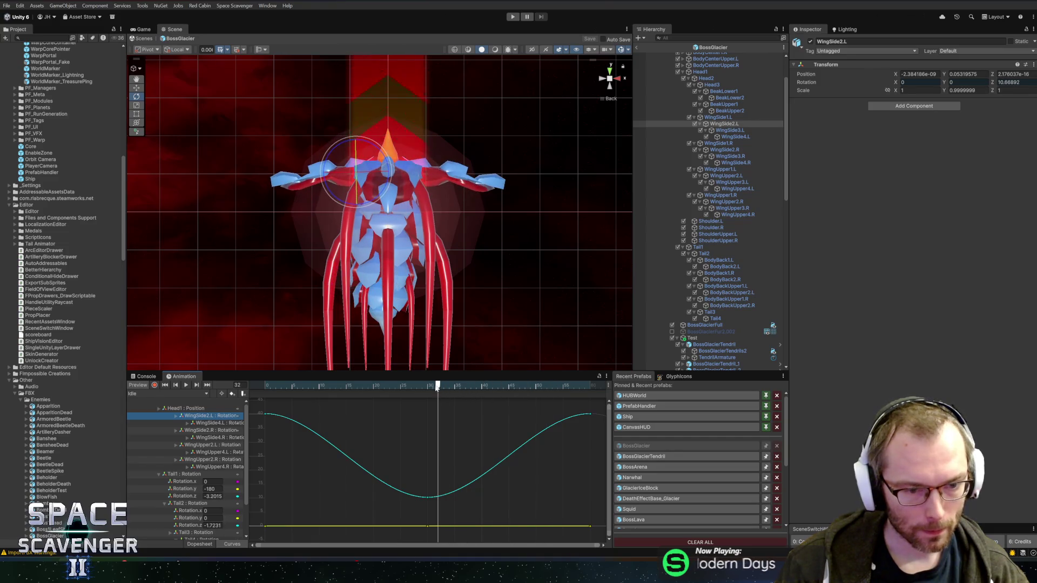
- Replay the clip from the first frame, then select the BossGlacier root object in the Hierarchy
left_click(181, 409)
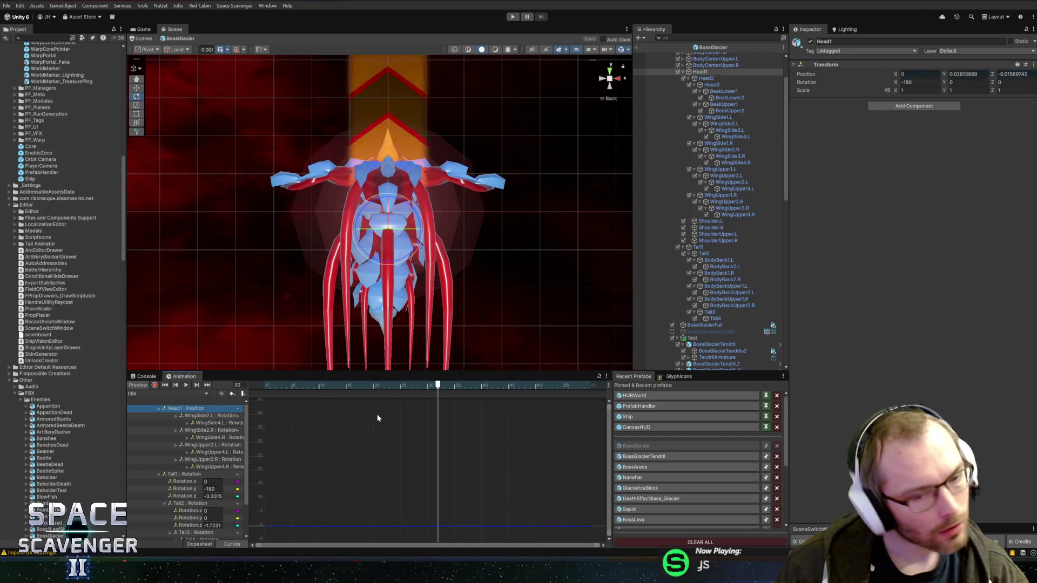
left_click(306, 387)
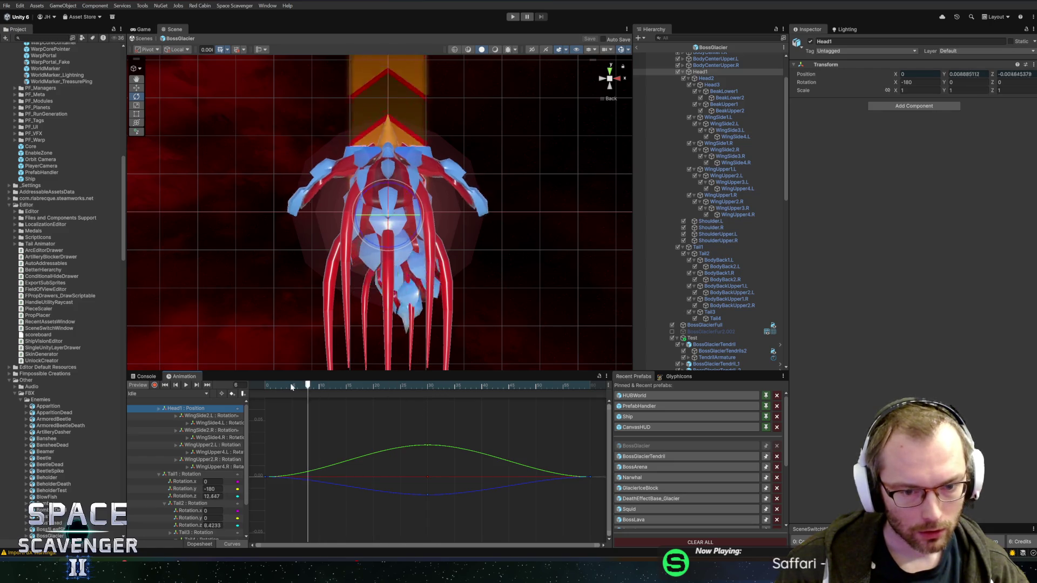
key("shift+comma")
key("space")
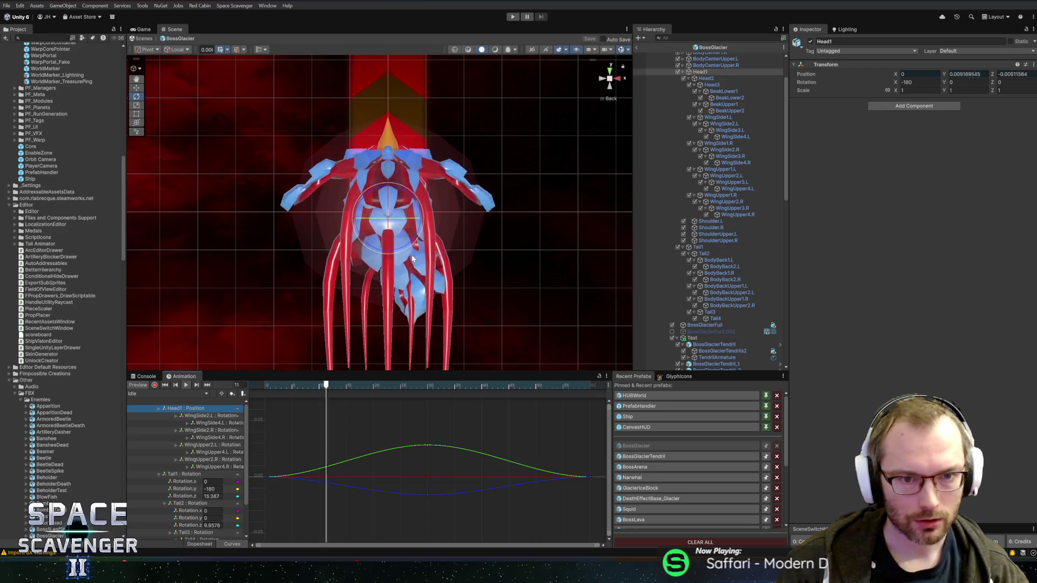
scroll(711, 79, "up", 3)
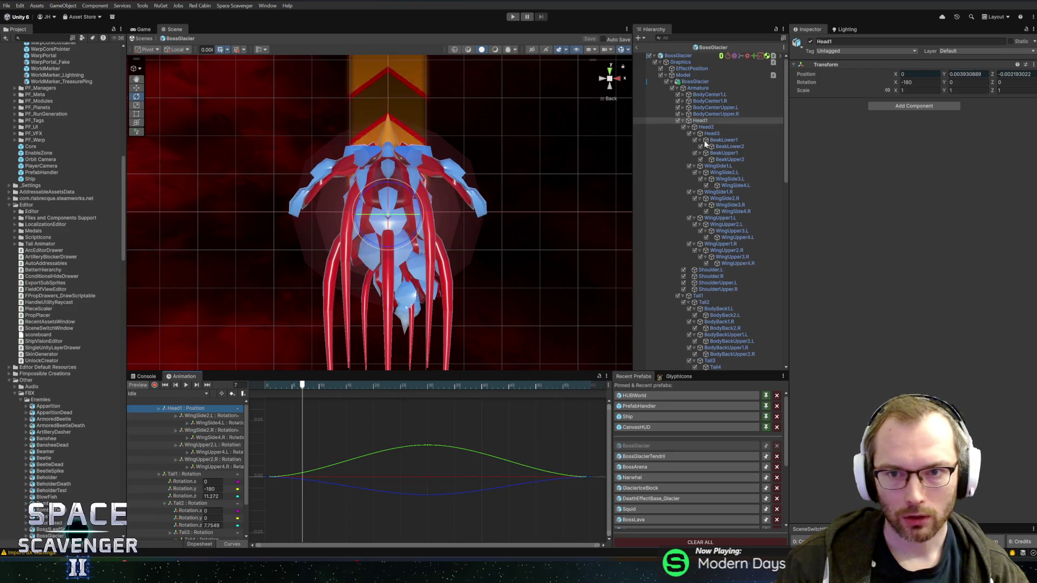
left_click(678, 56)
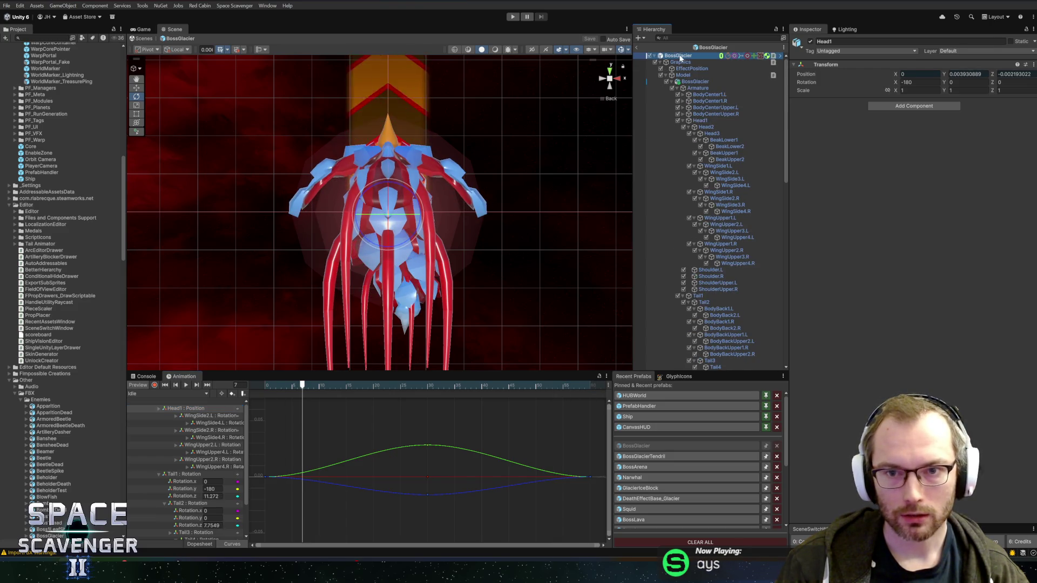
scroll(718, 188, "down", 5)
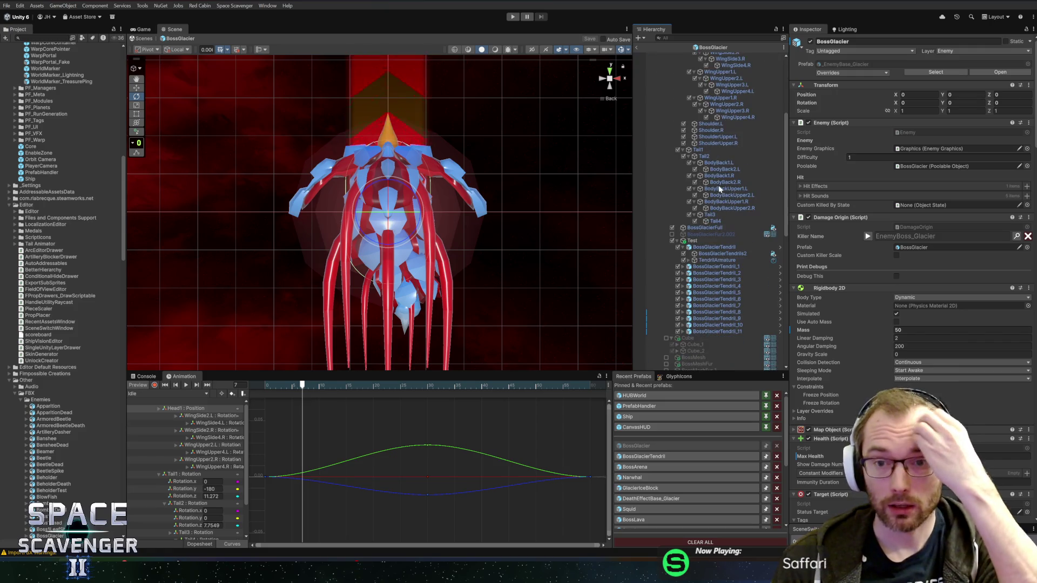
- Set the DecisionState animation Transition Time to 0.2
scroll(714, 204, "down", 5)
scroll(714, 207, "down", 5)
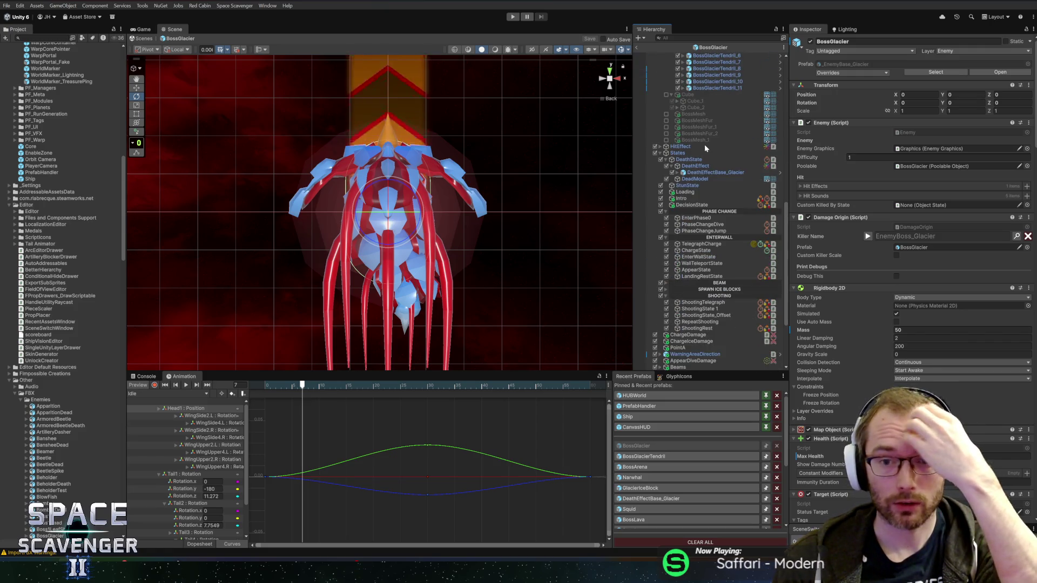
left_click(689, 205)
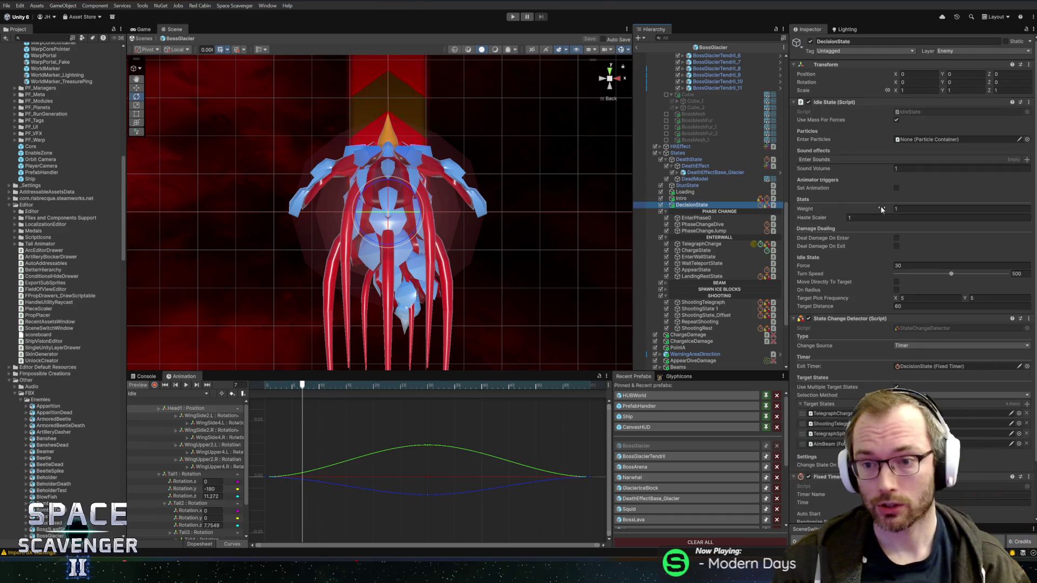
left_click(896, 188)
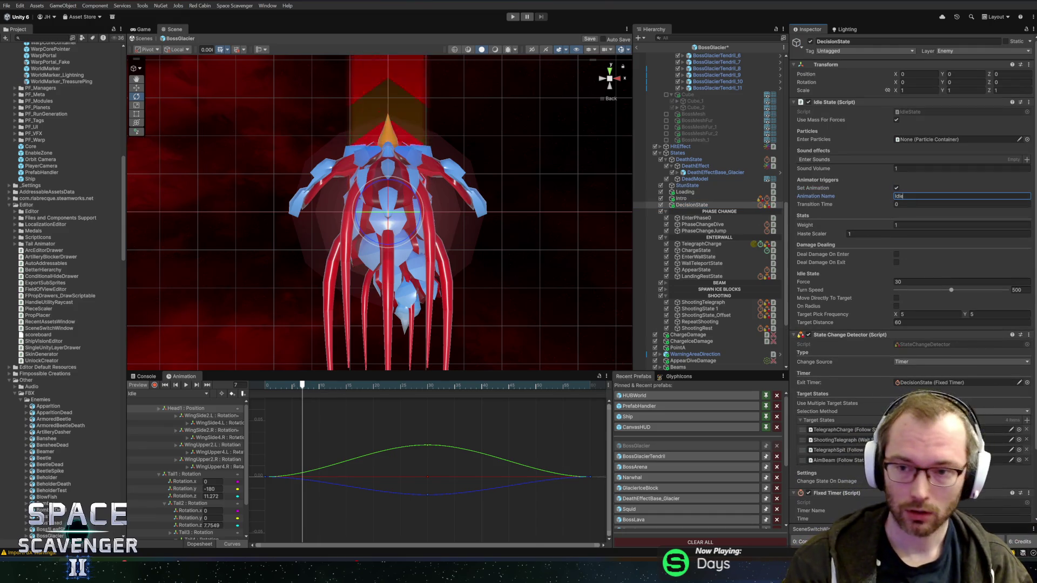
left_click(921, 205)
type(".4")
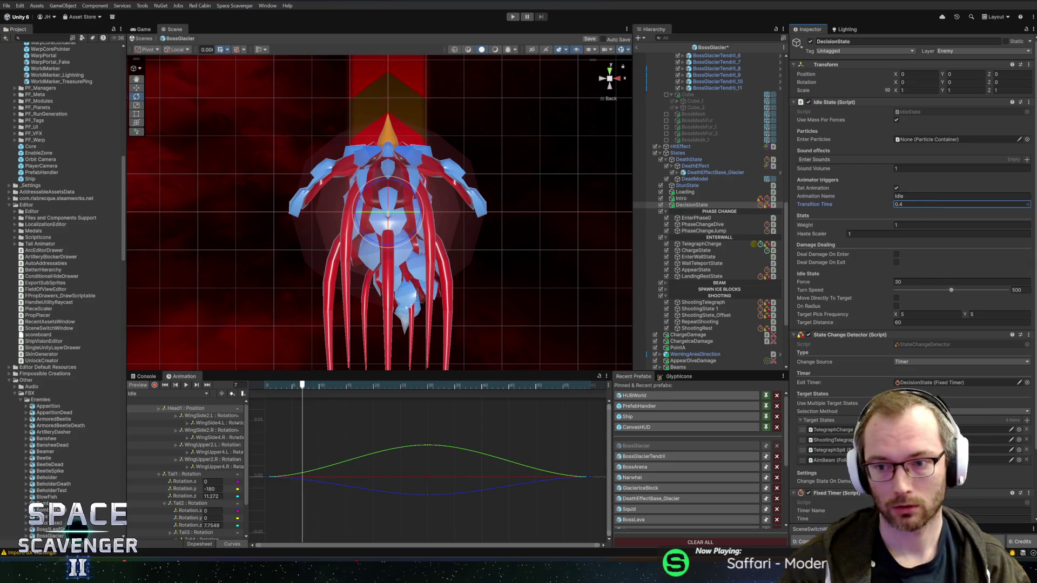
left_click(921, 206)
type("0.2")
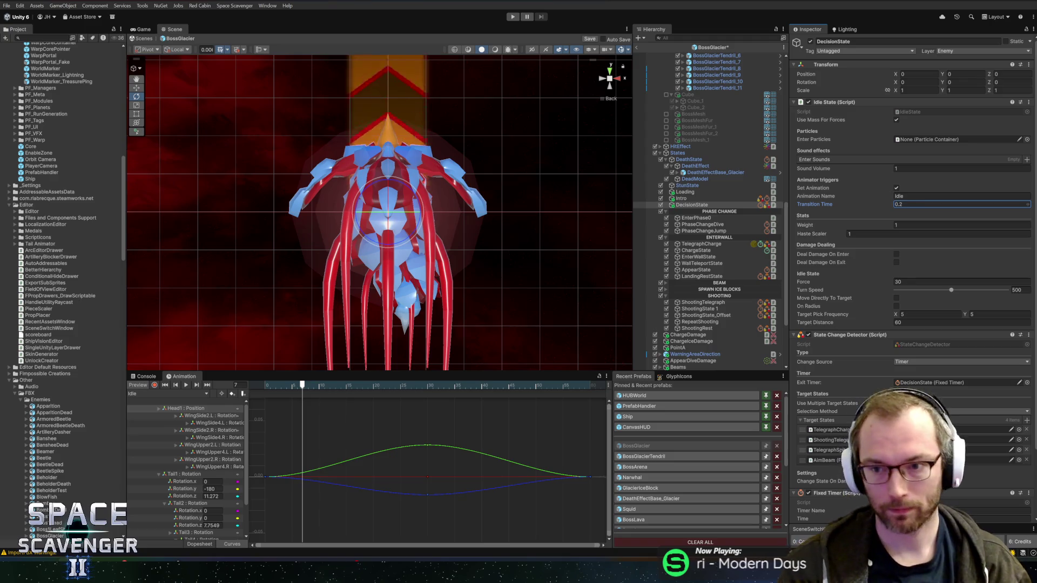
- Make the Loading state set the Idle animation and save the prefab
left_click(700, 199)
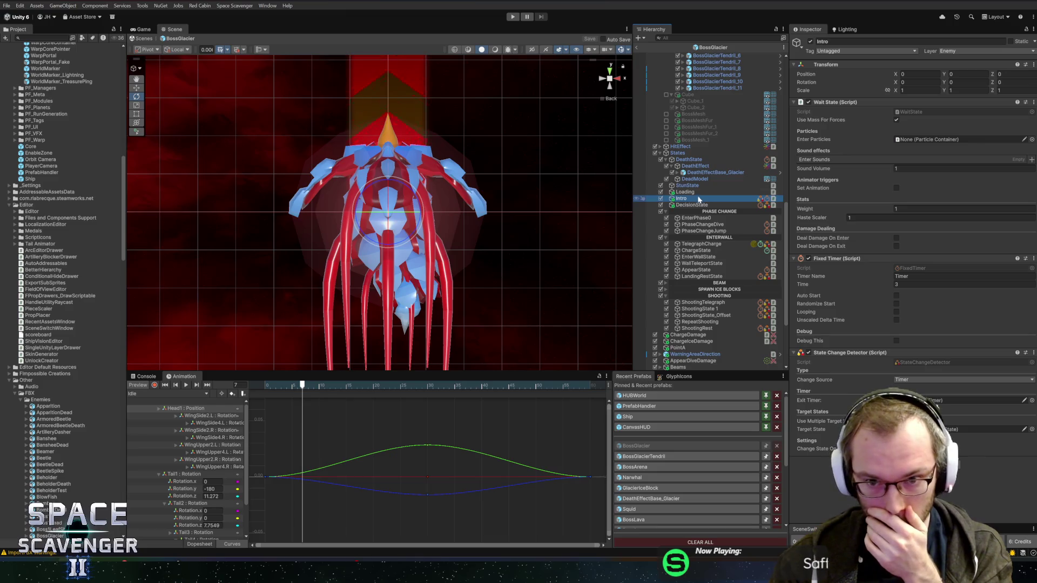
left_click(684, 192)
left_click(897, 188)
left_click(925, 196)
type("Idle")
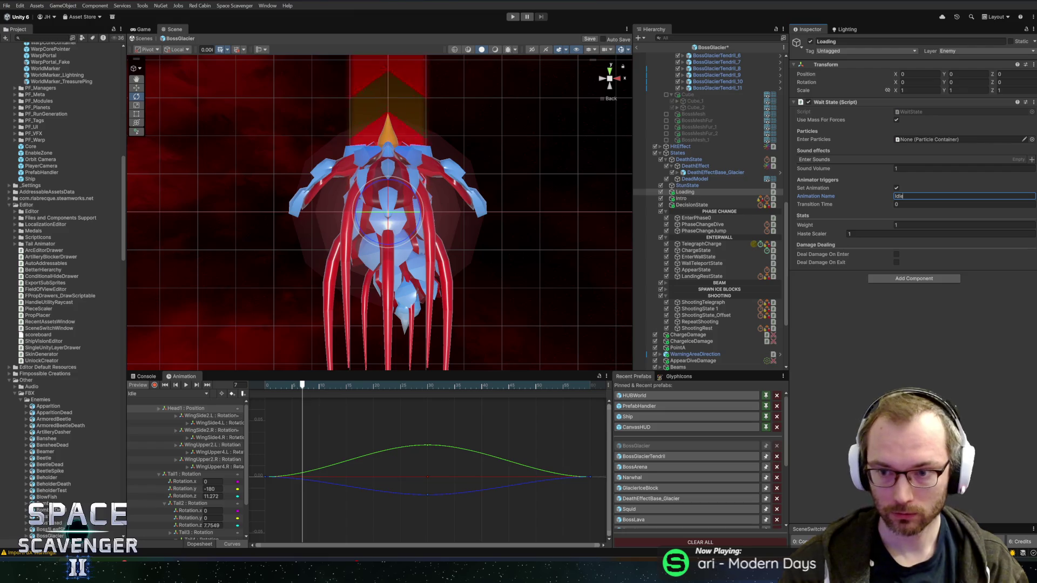
key("ctrl+s")
left_click(697, 199)
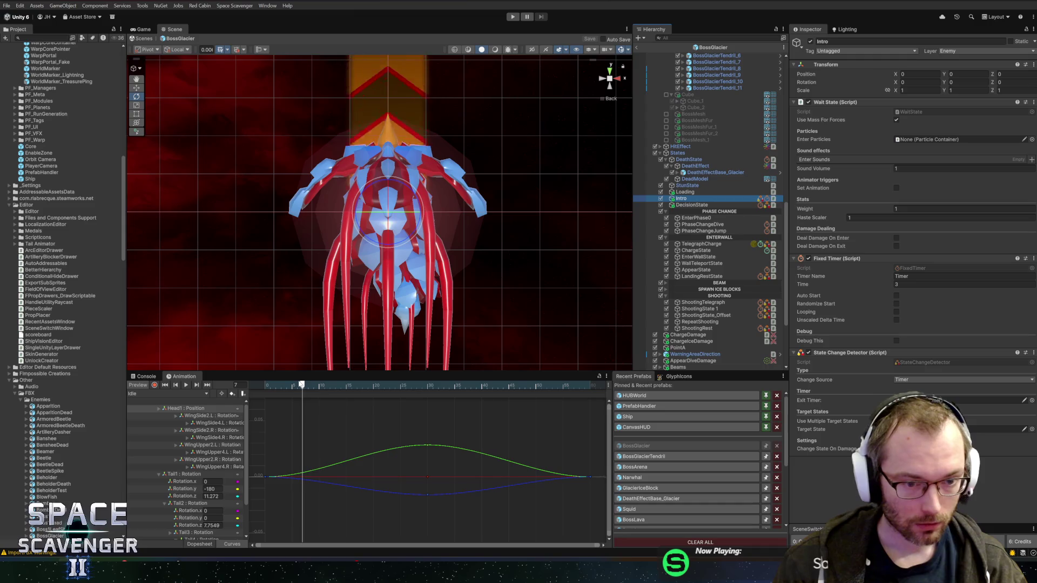
left_click(264, 385)
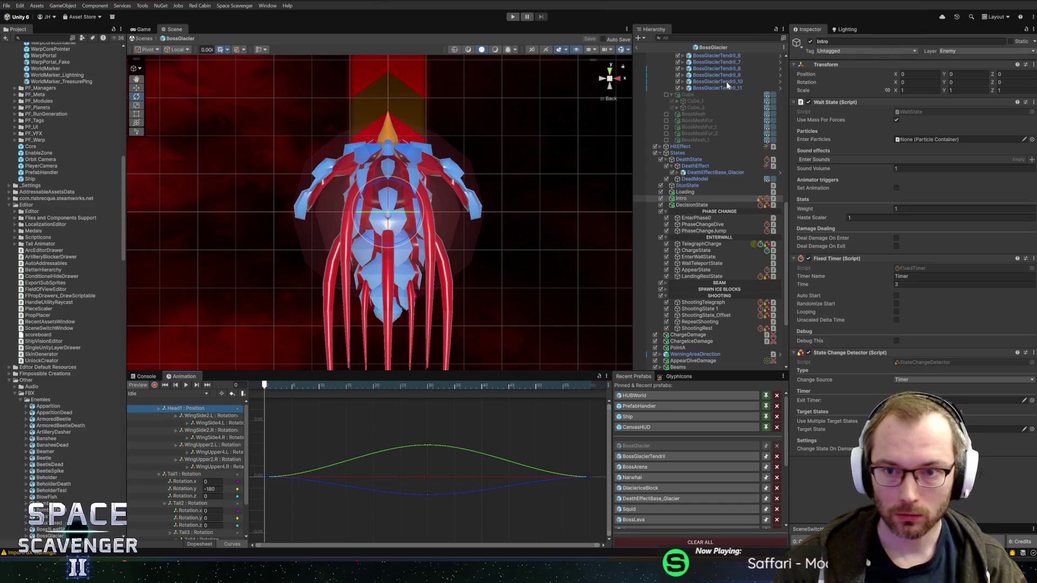
- Expand Prefabs > PF_Animation > Enemies > BossGlacier in the Project panel
scroll(727, 85, "up", 10)
scroll(378, 216, "up", 2)
scroll(19, 134, "up", 10)
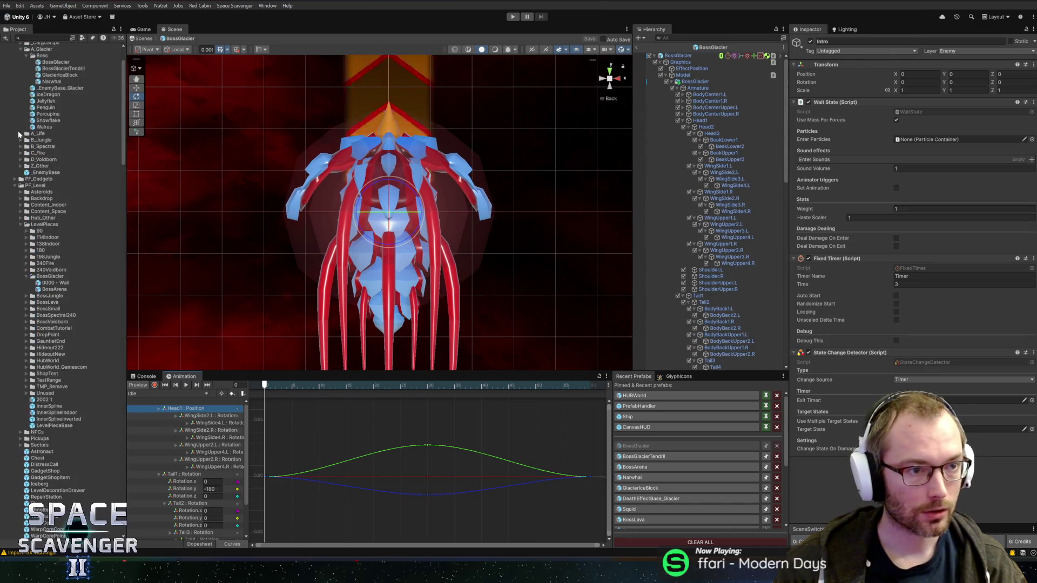
scroll(19, 134, "up", 5)
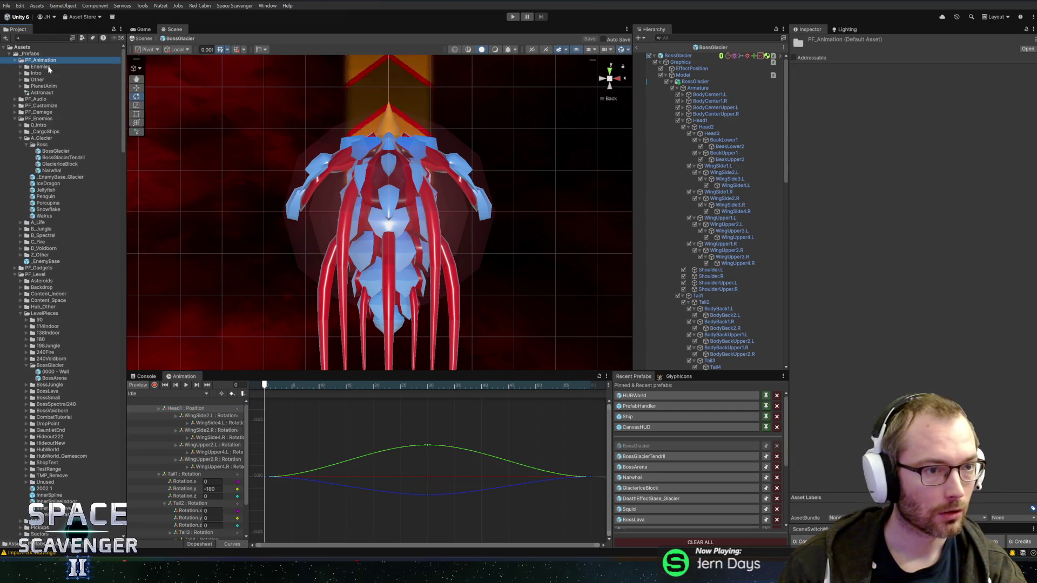
double_click(41, 60)
left_click(48, 67)
double_click(47, 67)
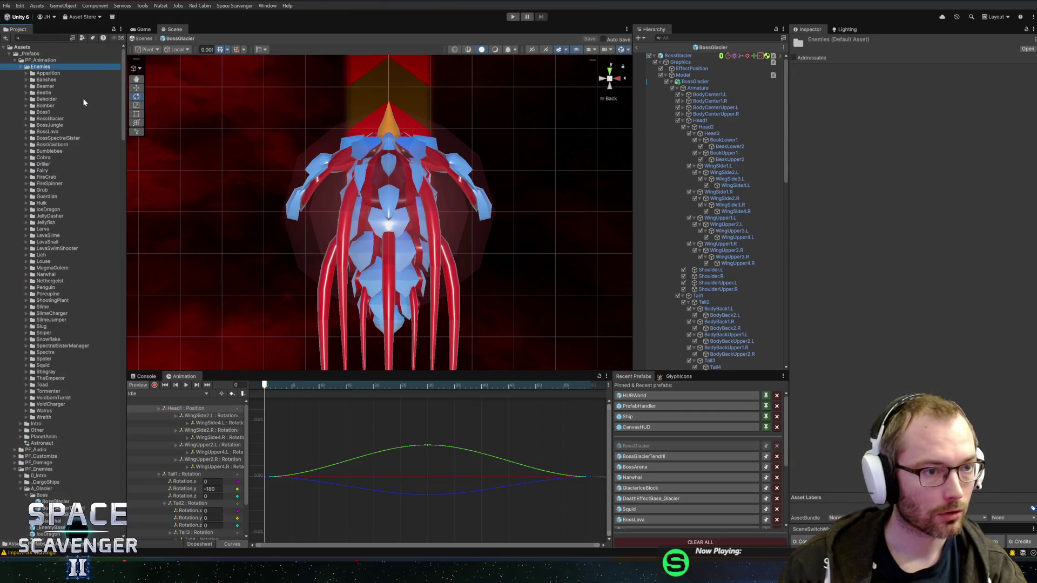
double_click(46, 119)
- Select the Idle clip and run the game to fight The Prince of Frost boss
left_click(47, 125)
left_click(47, 138)
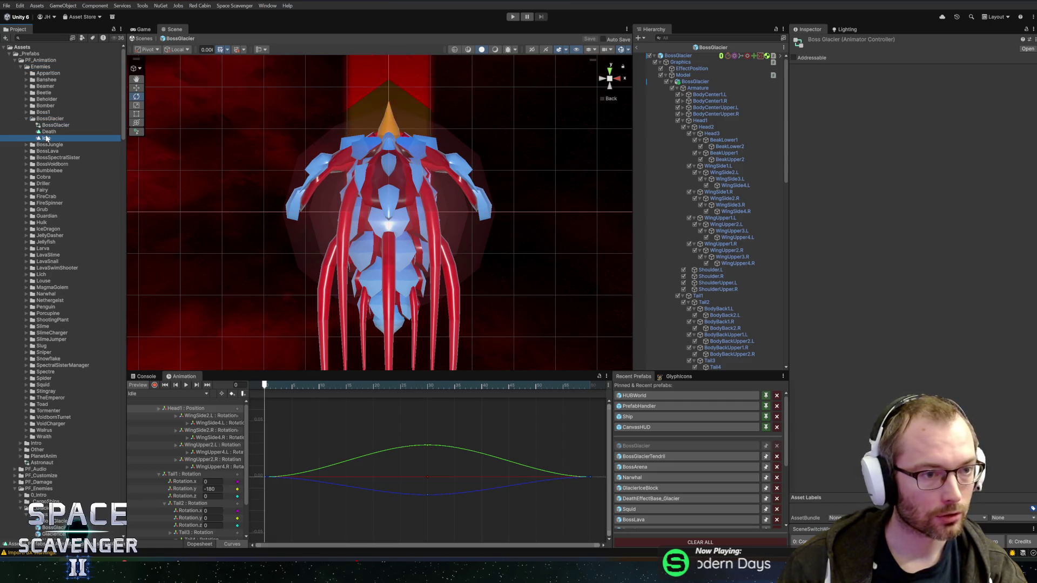
left_click(512, 17)
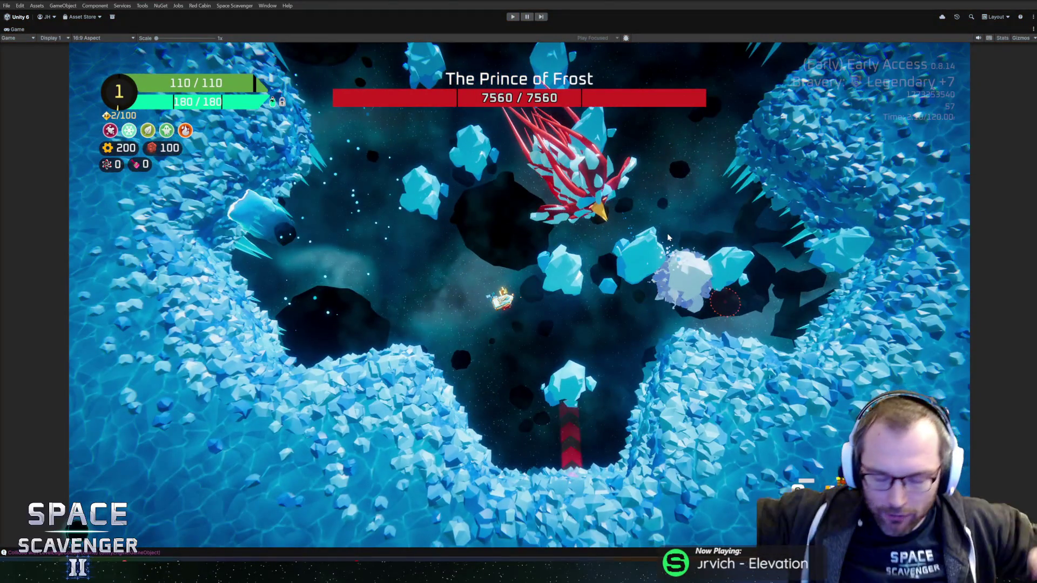
- Pause the boss fight test with Ctrl+Shift+P to restore the normal editor layout
key("ctrl+shift+p")
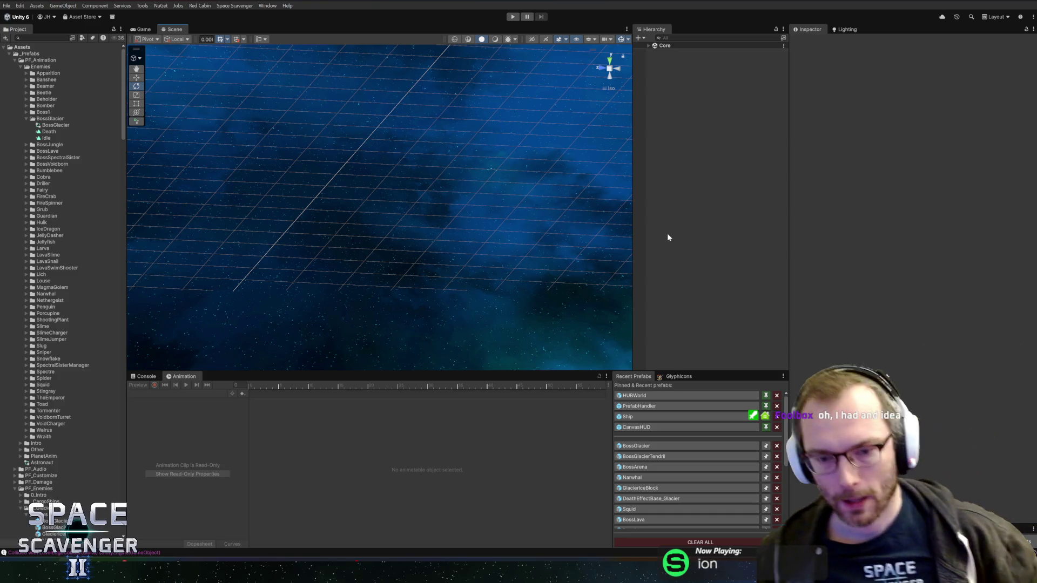
- Duplicate the Idle clip and name the copy 'Charge'
left_click(636, 446)
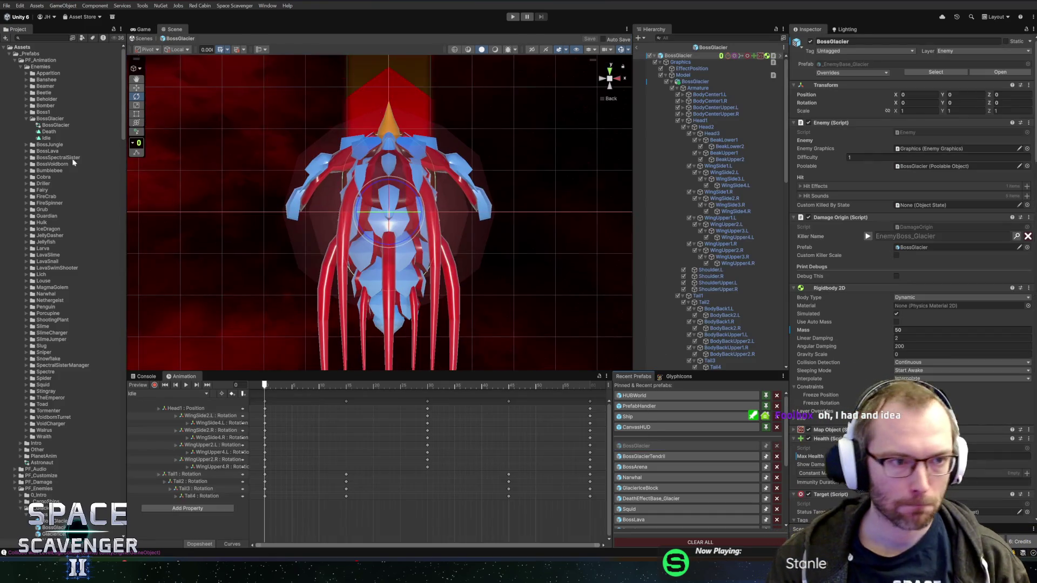
left_click(46, 138)
key("ctrl+d")
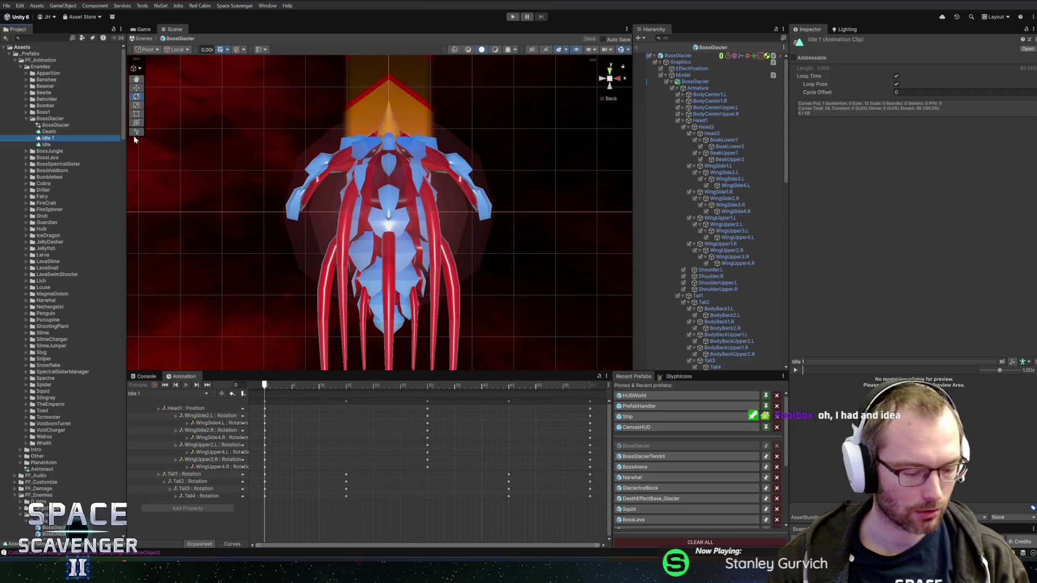
key("F2")
type("Charge")
key("Return")
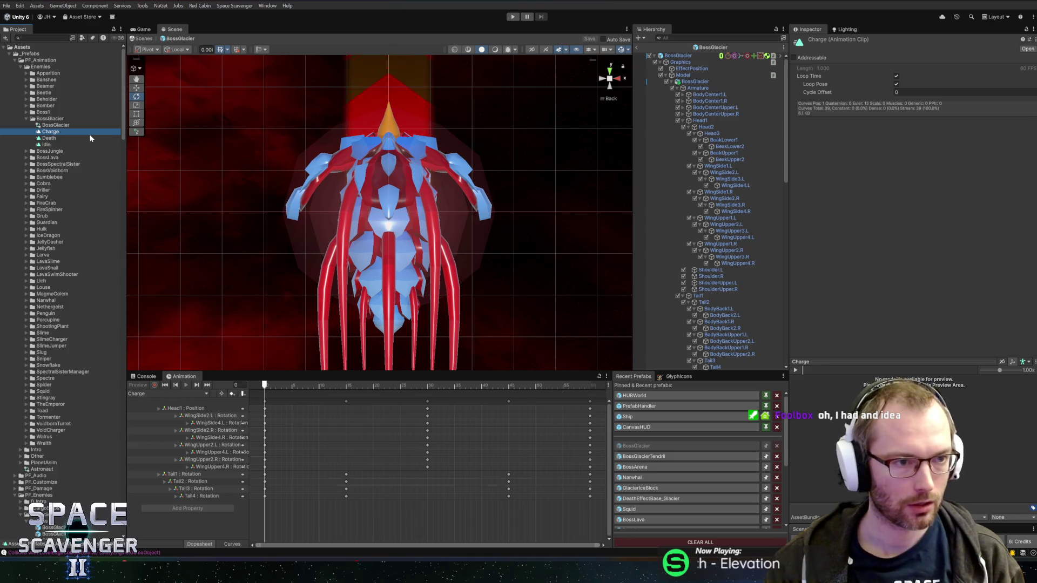
- Duplicate Charge as 'ChargeTelegraph' and untick its Loop Time
key("ctrl+d")
key("F2")
type("Char")
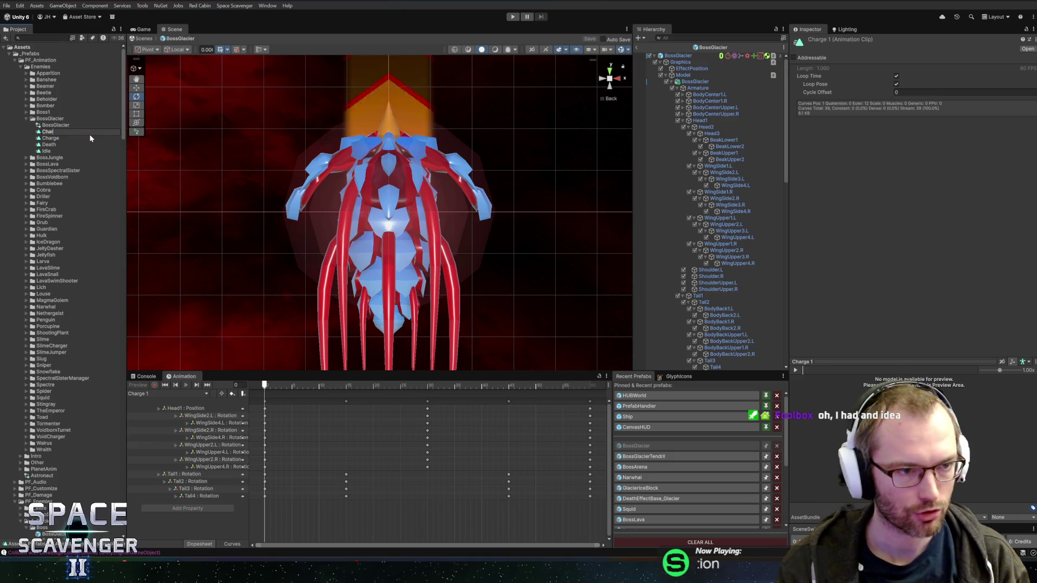
type("geTelegraph")
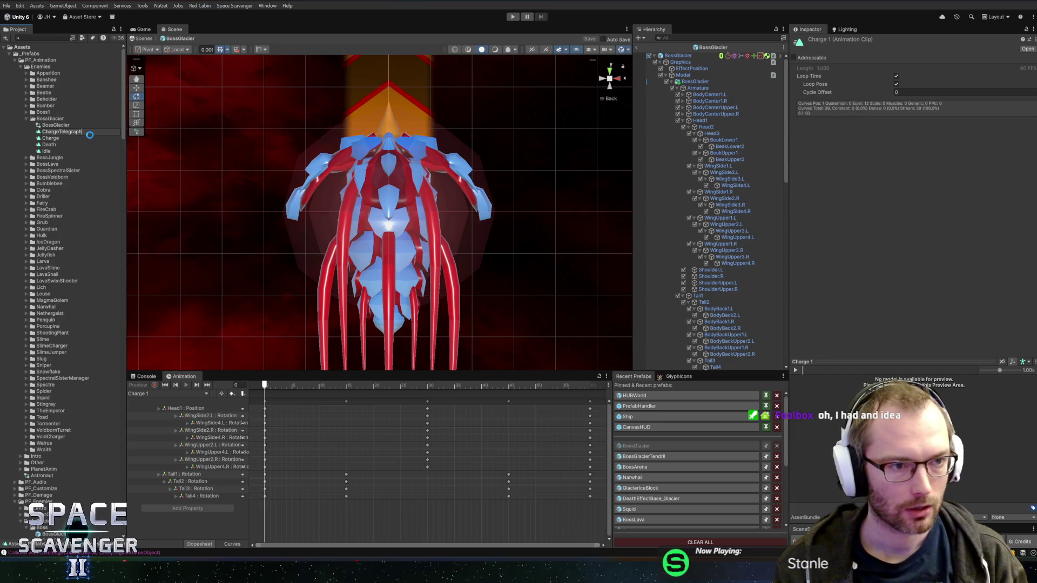
key("Return")
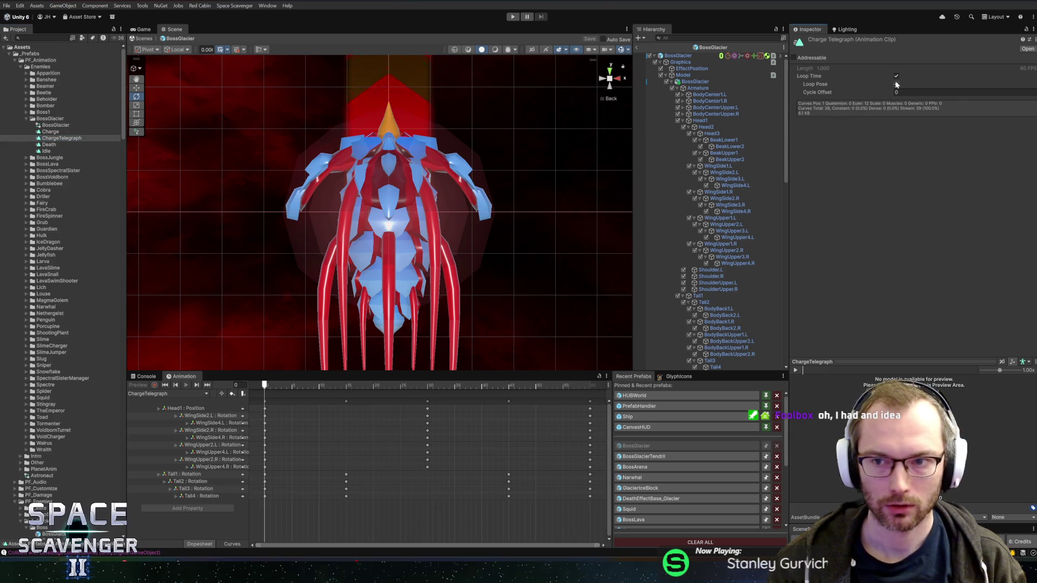
left_click(896, 76)
left_click(54, 133)
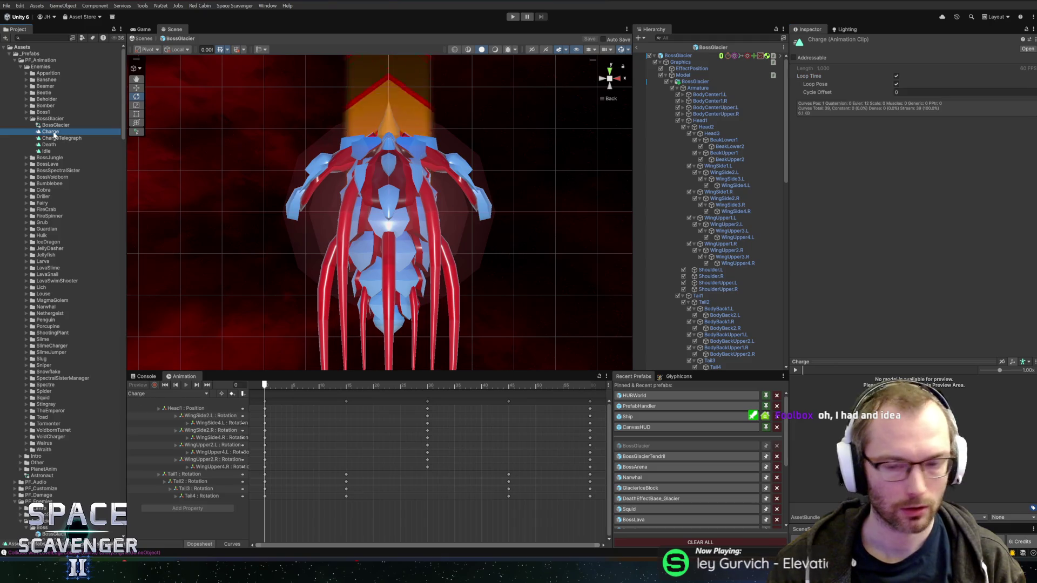
left_click(61, 139)
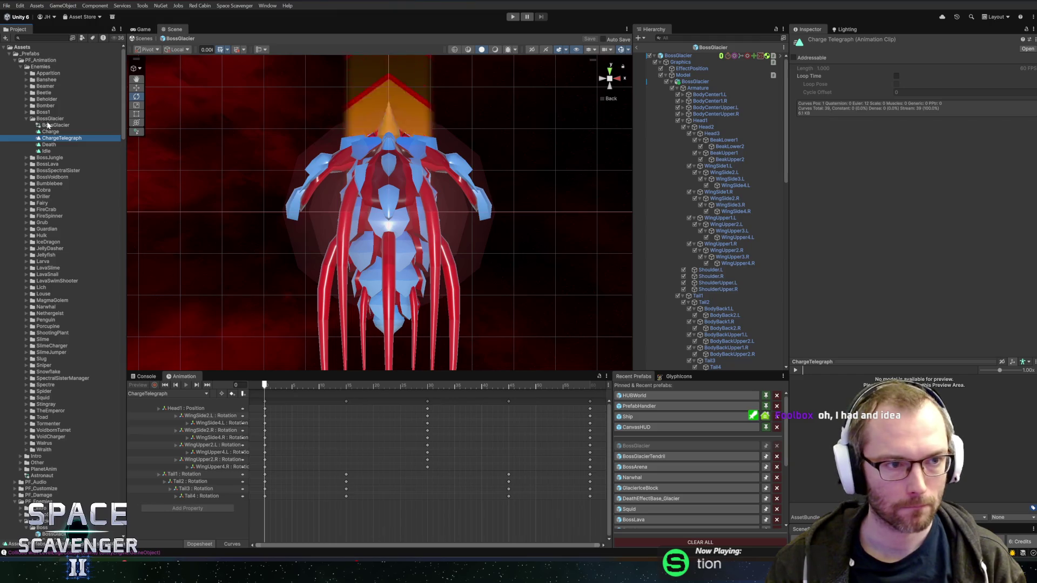
double_click(47, 125)
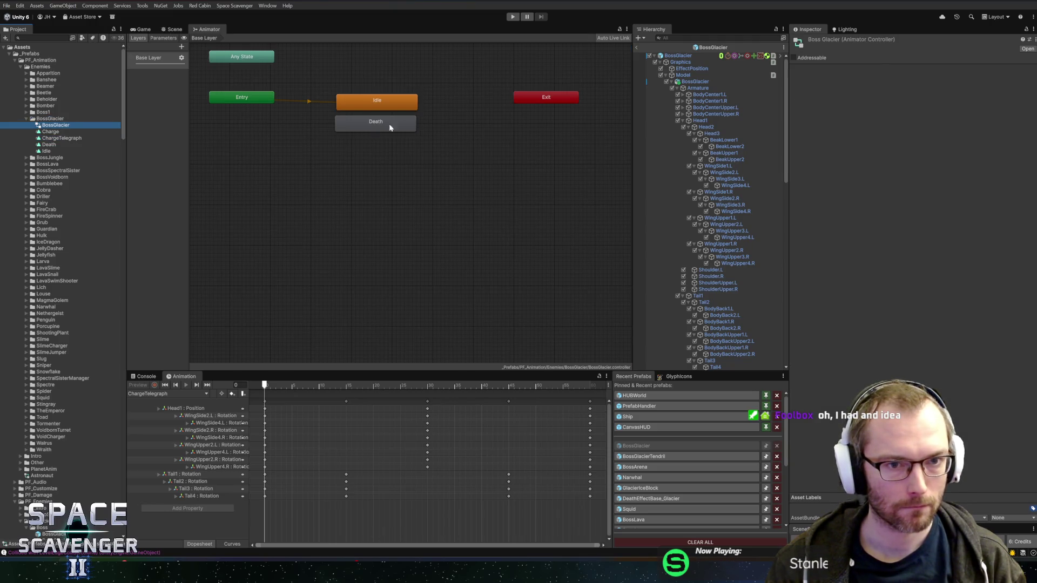
- Move the Idle and Death states up and add ChargeTelegraph and Charge states below them
scroll(389, 127, "up", 3)
left_click(367, 156)
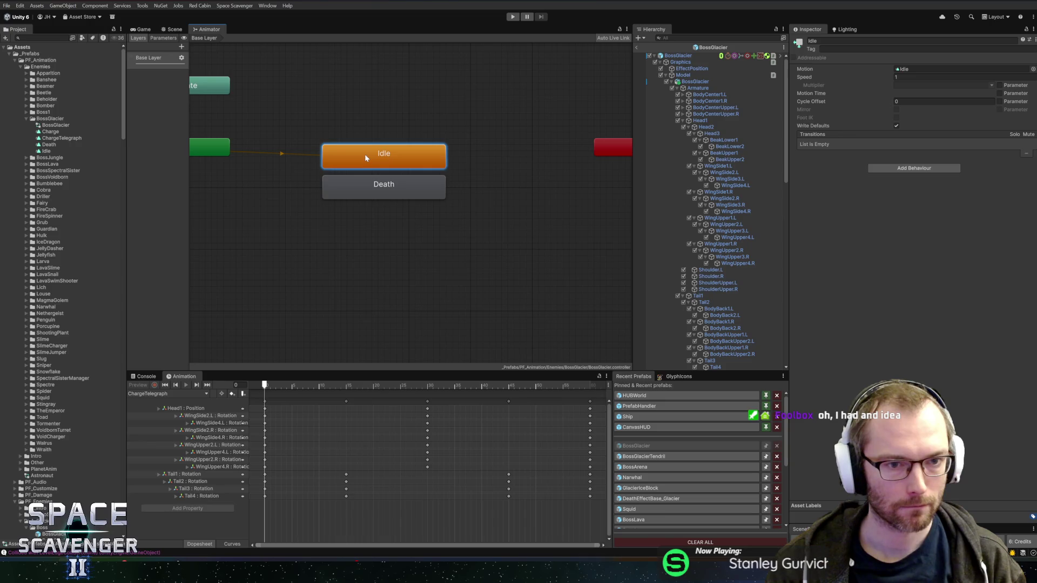
left_click_drag(365, 157, 363, 144)
left_click(354, 188)
left_click_drag(355, 188, 356, 175)
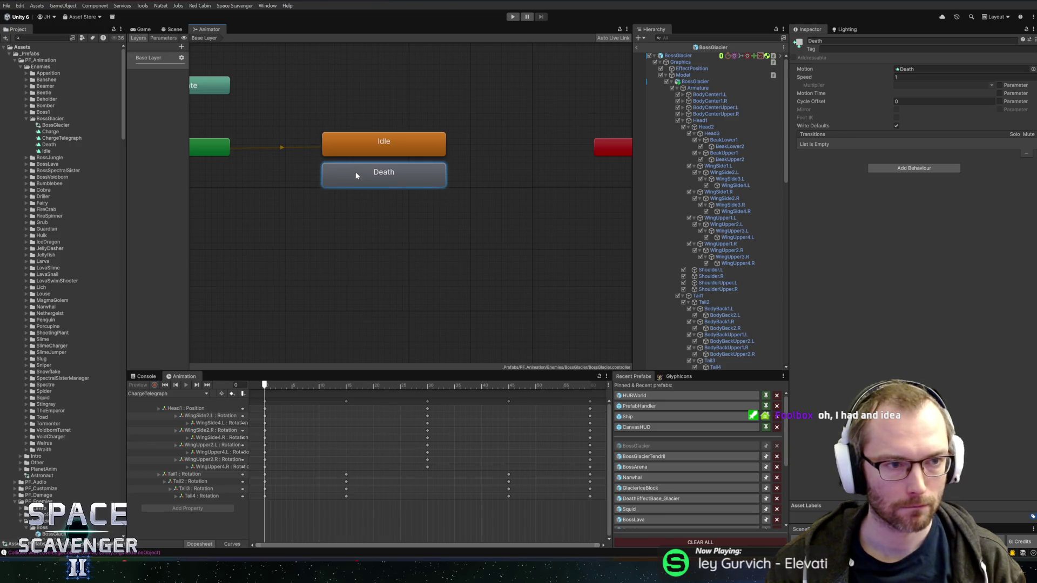
left_click(300, 206)
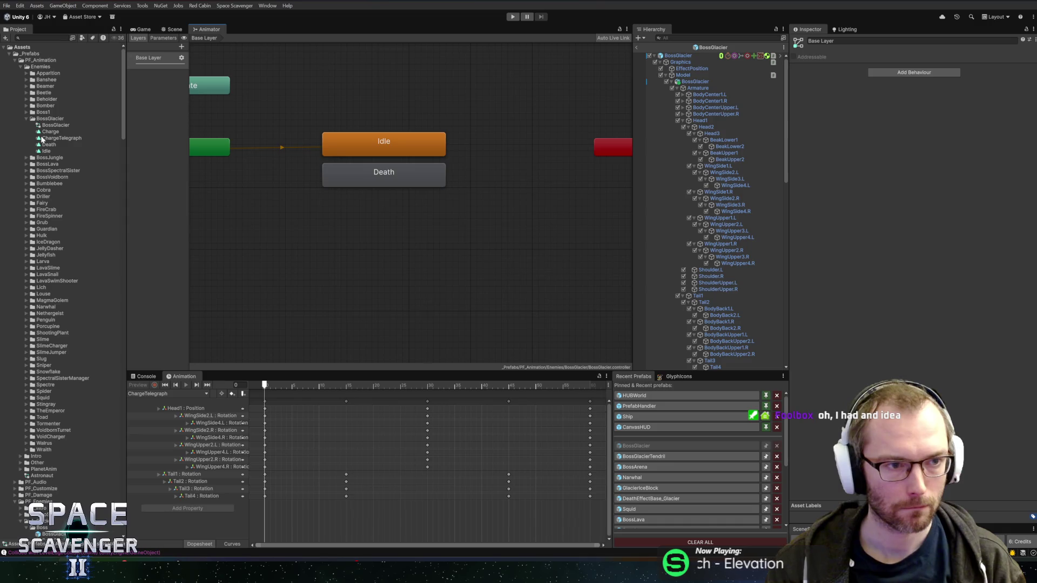
left_click_drag(42, 139, 262, 216)
mouse_move(39, 132)
left_mouse_down()
mouse_move(238, 257)
mouse_move(290, 259)
left_mouse_up()
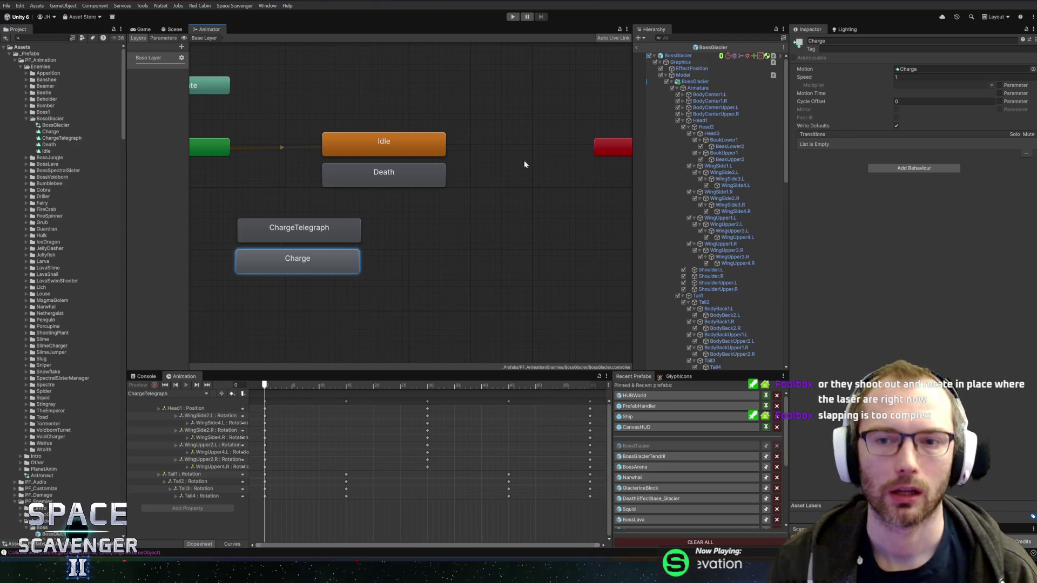
scroll(518, 245, "down", 5)
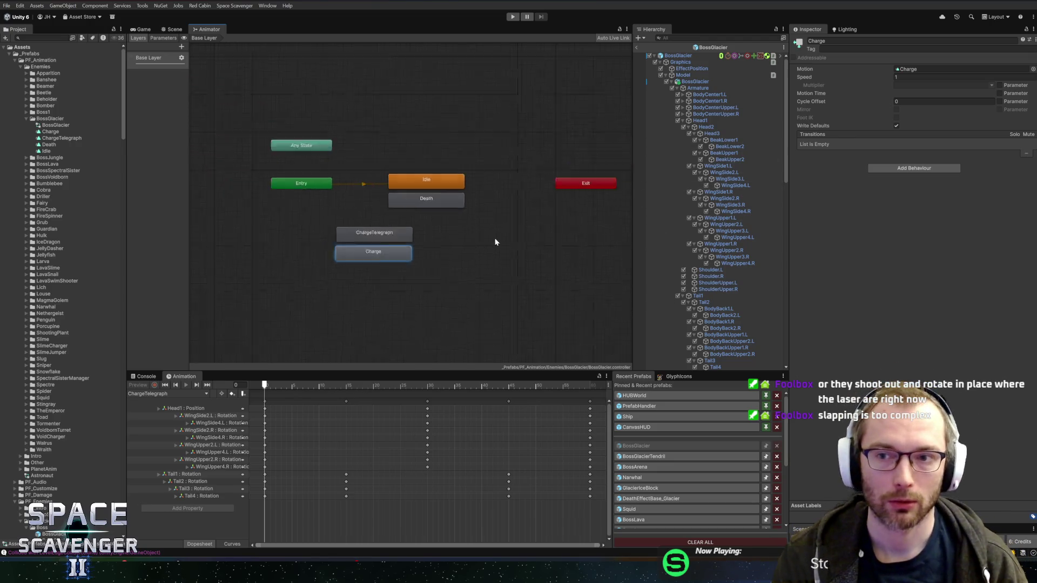
scroll(476, 244, "up", 3)
left_click_drag(437, 229, 458, 243)
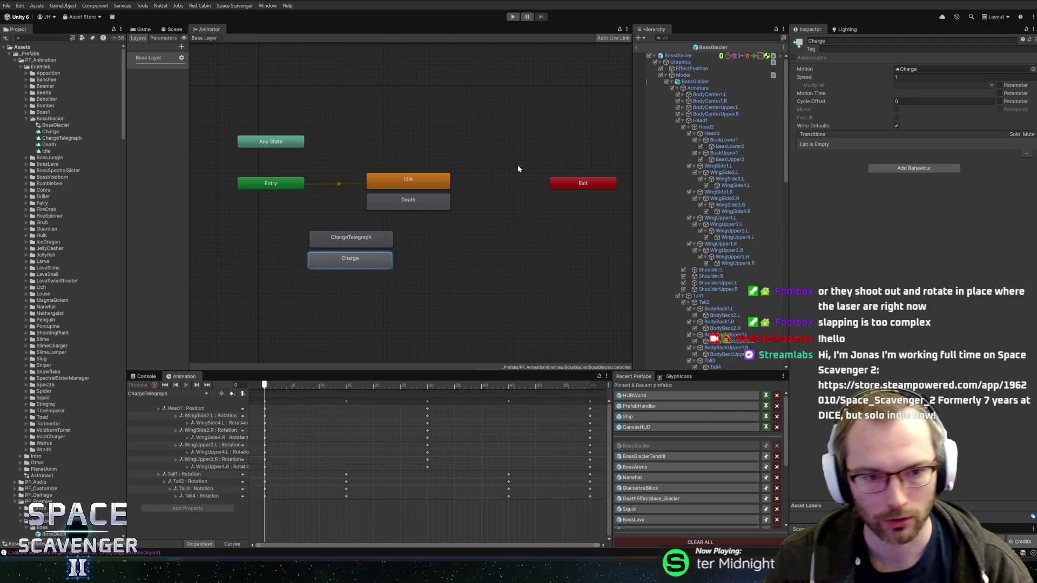
key("alt+Tab")
key("alt+Tab")
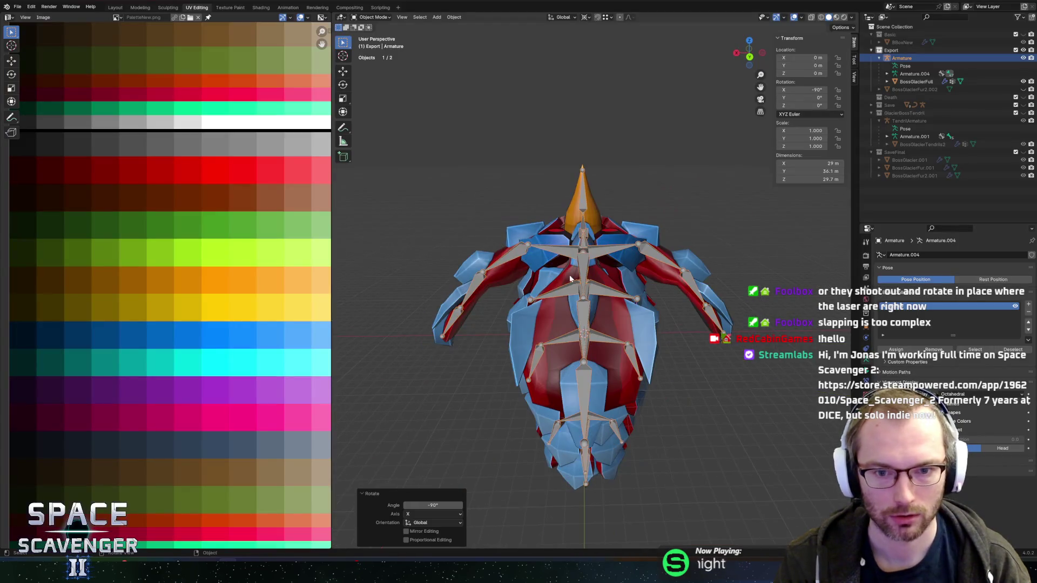
- Inspect the boss armature bones in edit mode, then select the BossGlacierFull mesh in object mode
key("Tab")
scroll(569, 278, "down", 3)
scroll(676, 241, "up", 3)
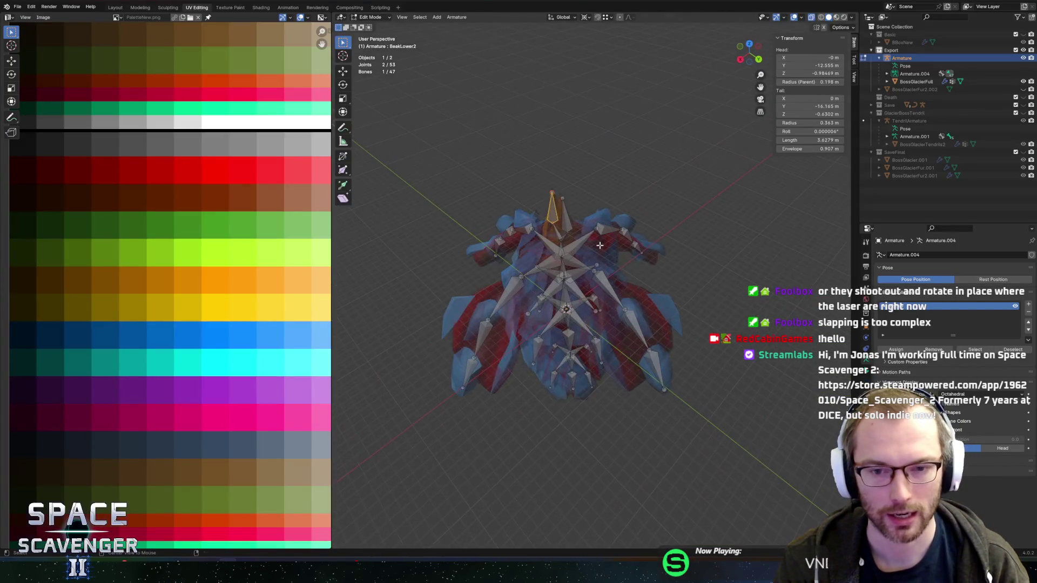
key("alt+z")
left_click(555, 236)
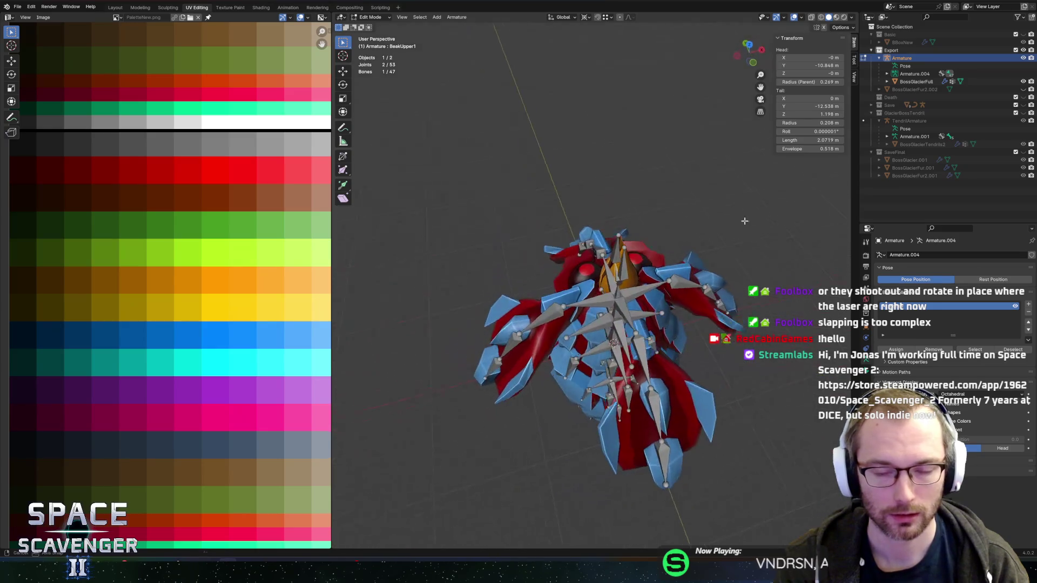
key("Tab")
left_click(662, 238)
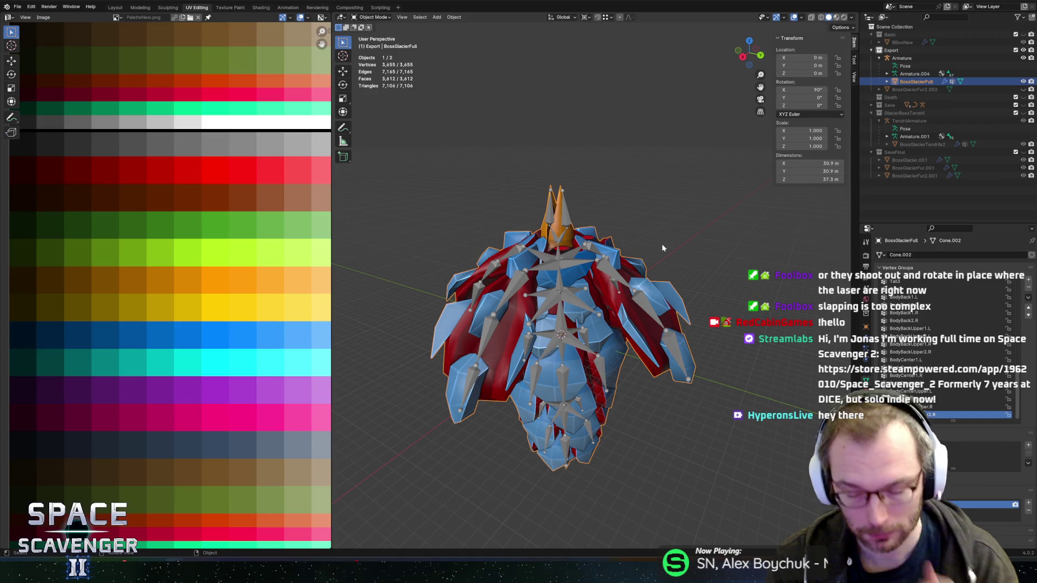
- Switch to the Unity 'space-scavenger-2 - Core' window
key("alt+Tab")
key("alt+Tab")
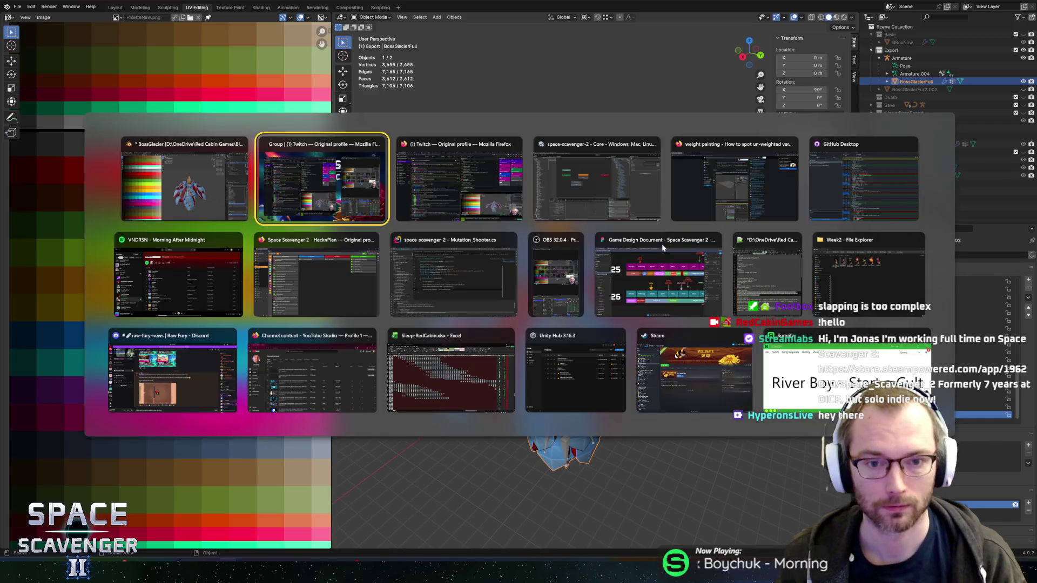
key("alt+Tab")
key("alt+Tab")
key("alt+Tab")
key("alt+Tab")
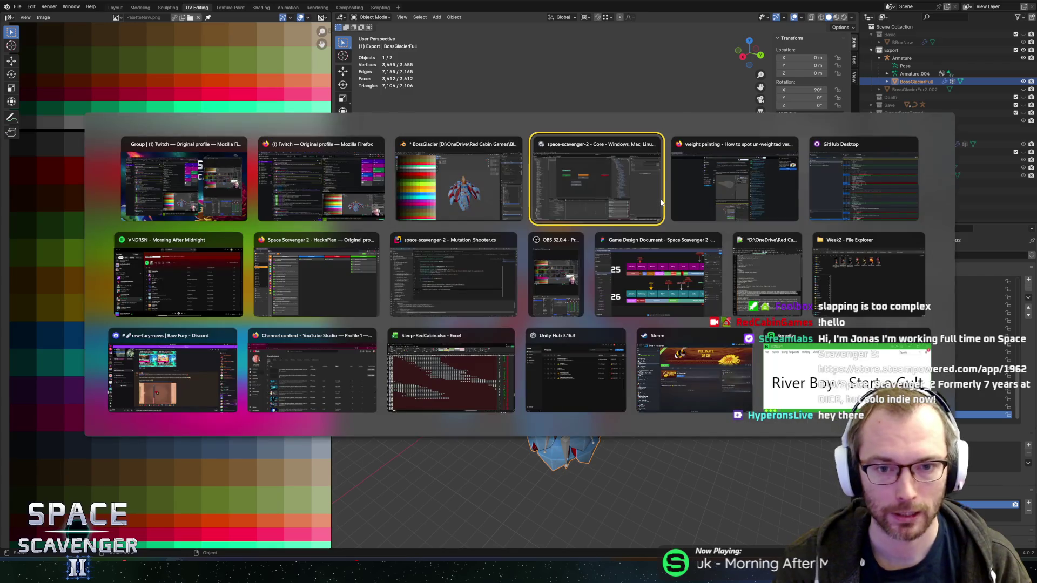
left_click(661, 202)
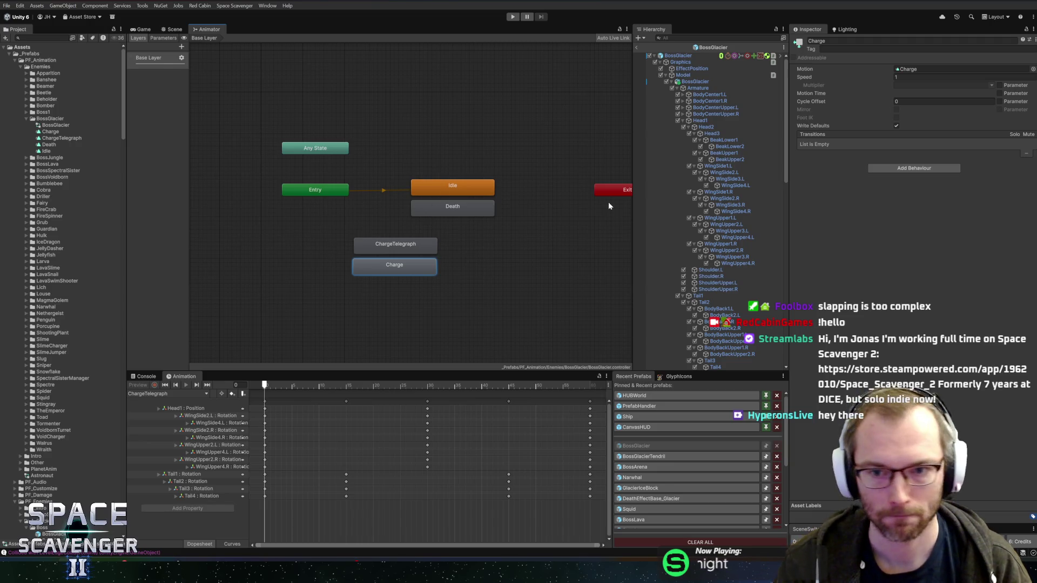
left_click(683, 121)
left_click(681, 128)
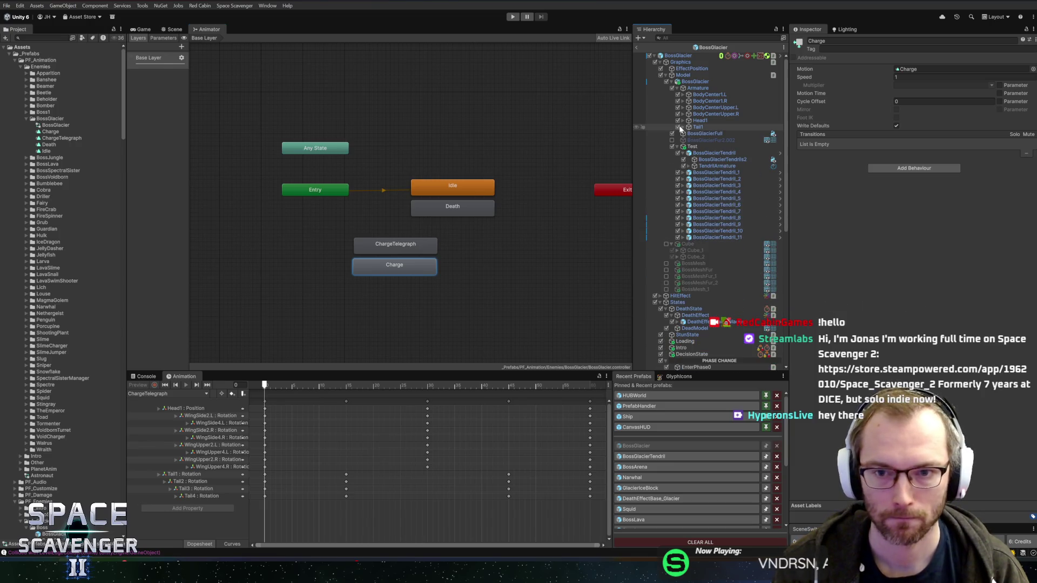
left_click(682, 127)
left_click(682, 121)
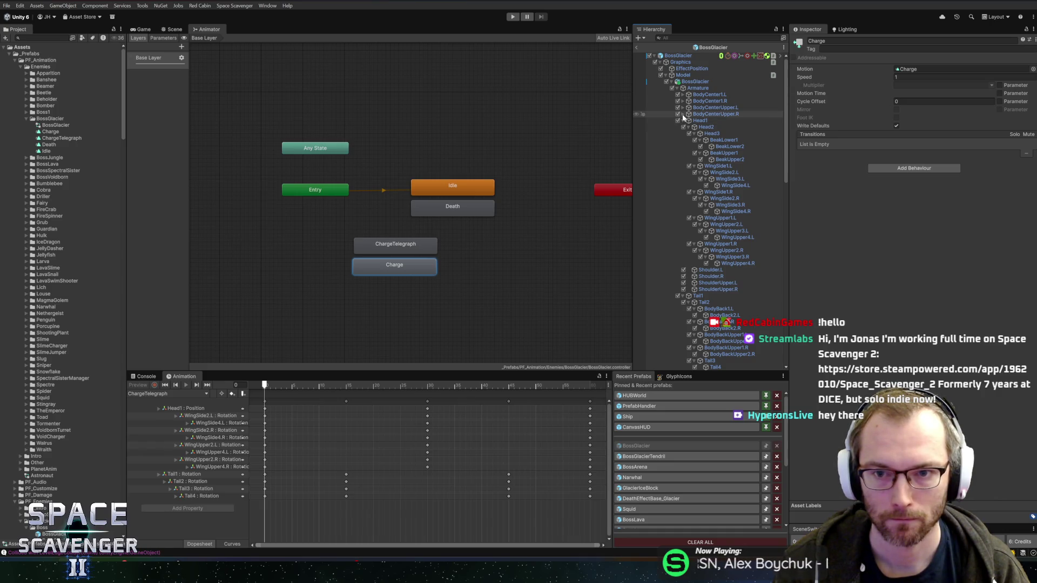
scroll(723, 145, "down", 10)
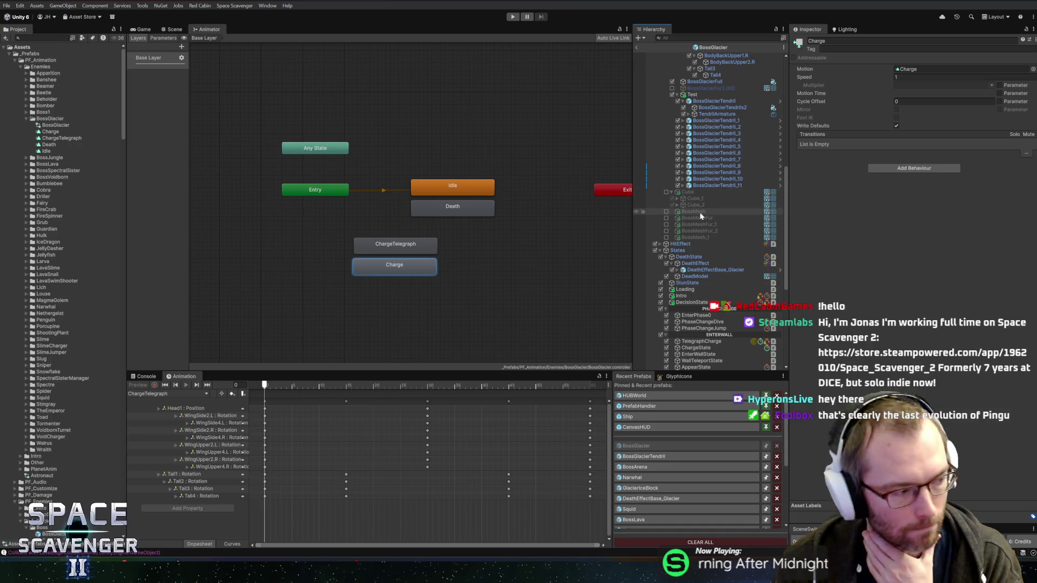
scroll(685, 216, "down", 5)
scroll(686, 217, "down", 2)
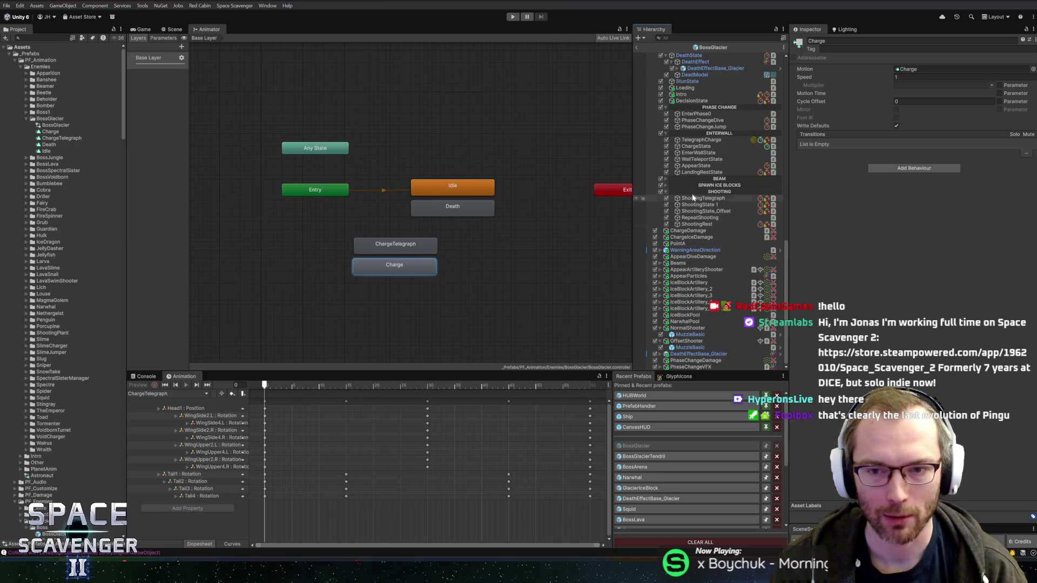
left_click(693, 179)
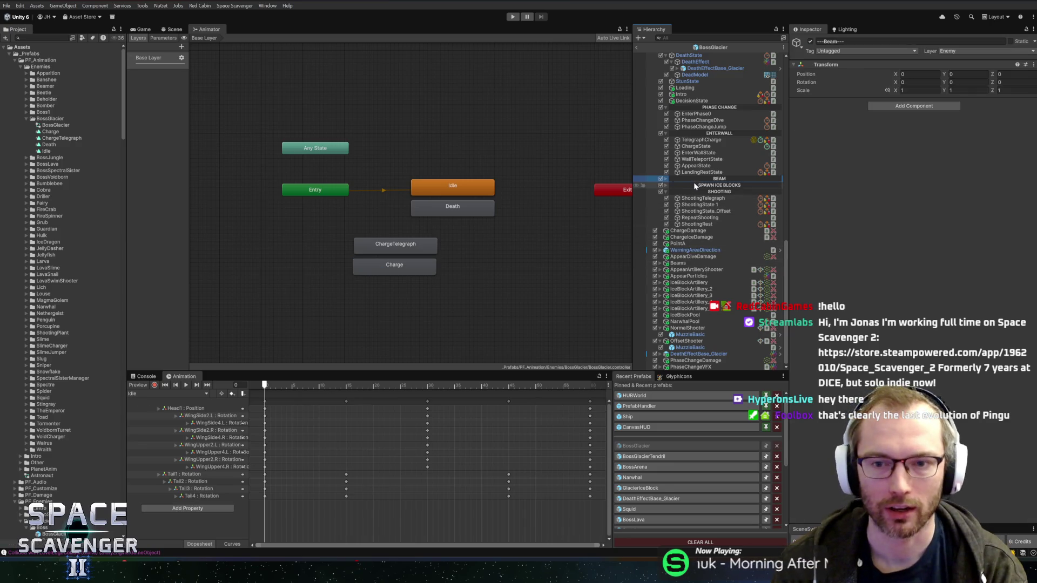
- Make TelegraphCharge set the ChargeTelegraph animation with a 0.2 transition time
left_click(710, 185)
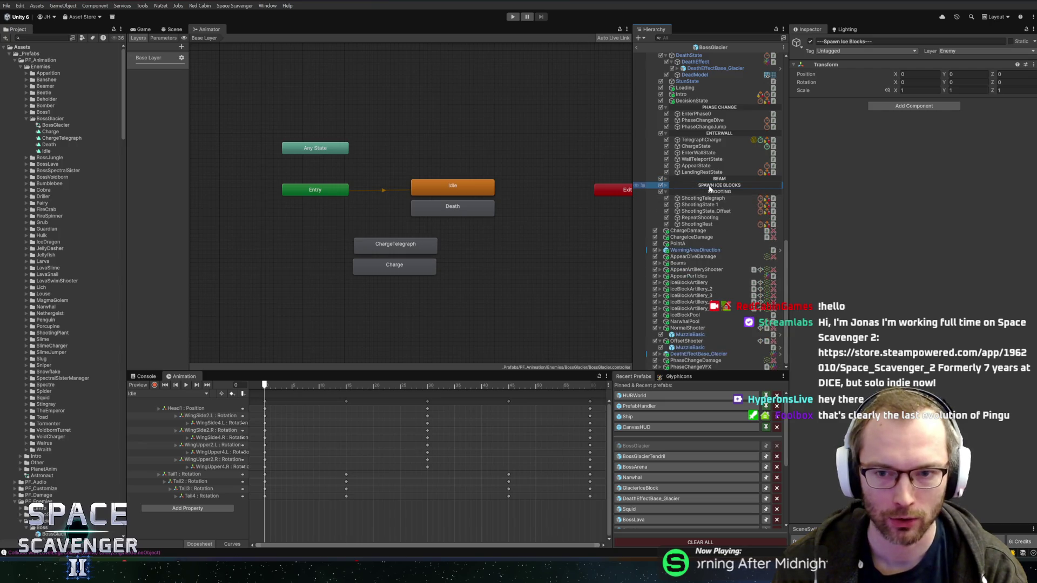
key("Right")
key("Left")
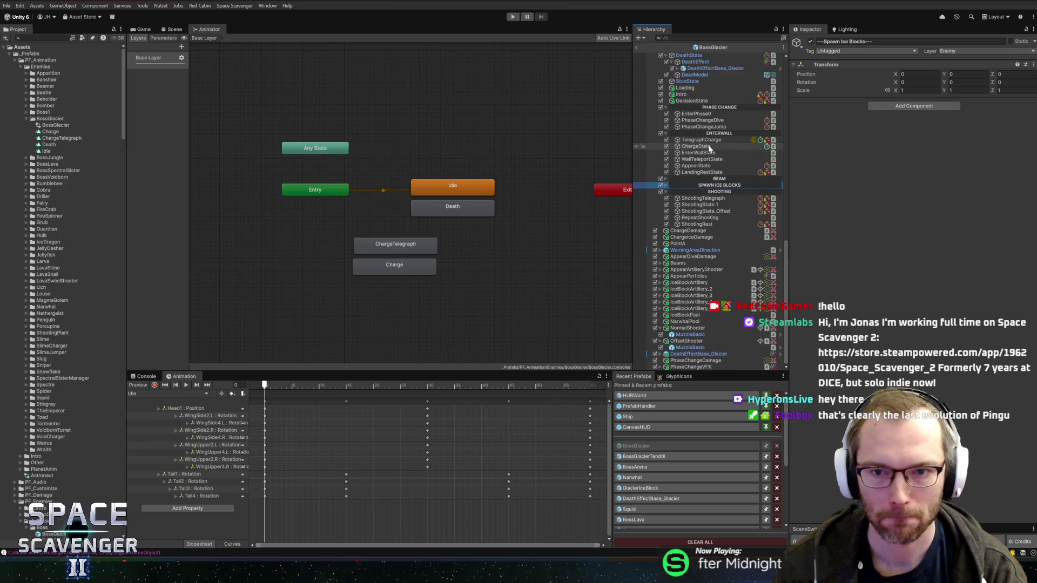
left_click(711, 140)
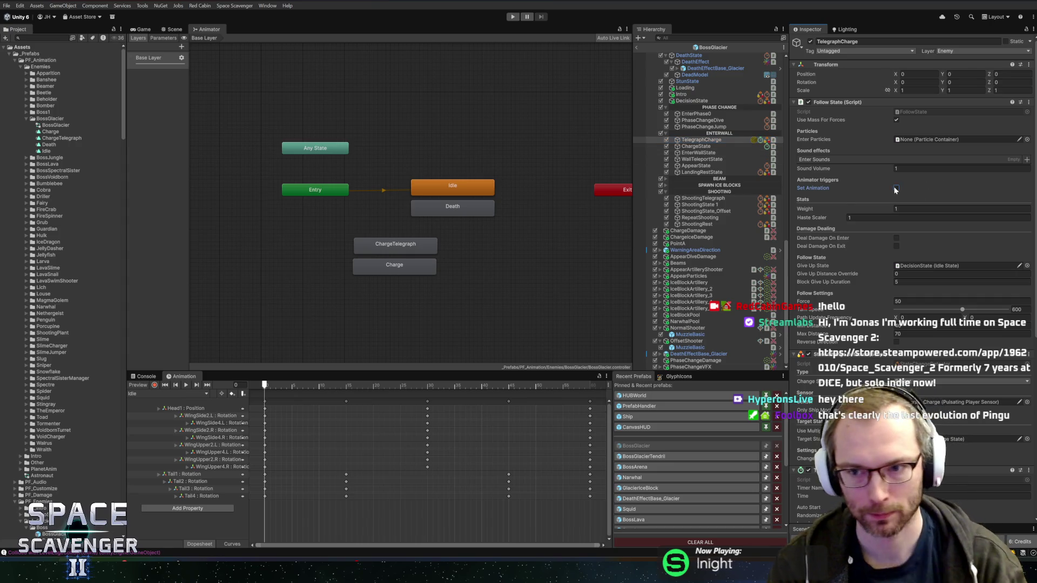
left_click(896, 187)
left_click(938, 196)
type("hargeTelegraph")
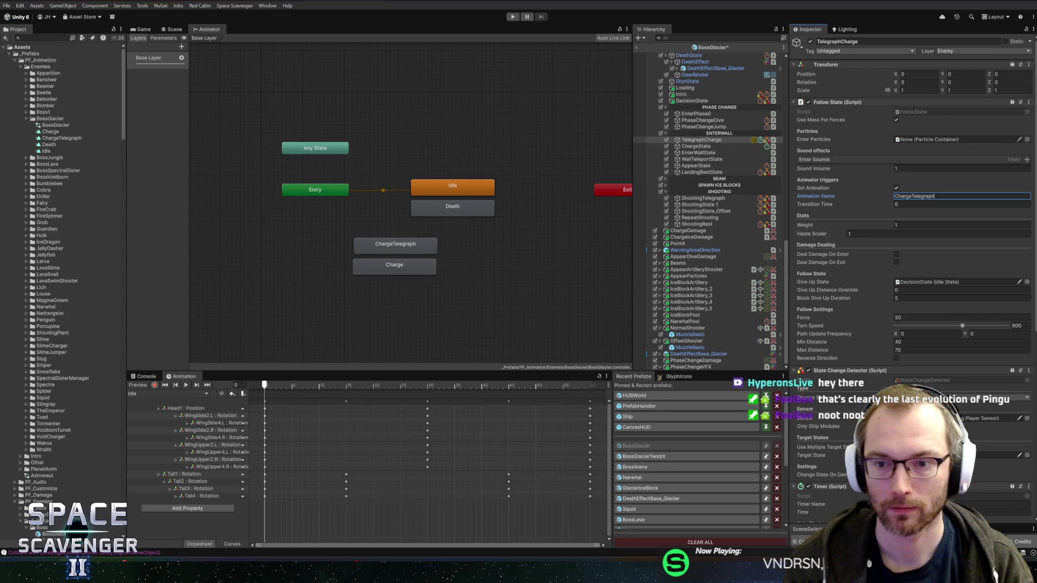
left_click(961, 204)
type(".2")
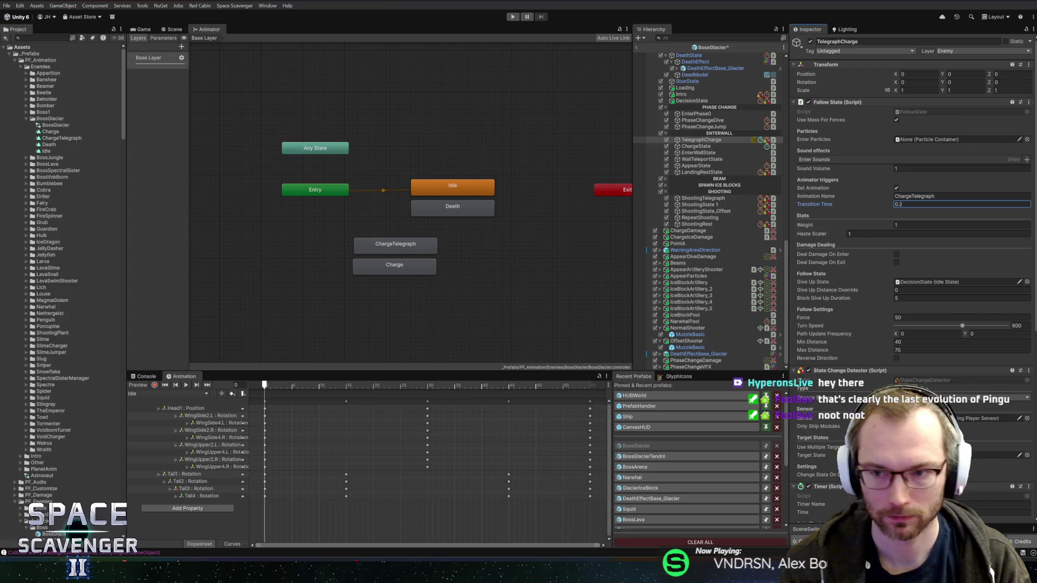
- Make ChargeState set the Charge animation with a 0.2 transition time
left_click(696, 146)
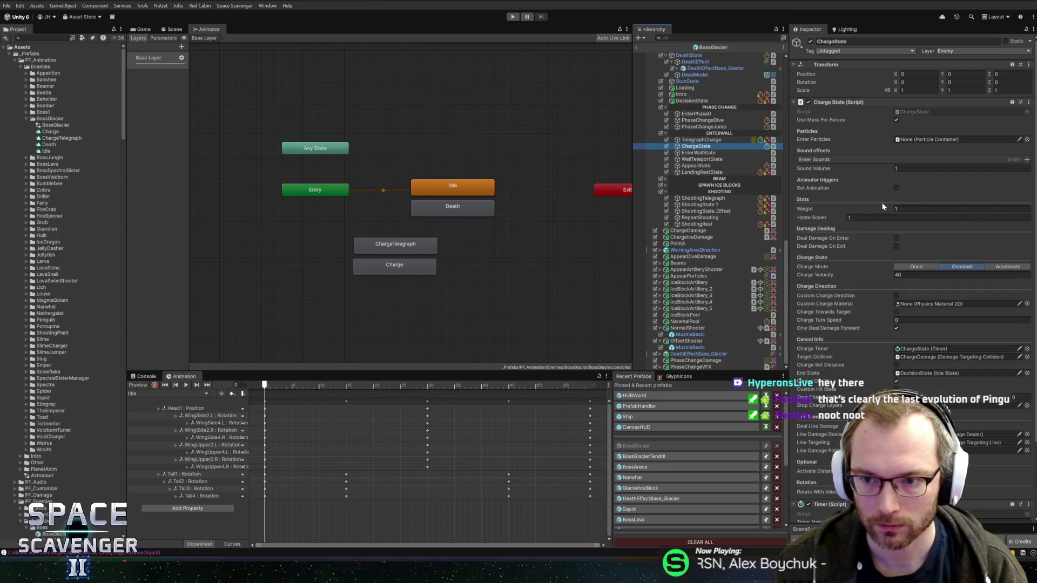
left_click(900, 196)
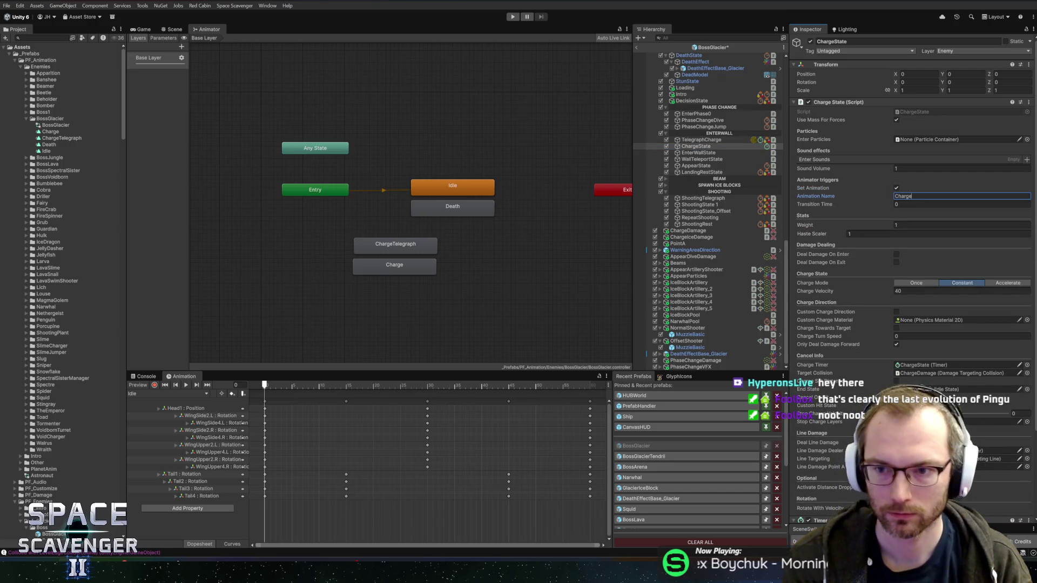
left_click(918, 205)
type(".2")
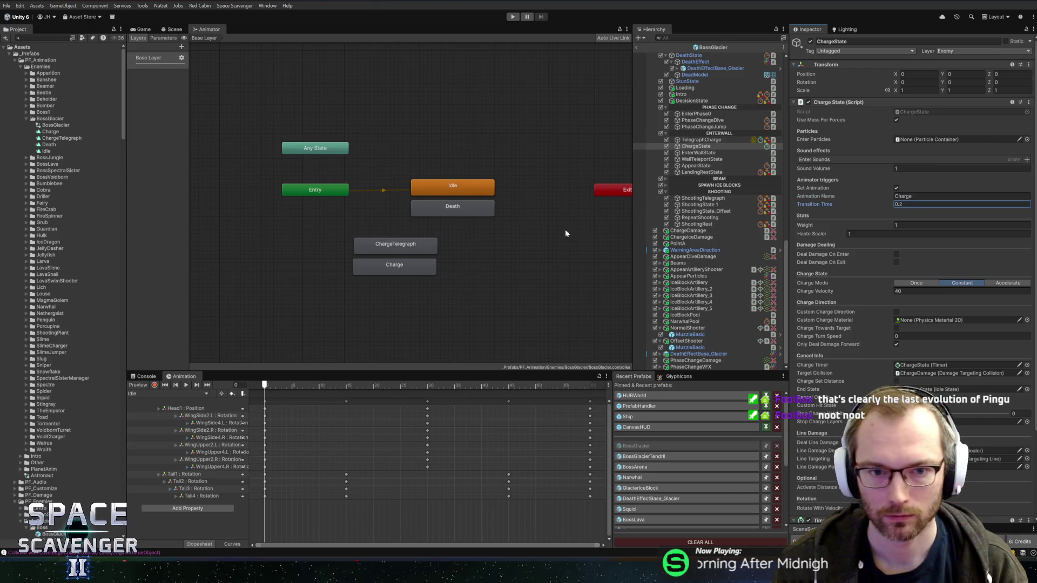
- Show the boss model zoomed in on the Scene view with the Rotate tool active
left_click(174, 29)
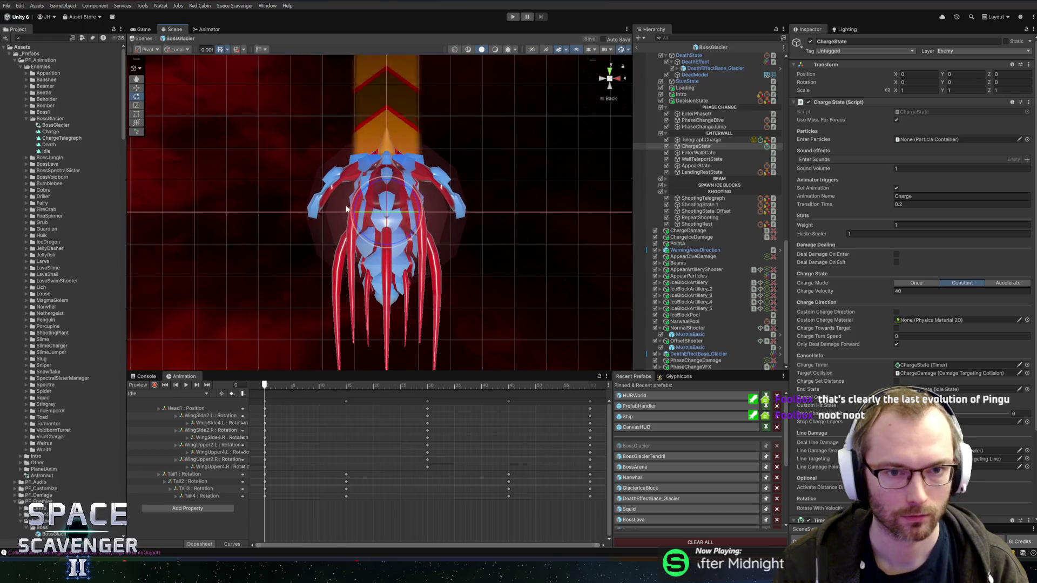
scroll(421, 178, "up", 2)
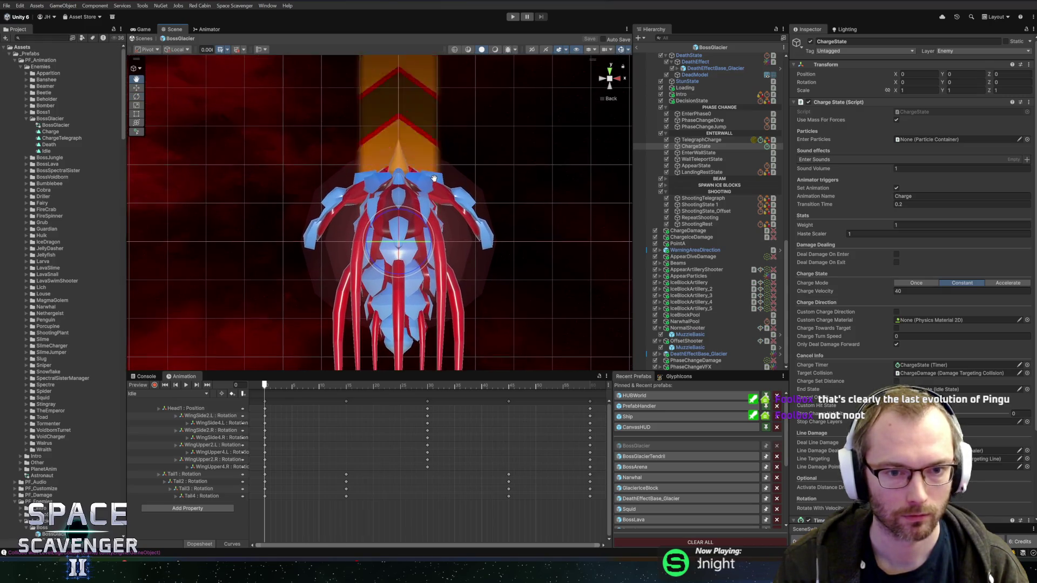
key("e")
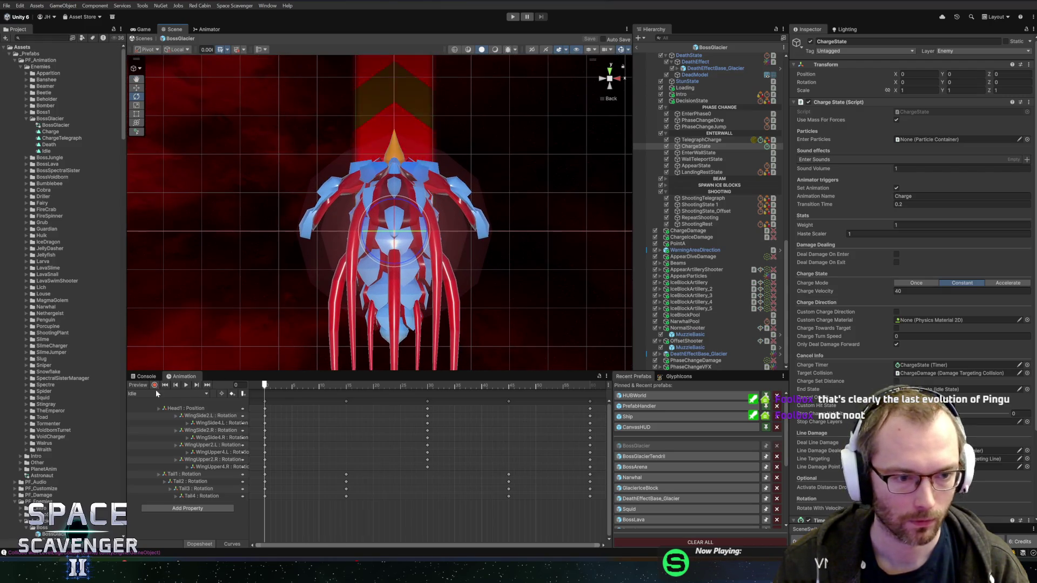
- Load the ChargeTelegraph clip in the Animation window and scrub between frames 0, 16 and 3
left_click(150, 395)
left_click(152, 412)
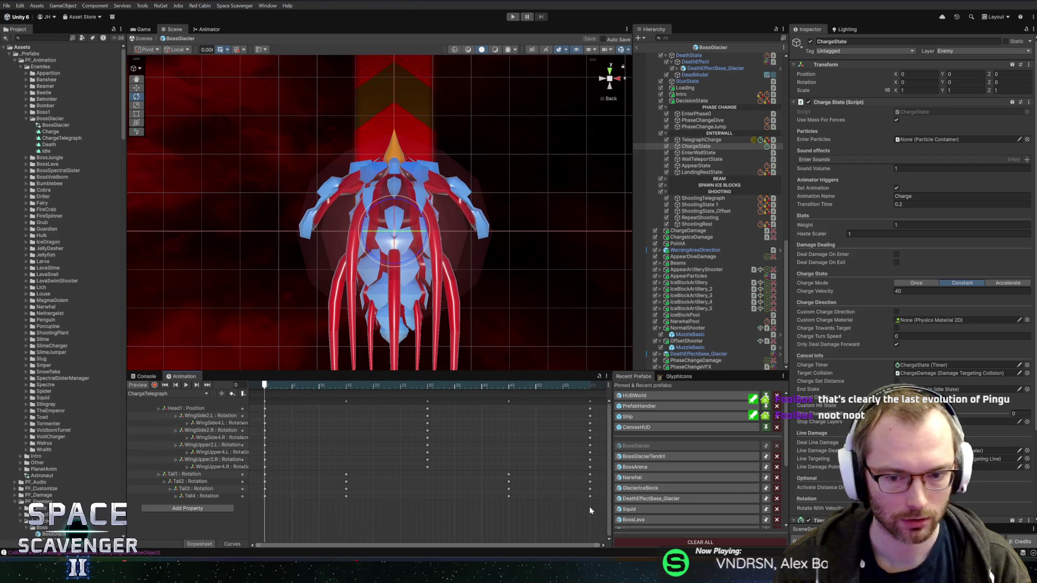
left_click(351, 385)
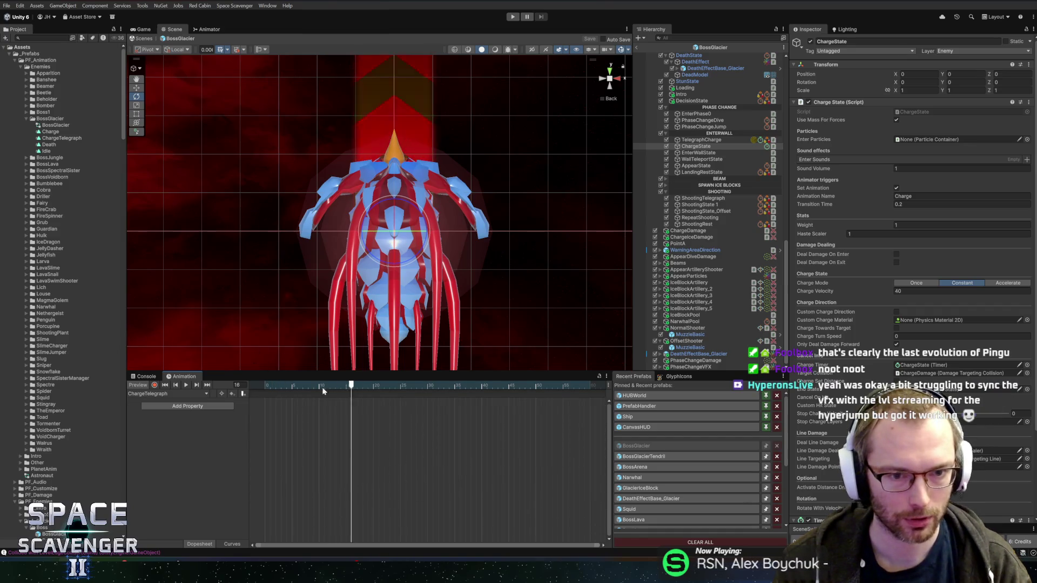
left_click(264, 385)
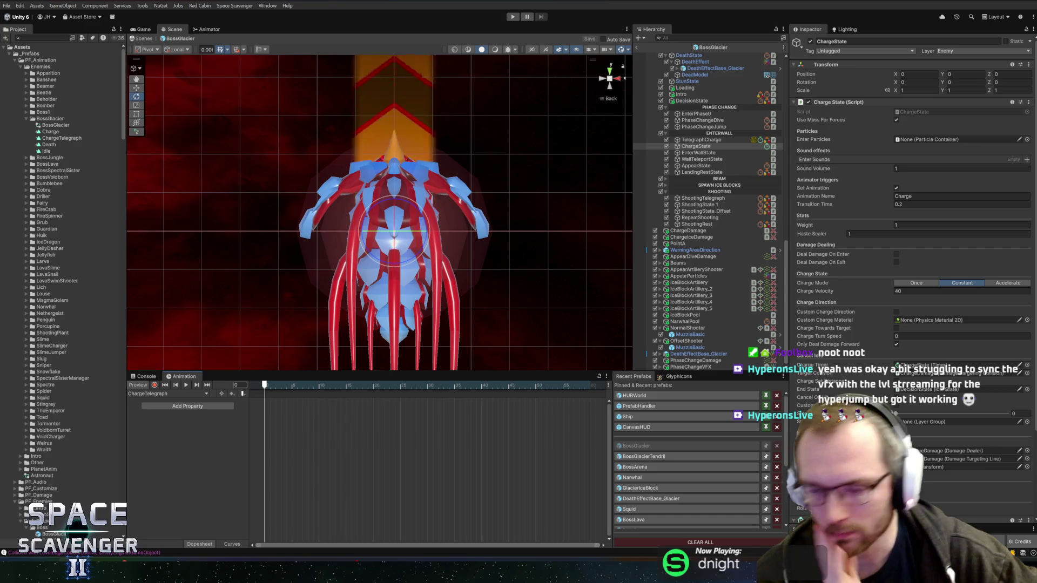
scroll(355, 230, "down", 2)
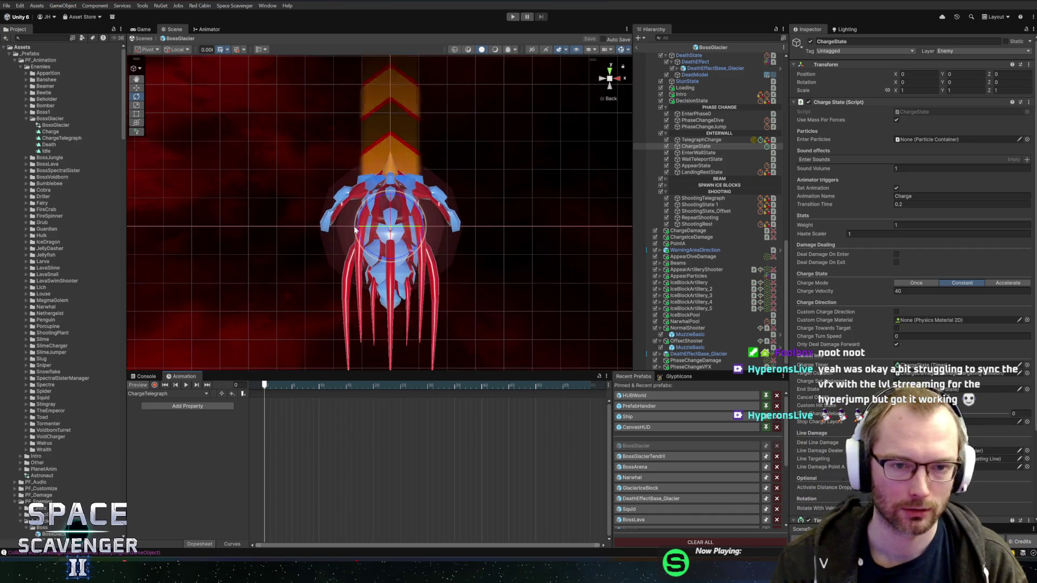
scroll(451, 232, "up", 3)
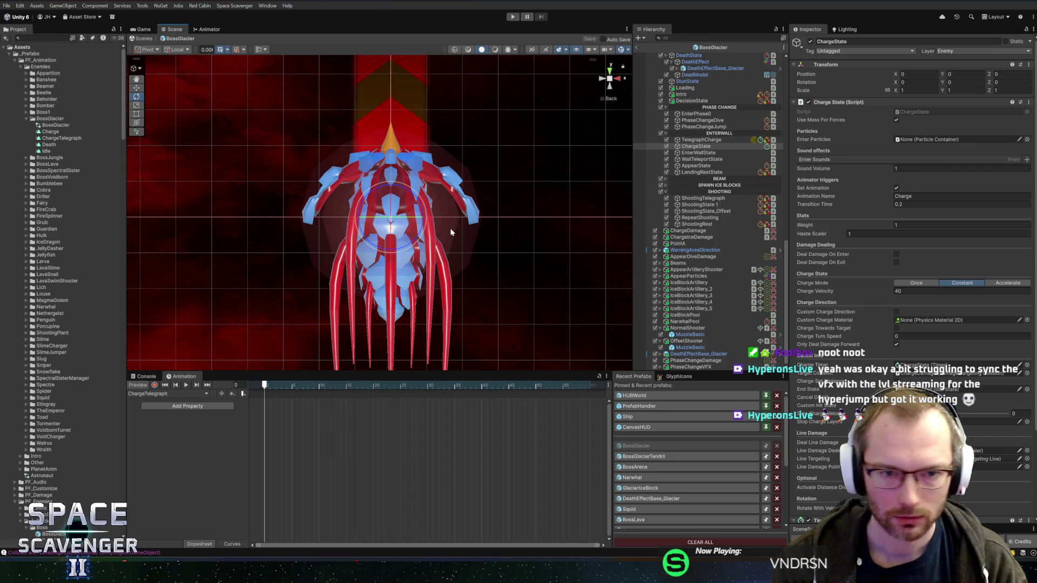
left_click(324, 384)
left_click(281, 384)
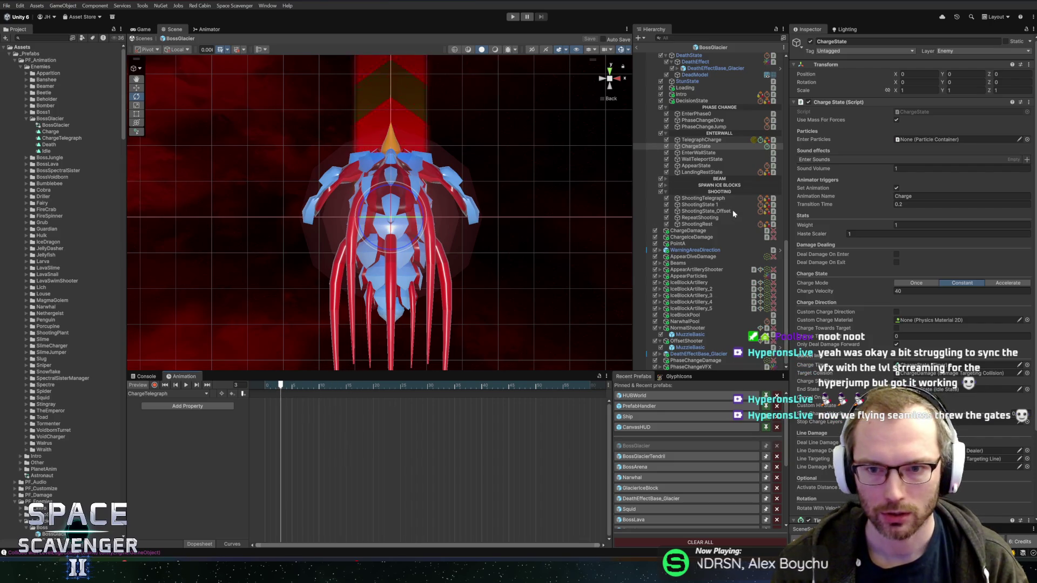
- Select TelegraphCharge and review its settings in the Inspector
left_click(701, 139)
scroll(871, 306, "down", 5)
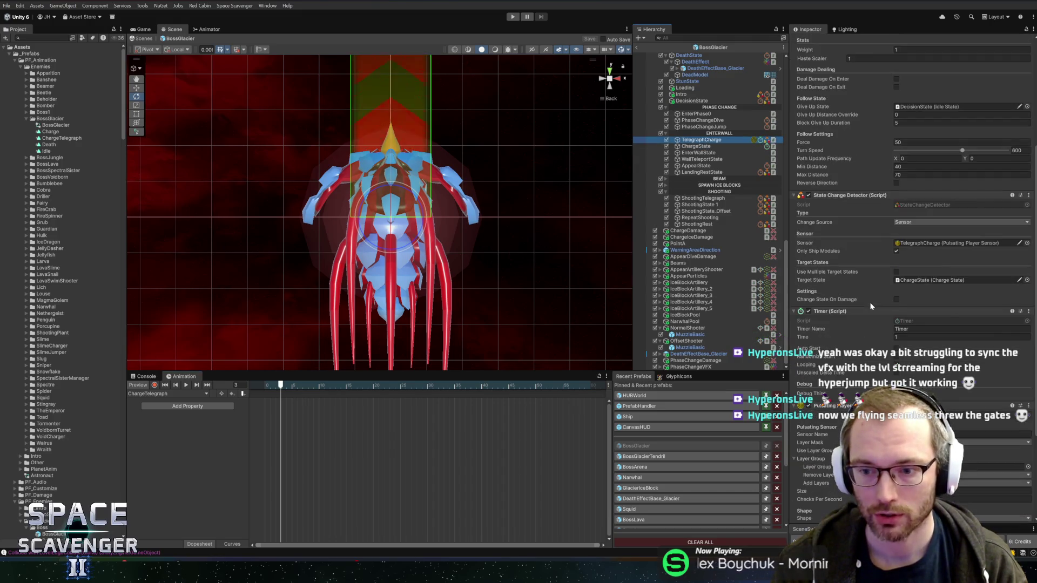
scroll(870, 303, "up", 4)
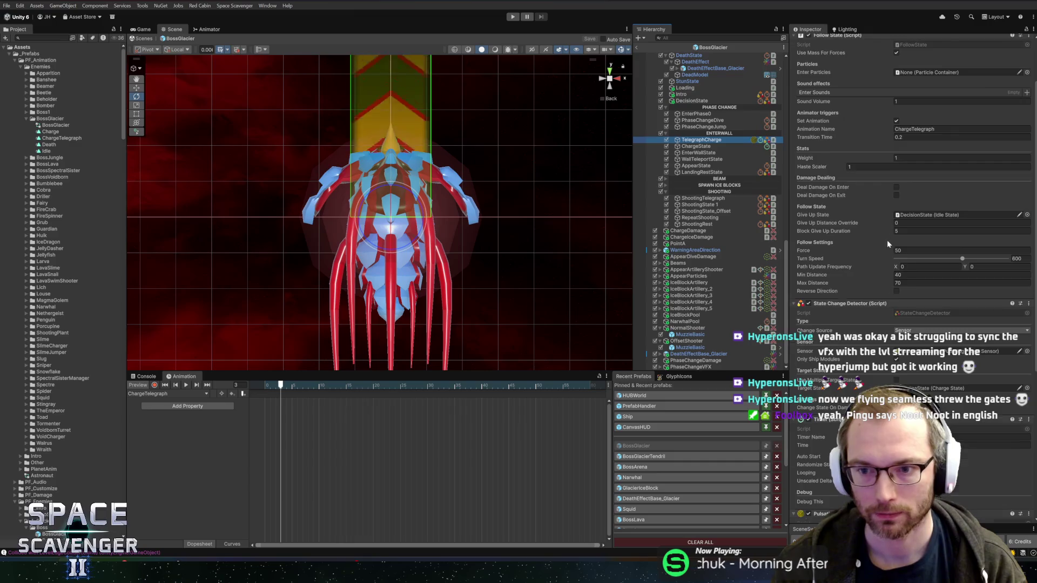
scroll(886, 244, "up", 2)
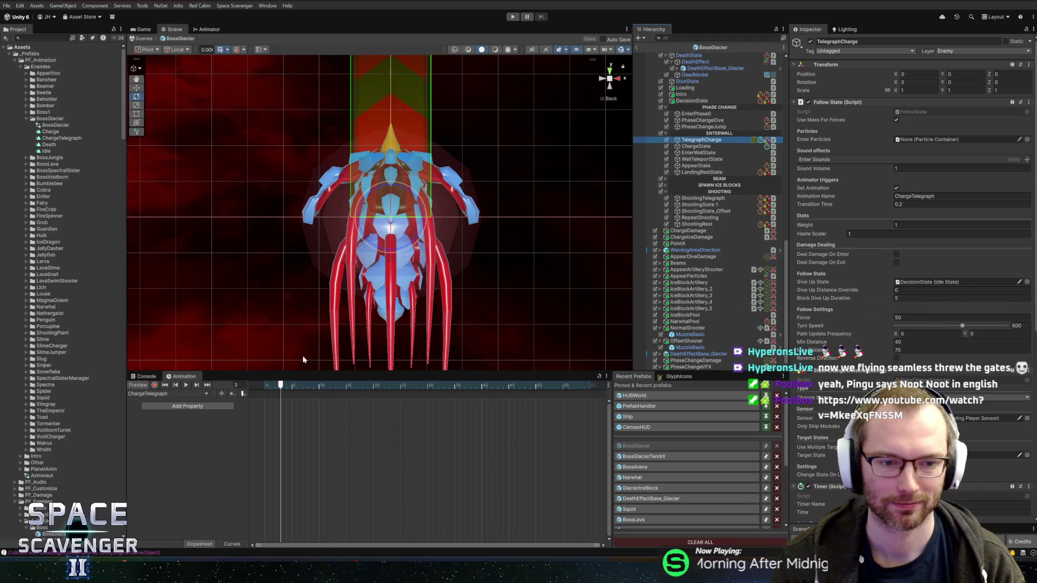
- Start recording keyframes at frame 20, then move the timeline to frame 38
mouse_move(276, 385)
left_mouse_down()
mouse_move(372, 385)
mouse_move(309, 387)
left_mouse_up()
left_click(155, 386)
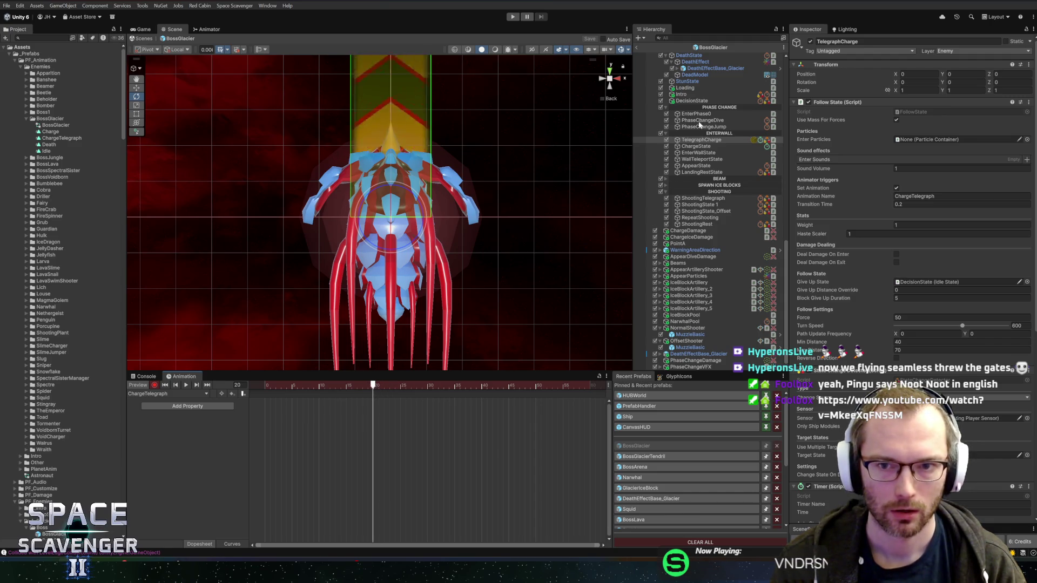
left_click_drag(380, 395, 480, 391)
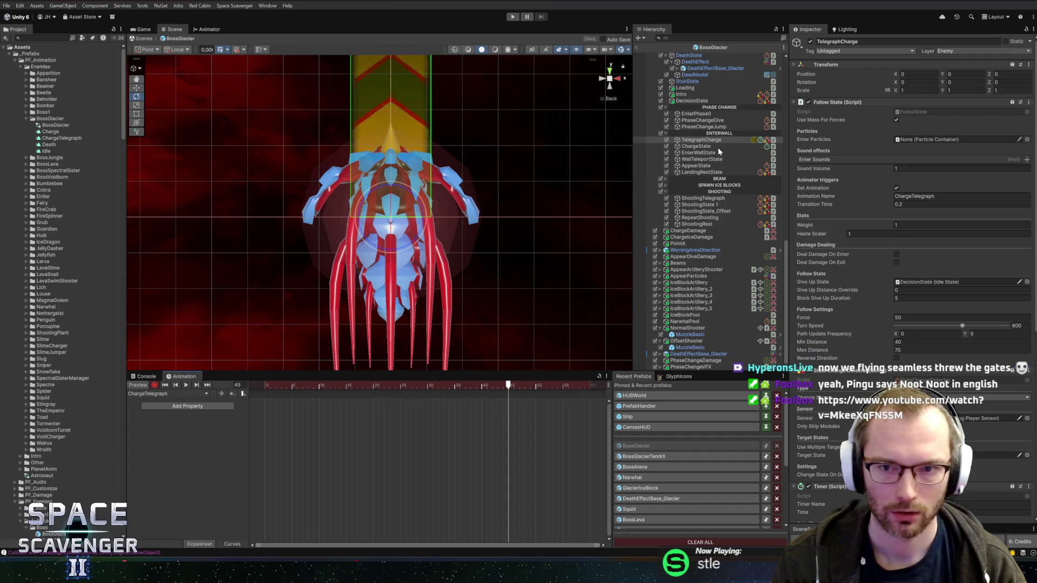
scroll(709, 91, "up", 10)
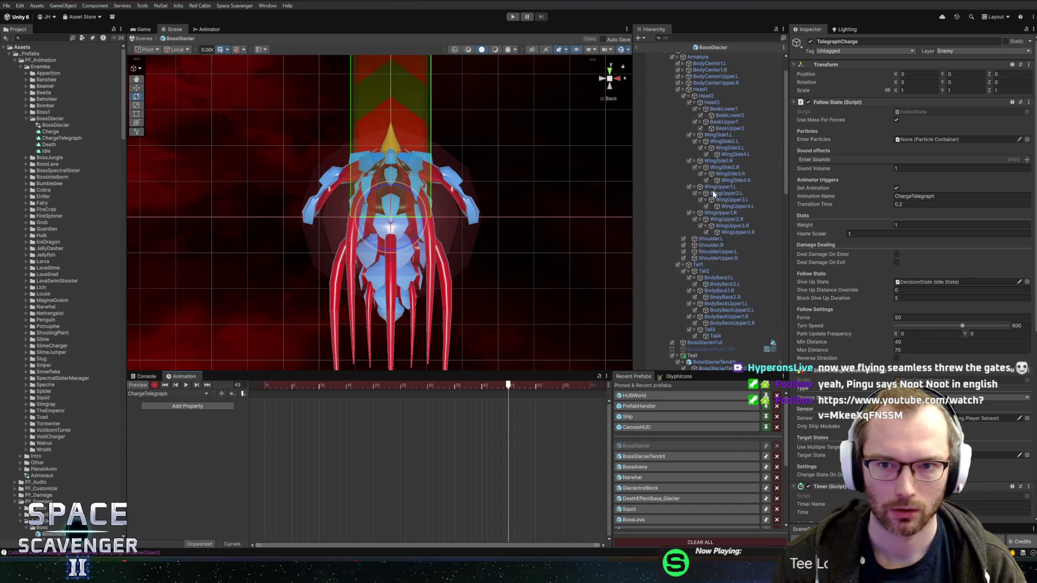
- Key Head1 raised slightly on Y, undoing the accidental head scale change
left_click(708, 121)
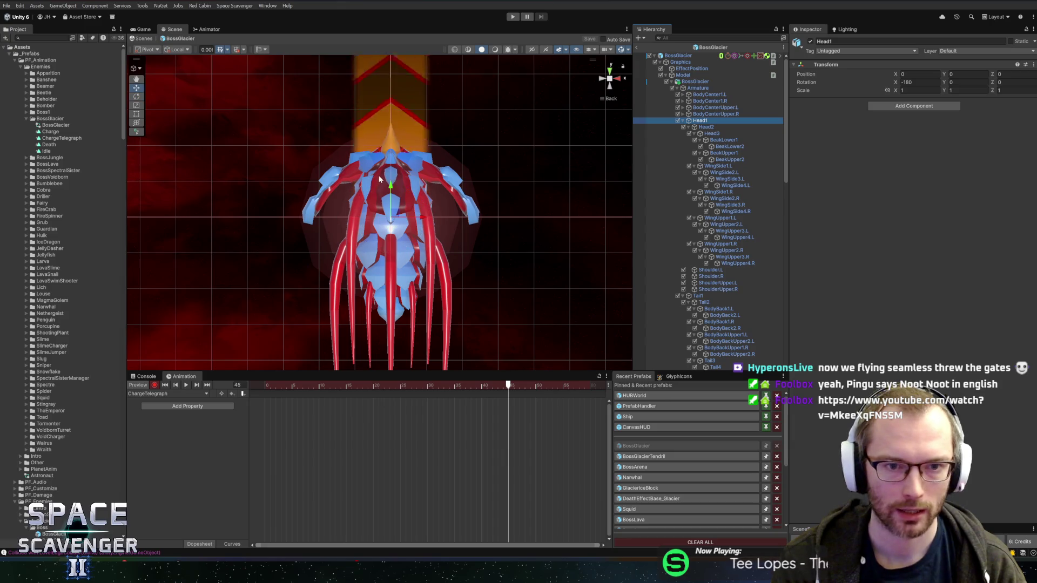
left_click_drag(392, 188, 390, 242)
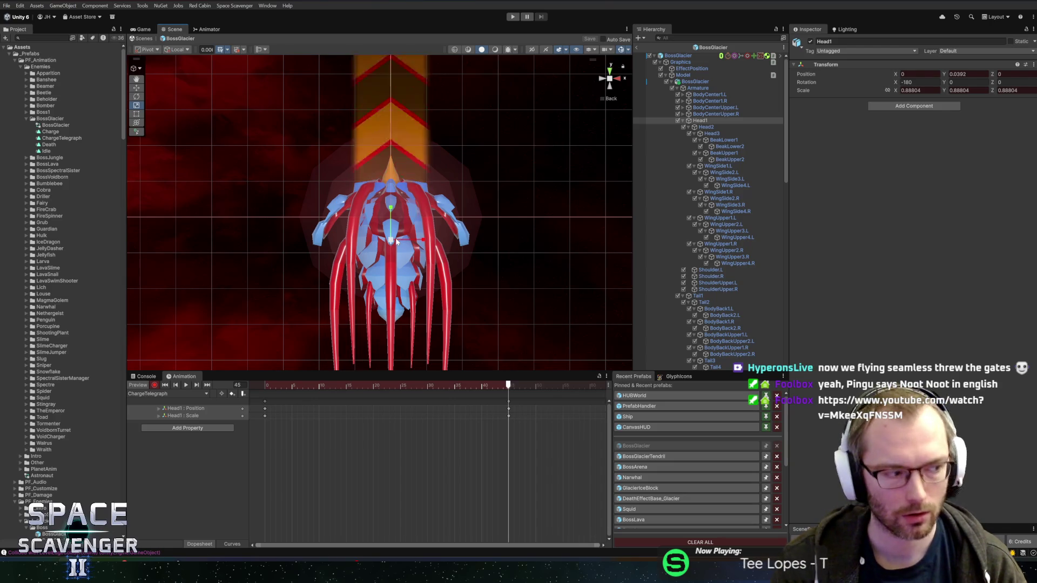
key("ctrl+z")
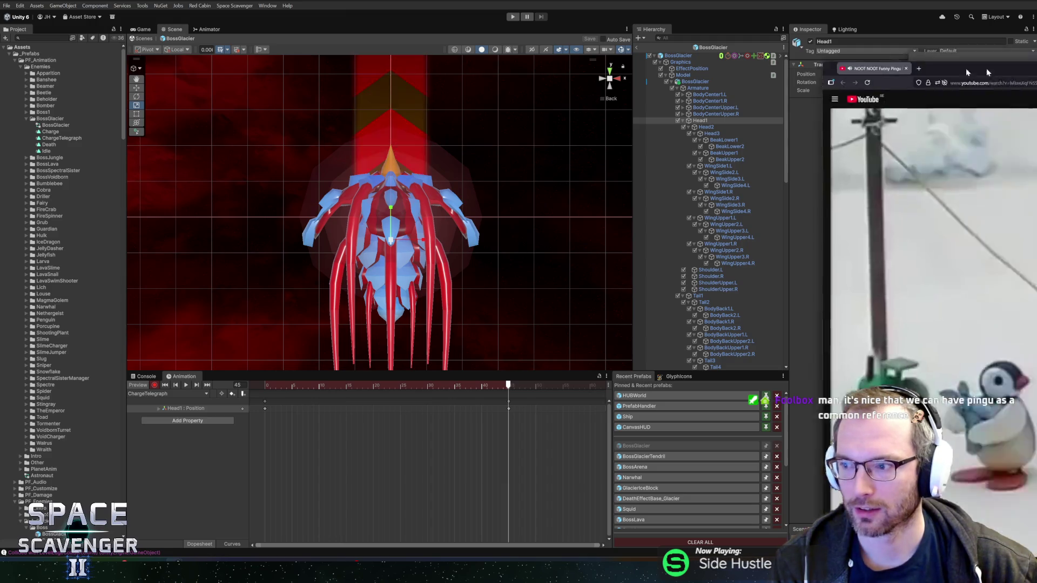
- Watch the Pingu compilation: rewind, pause, resume from 0:12, pause again, then hide the window
mouse_move(1036, 47)
left_mouse_down()
mouse_move(390, 46)
mouse_move(398, 27)
mouse_move(405, 69)
mouse_move(404, 51)
left_mouse_up()
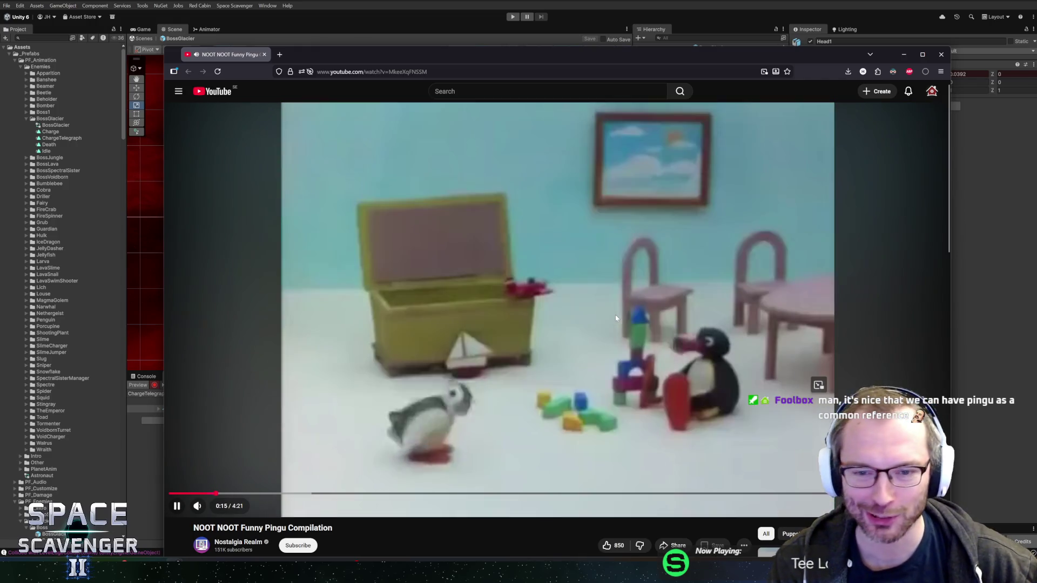
left_click(597, 252)
left_click(597, 252)
key("Left")
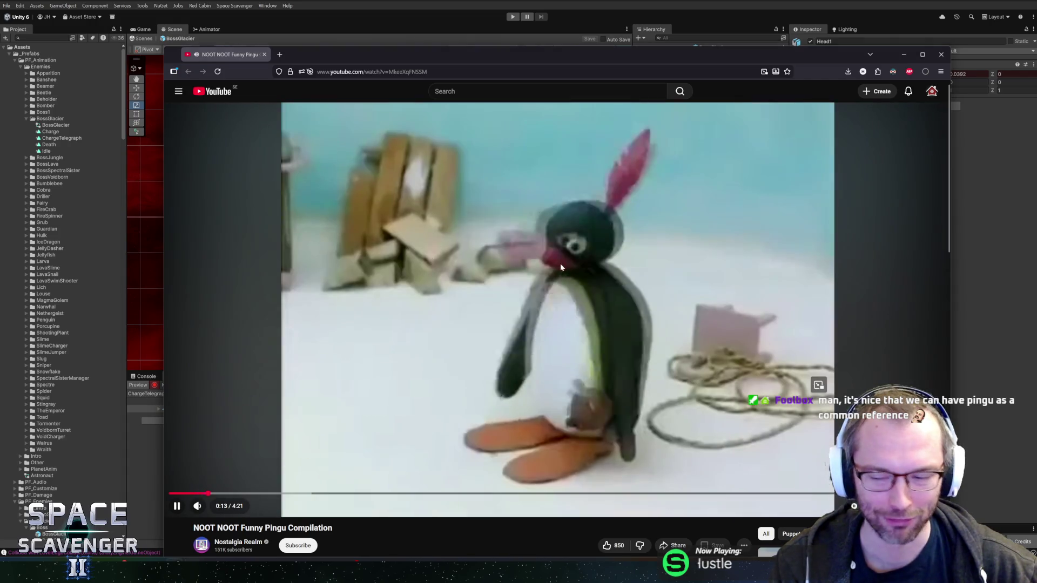
left_click(561, 262)
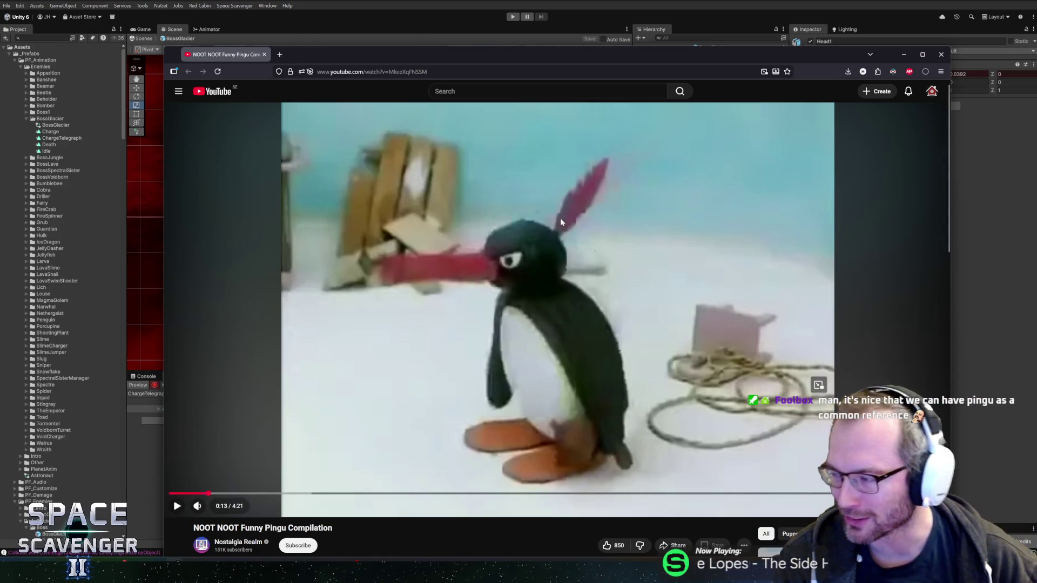
left_click(204, 494)
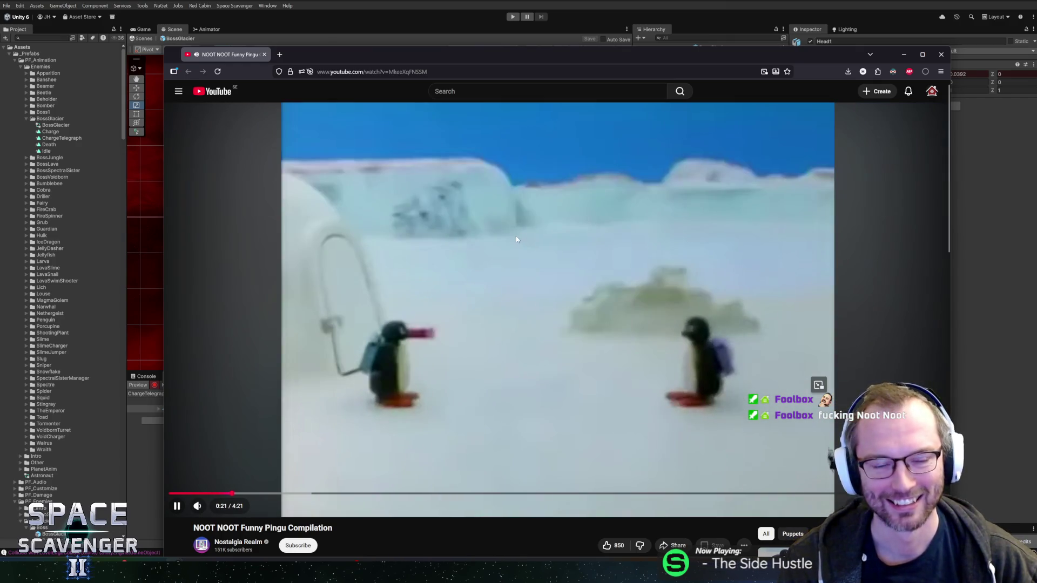
left_click(516, 236)
key("alt+Tab")
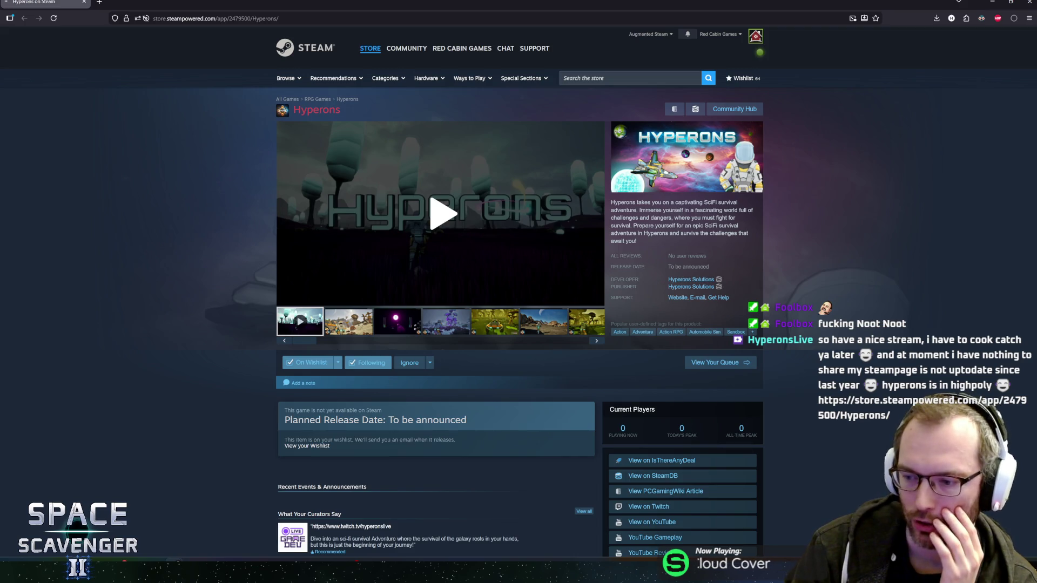
- Play the Hyperons trailer, pause it at 0:42, and switch back to Unity
left_click(437, 219)
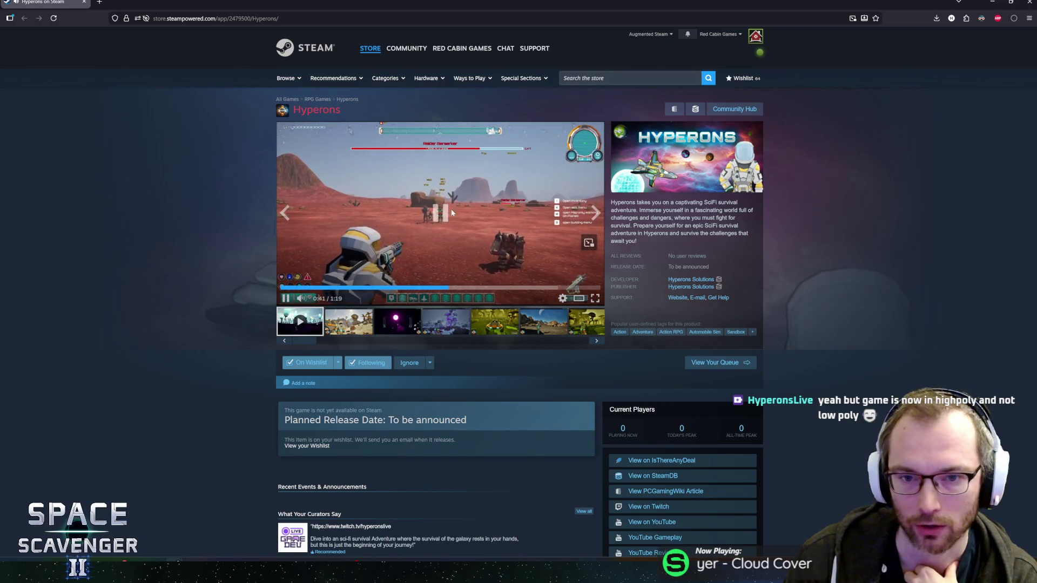
left_click(451, 213)
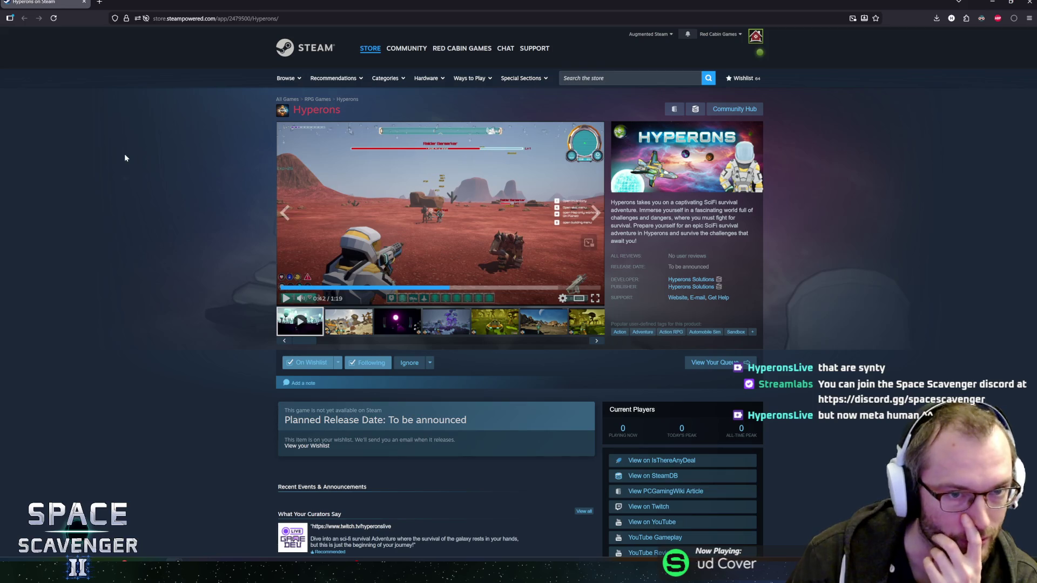
key("alt+Tab")
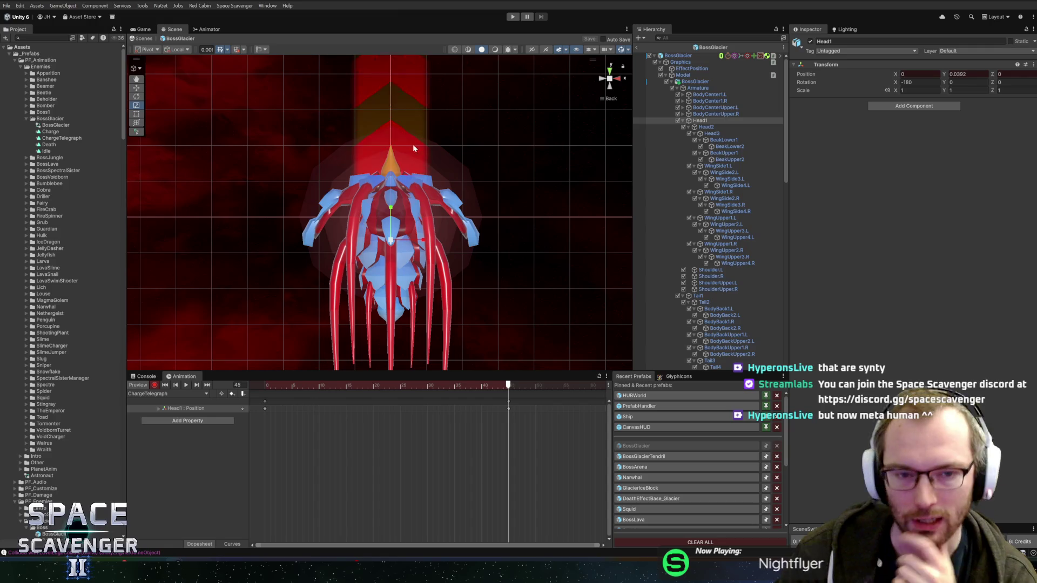
- Preview the Head1 movement across the ChargeTelegraph clip
left_click_drag(507, 209, 518, 182)
mouse_move(495, 385)
left_mouse_down()
mouse_move(275, 385)
mouse_move(508, 386)
left_mouse_up()
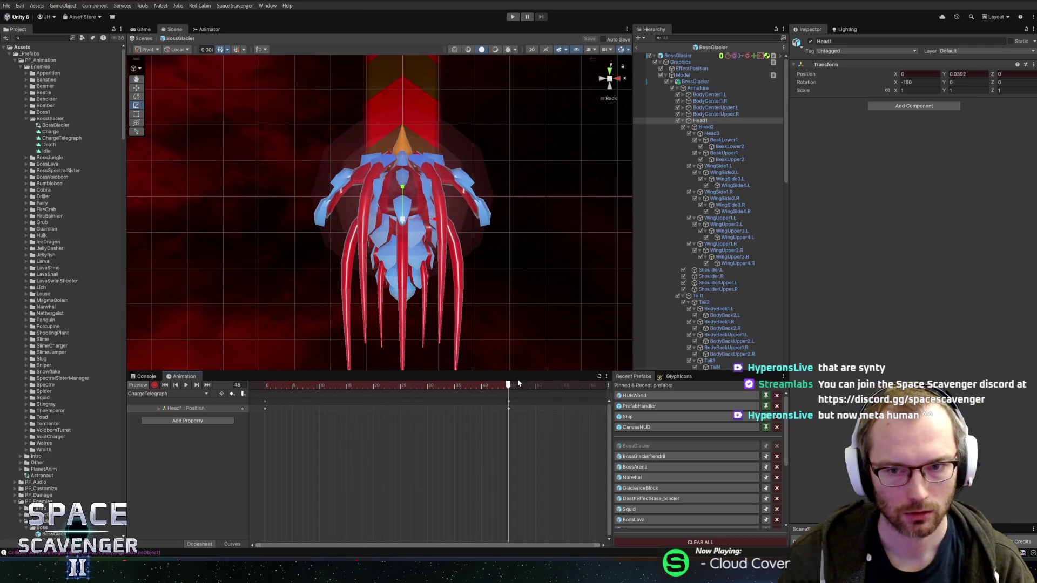
scroll(702, 216, "down", 3)
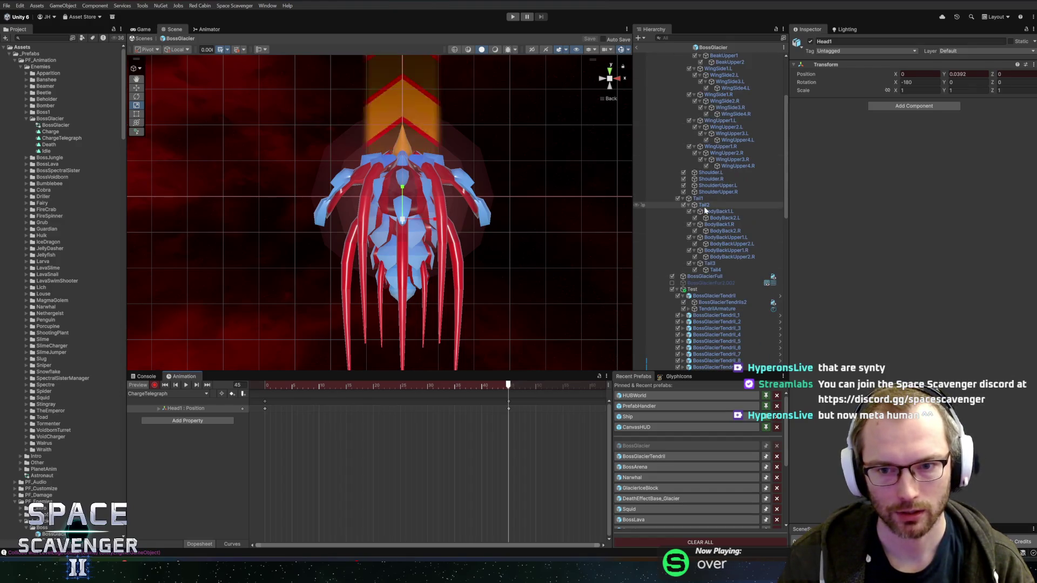
- Key Tail1 scale to about 1.119 in Y and 0.829 in X and Z
left_click(703, 198)
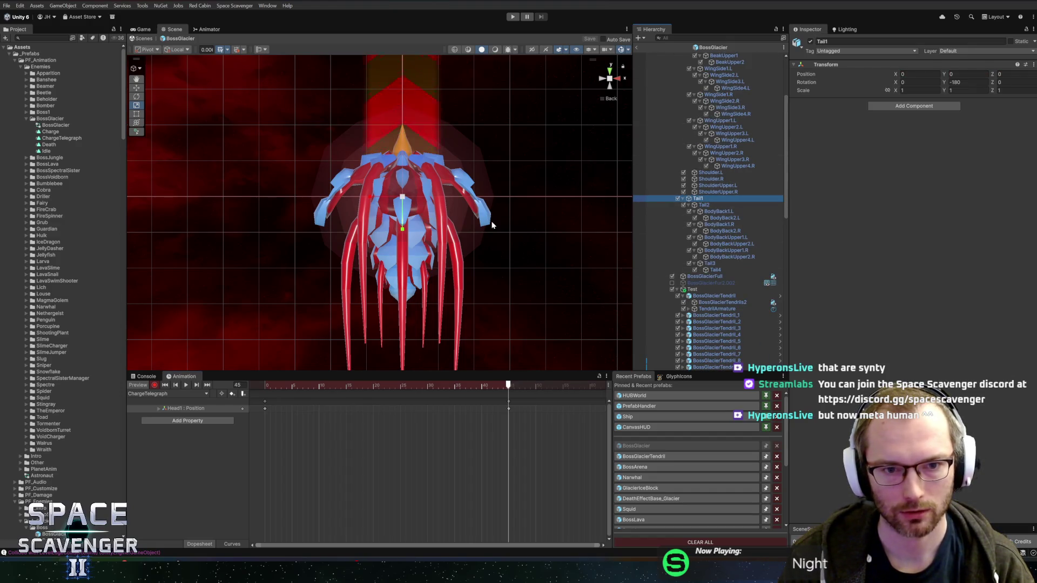
left_click_drag(402, 198, 404, 260)
mouse_move(497, 387)
left_mouse_down()
mouse_move(358, 387)
mouse_move(510, 395)
left_mouse_up()
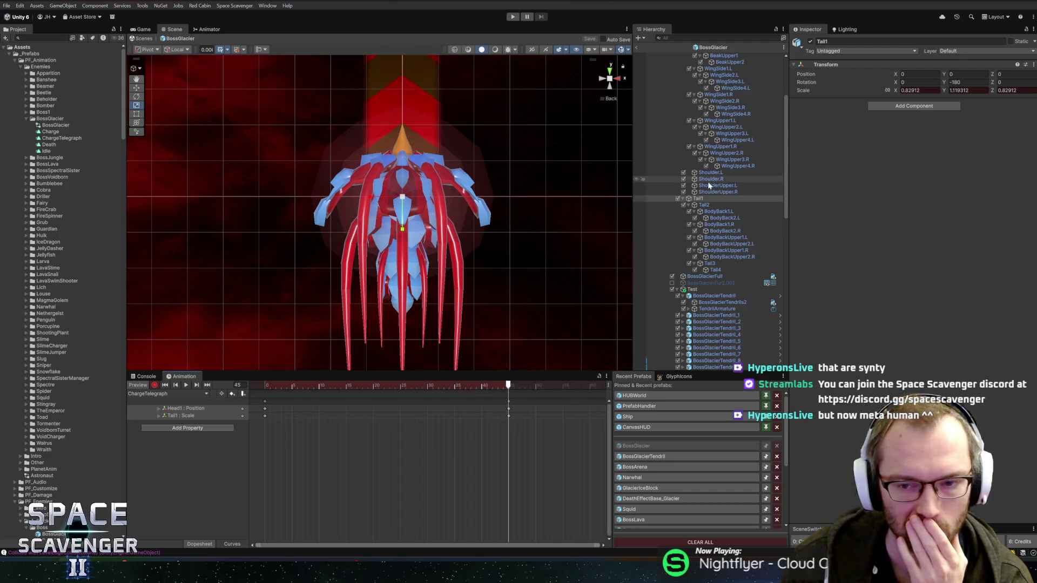
scroll(703, 213, "up", 3)
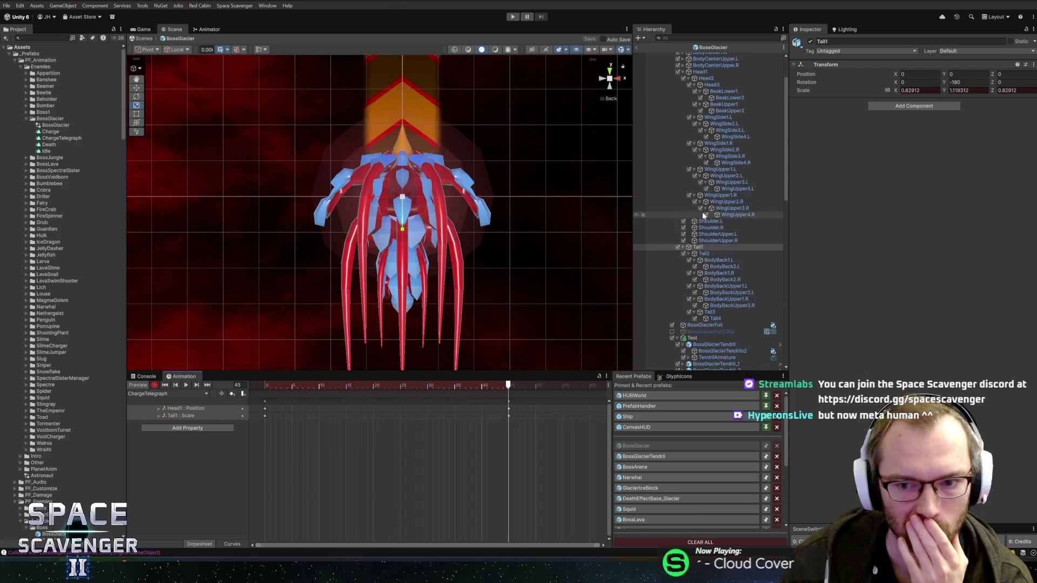
scroll(703, 215, "up", 3)
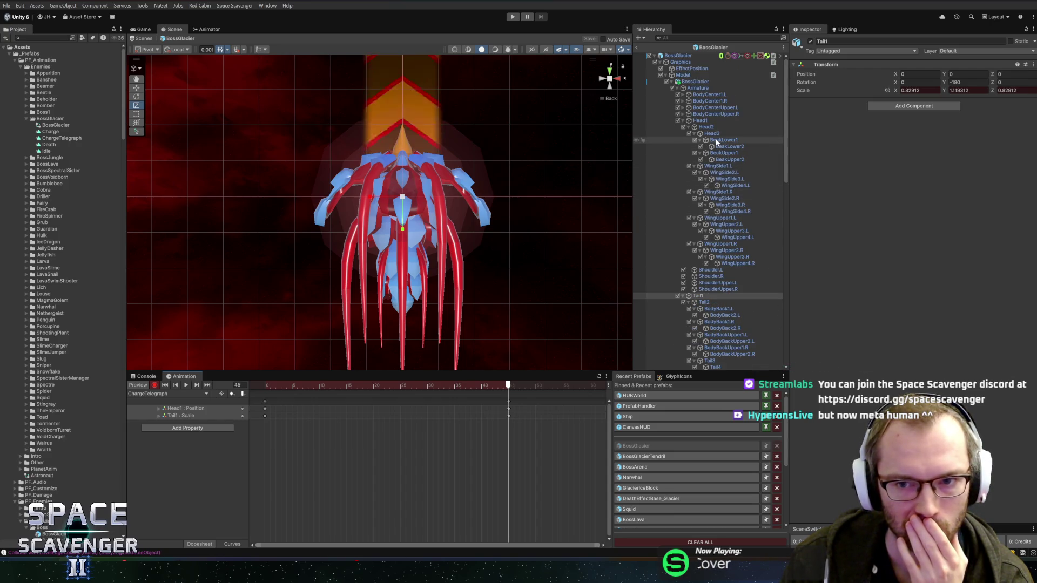
left_click(718, 166)
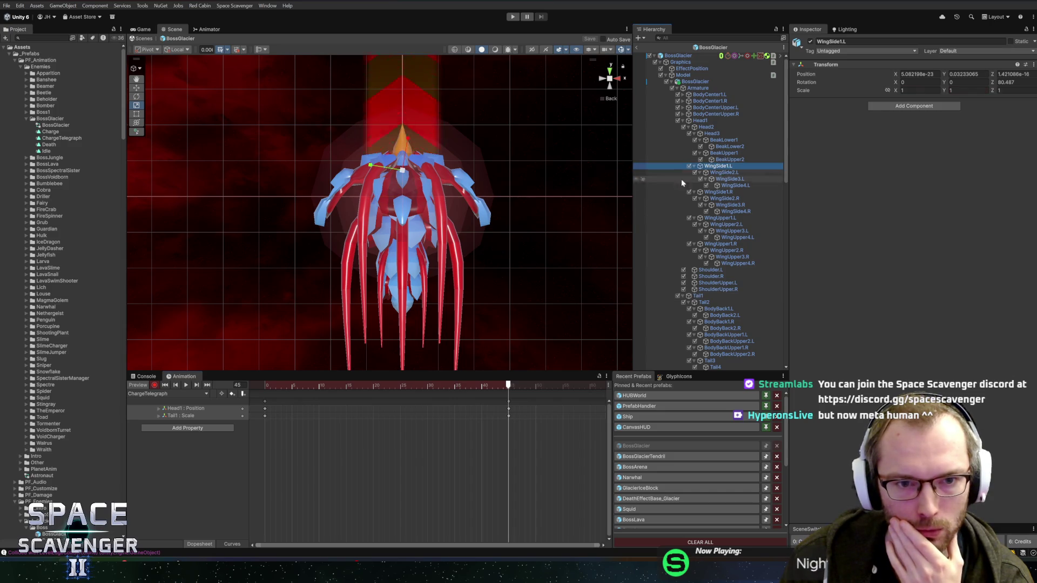
- Rotate WingSide1.L and WingSide1.R to fold both side wings inward
key("e")
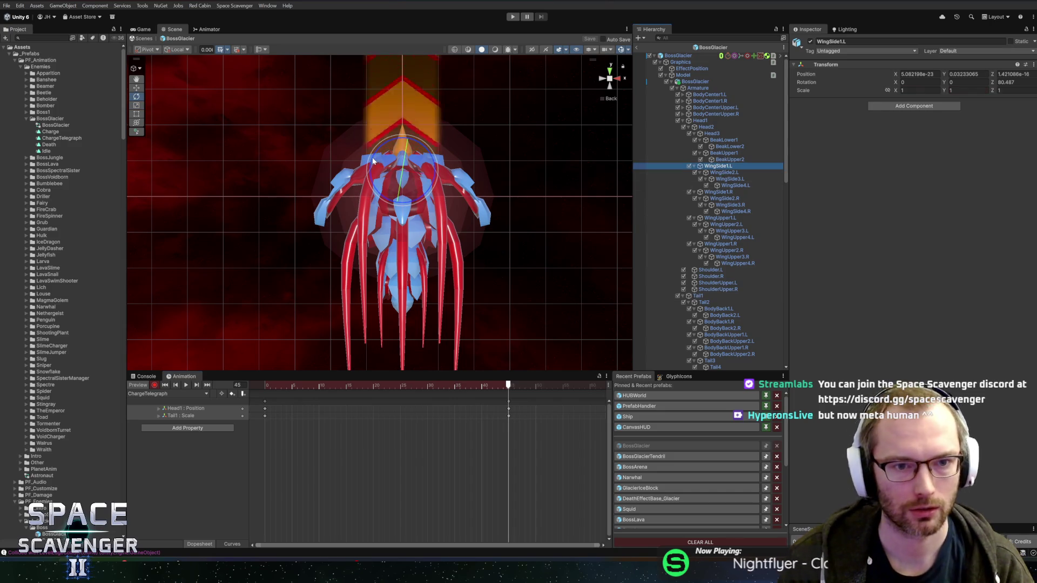
left_click_drag(376, 165, 381, 201)
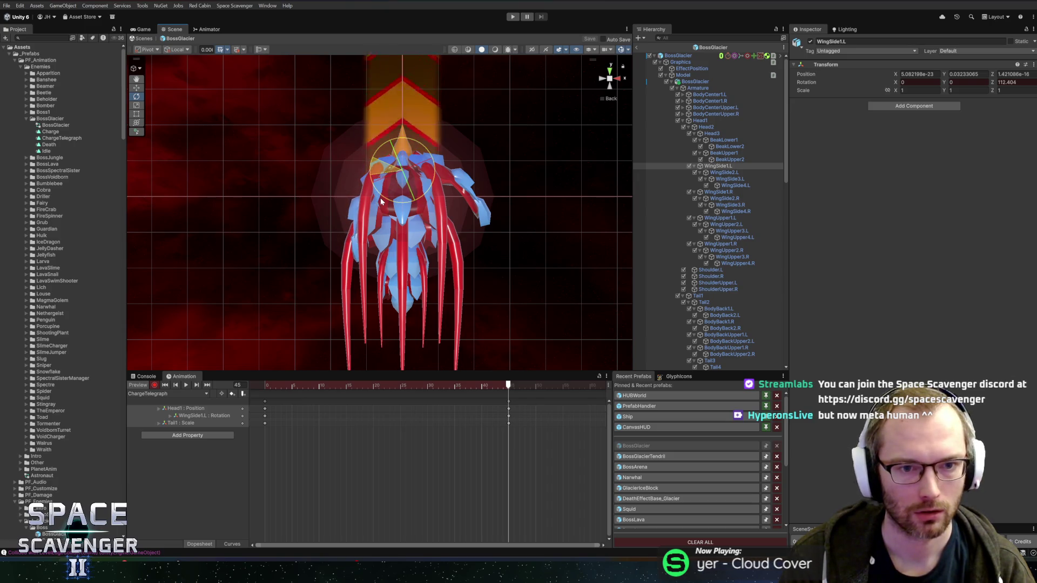
left_click(718, 191)
left_click_drag(431, 162, 443, 184)
- Tilt WingUpper1.L and WingUpper1.R inward, then preview the wing motion across the clip
left_click(603, 81)
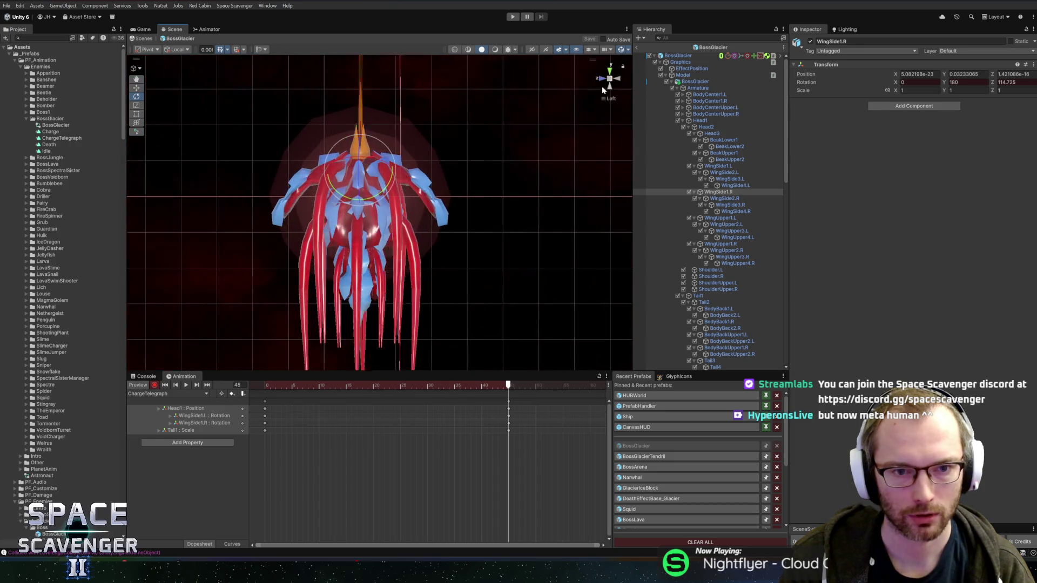
left_click(727, 218)
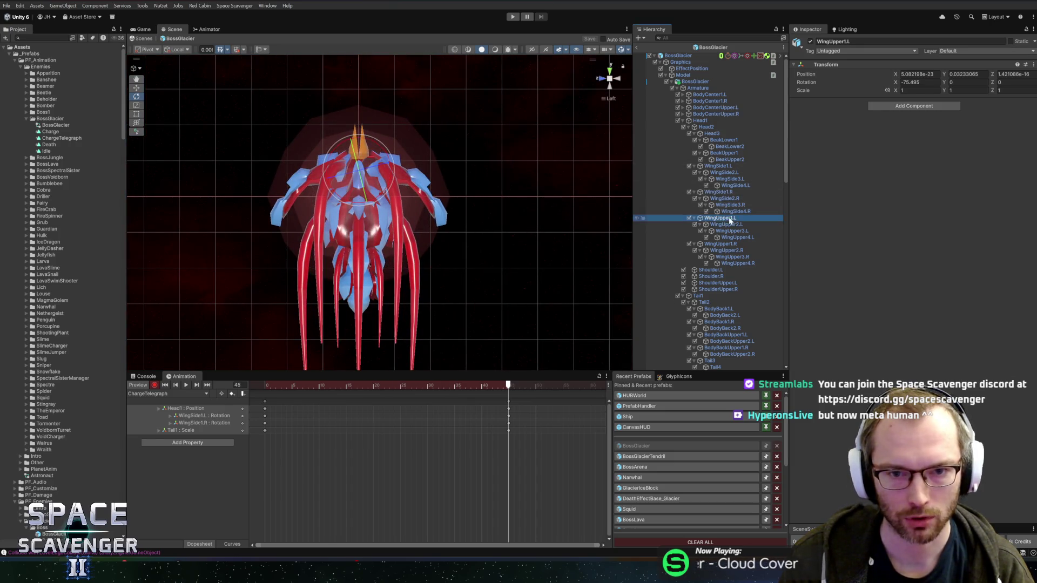
mouse_move(379, 145)
left_mouse_down()
mouse_move(359, 119)
mouse_move(396, 186)
left_mouse_up()
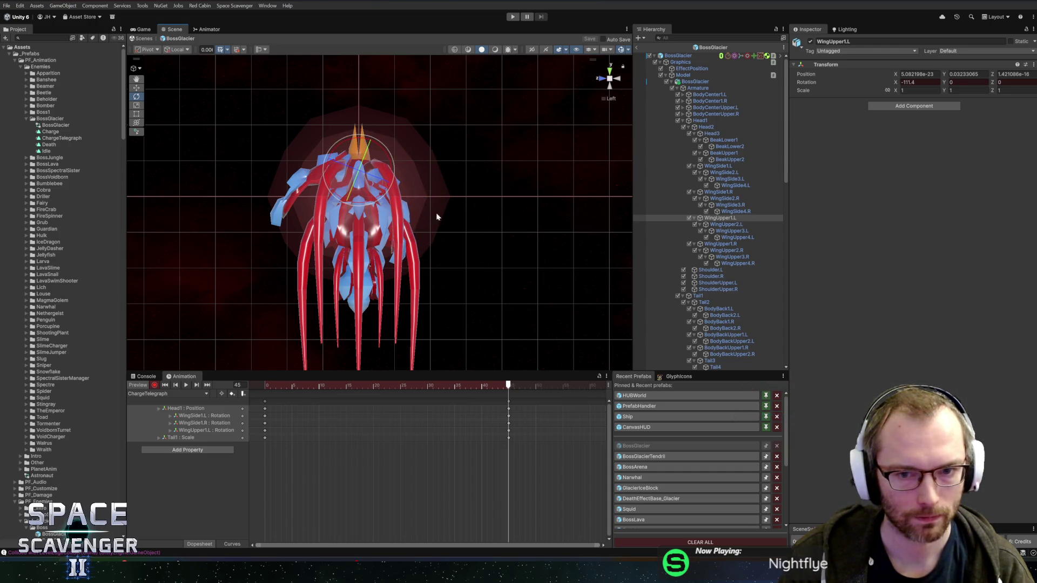
left_click(721, 244)
mouse_move(349, 146)
left_mouse_down()
mouse_move(320, 174)
mouse_move(321, 163)
left_mouse_up()
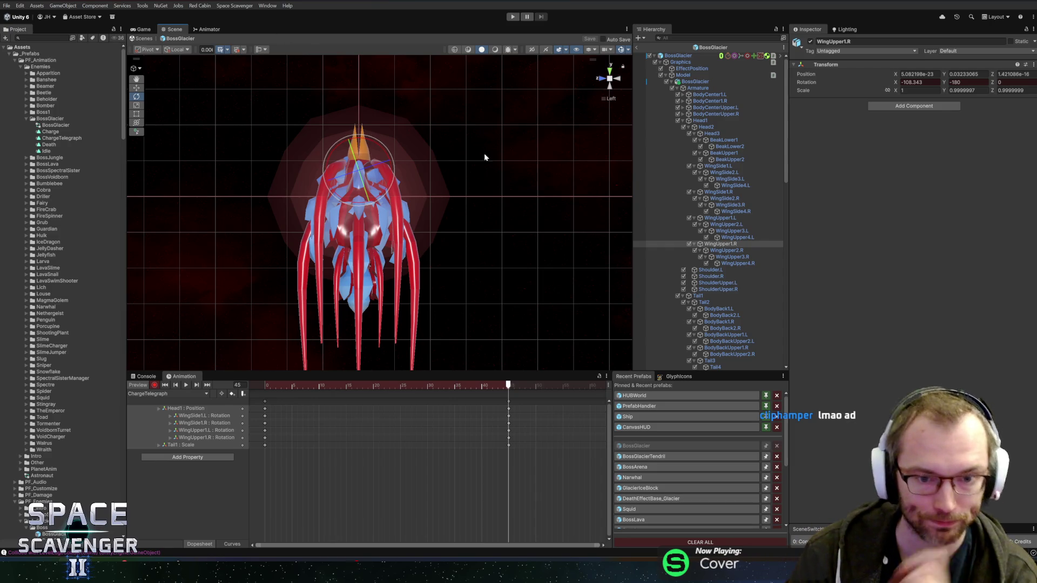
mouse_move(486, 385)
left_mouse_down()
mouse_move(262, 385)
mouse_move(505, 395)
left_mouse_up()
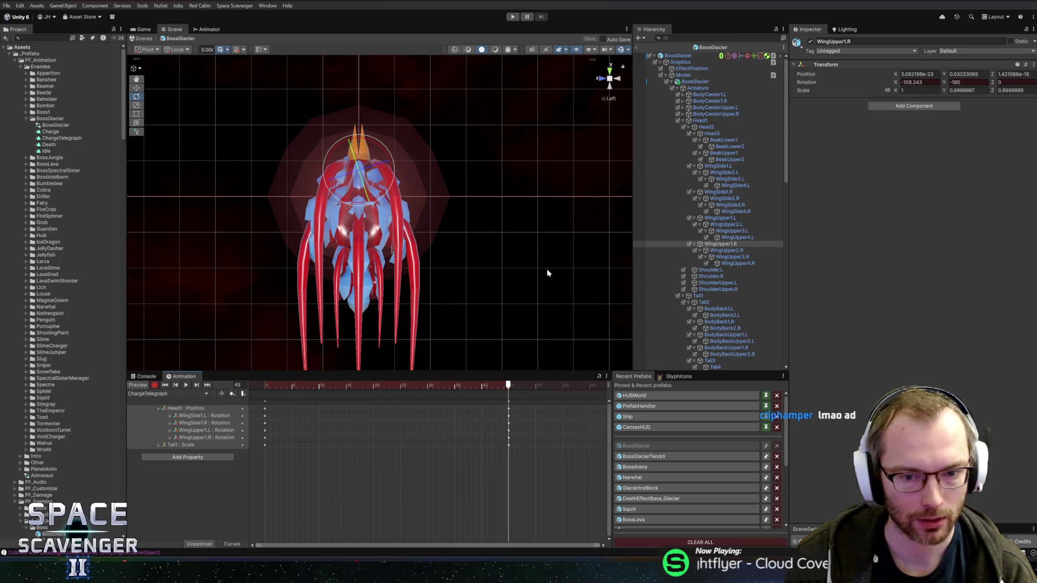
mouse_move(546, 269)
left_mouse_down()
mouse_move(324, 264)
mouse_move(473, 267)
mouse_move(590, 225)
mouse_move(430, 213)
mouse_move(607, 219)
mouse_move(373, 216)
mouse_move(387, 215)
left_mouse_up()
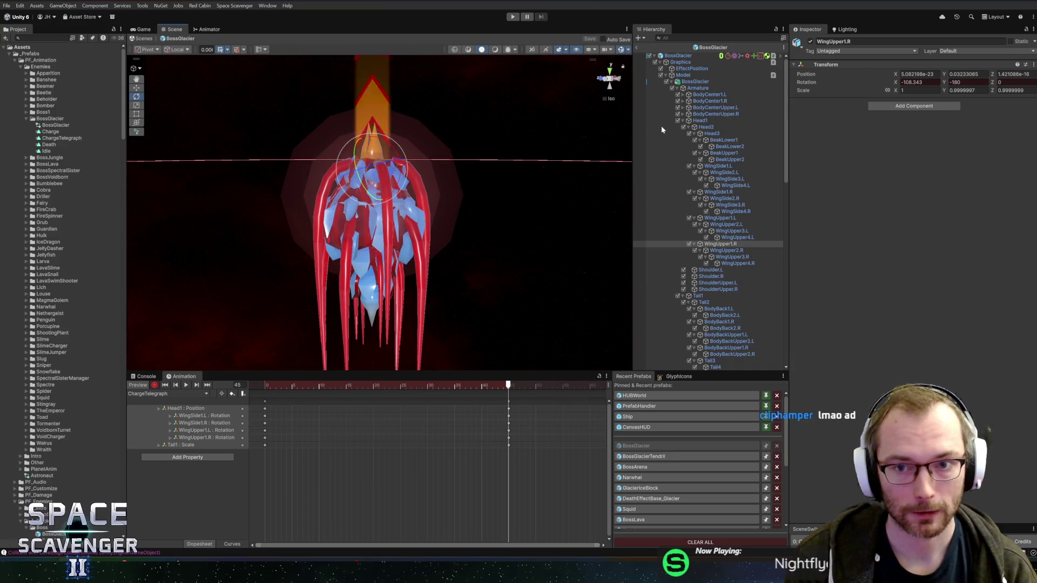
- Parent Test under Head1 and collapse it, then undo that parent change
scroll(695, 152, "down", 5)
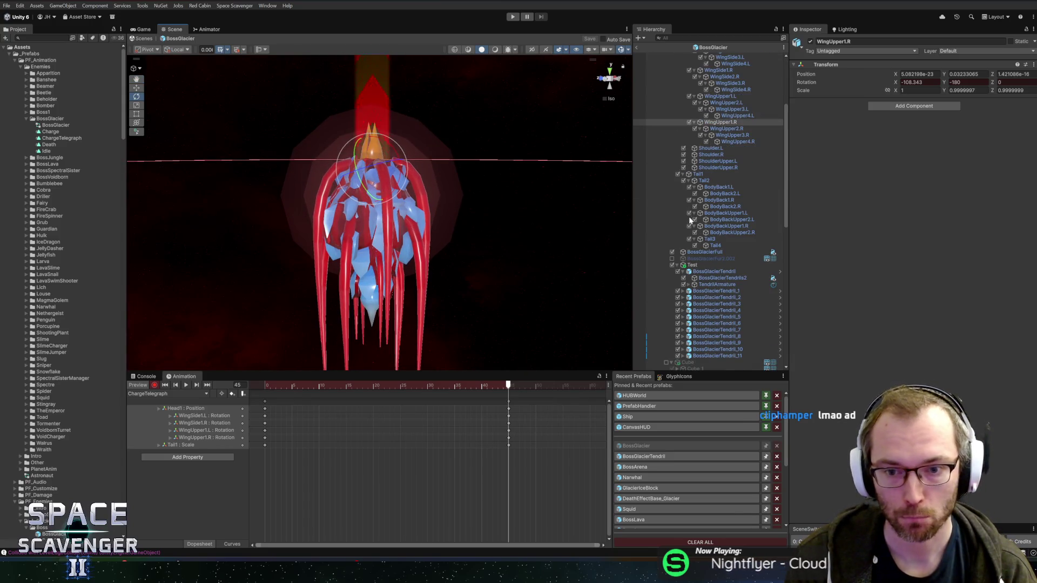
scroll(689, 219, "up", 4)
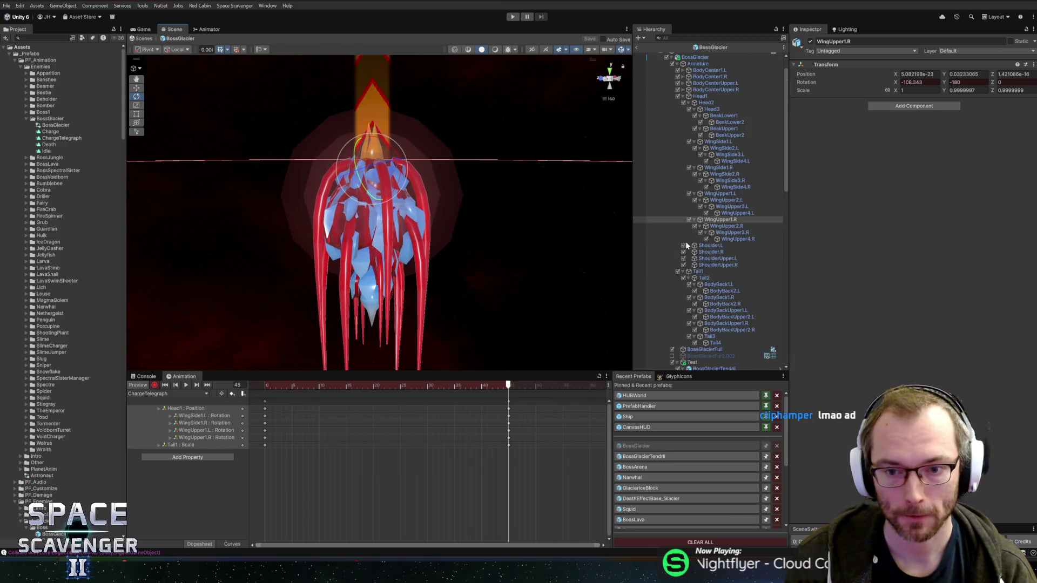
left_click(691, 363)
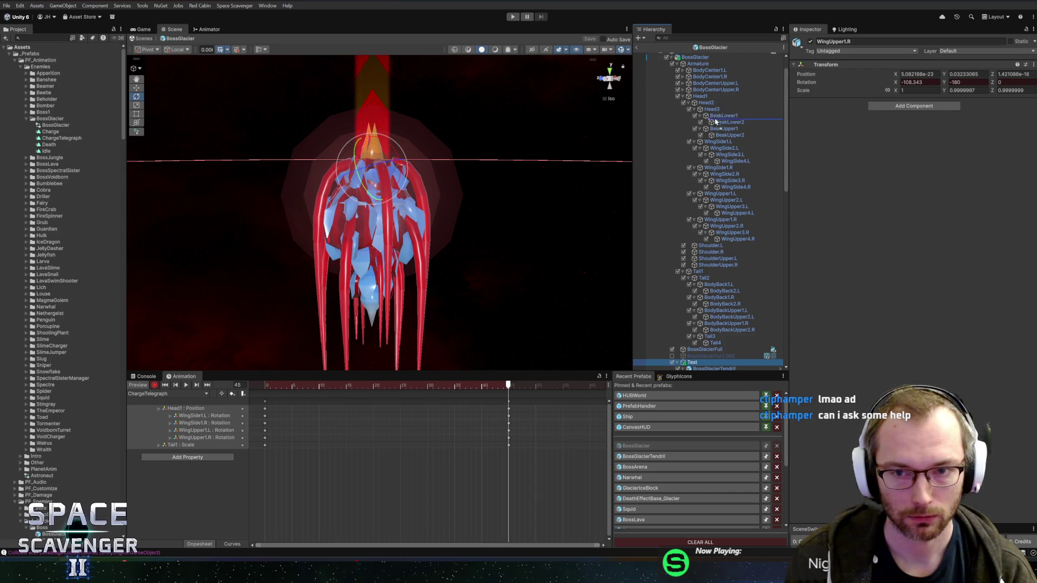
left_click_drag(710, 101, 709, 101)
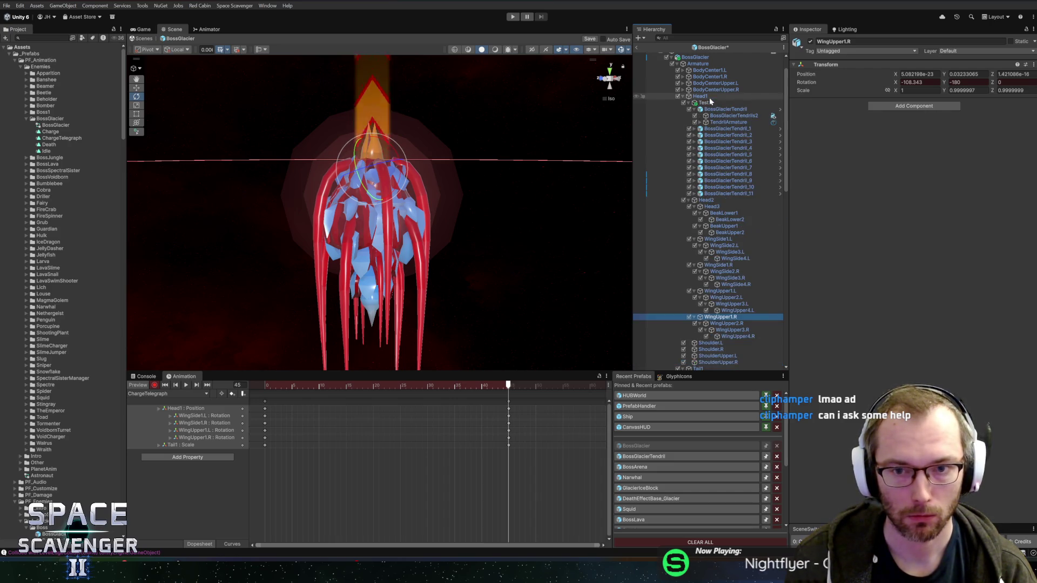
left_click(707, 103)
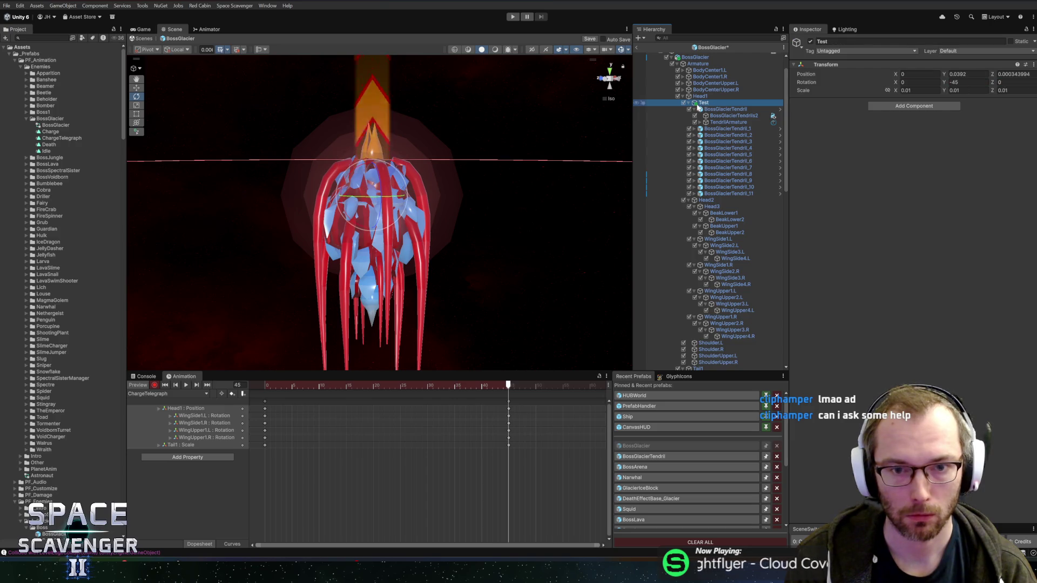
left_click(689, 103)
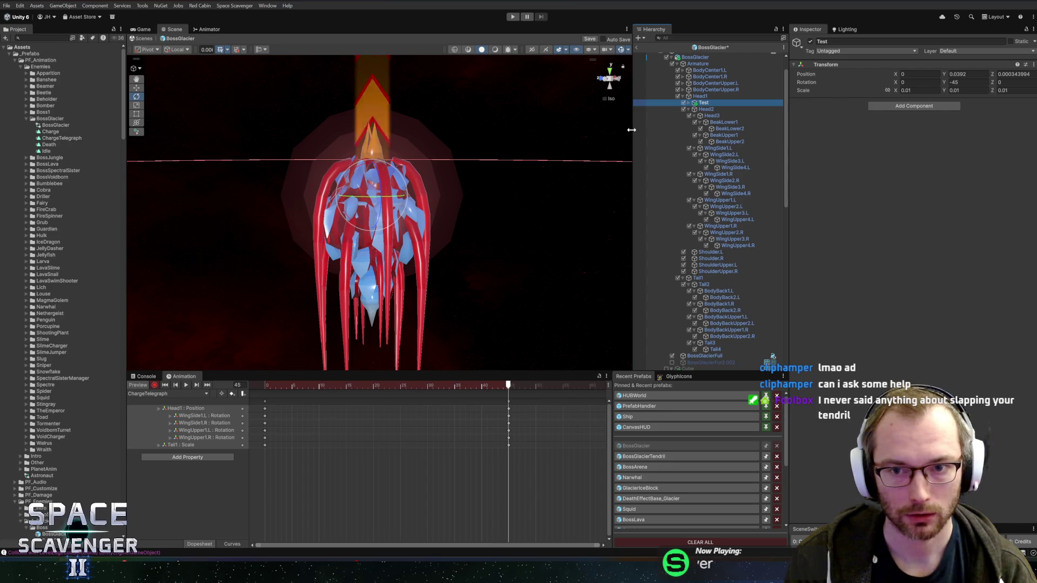
key("ctrl+z")
key("ctrl+z")
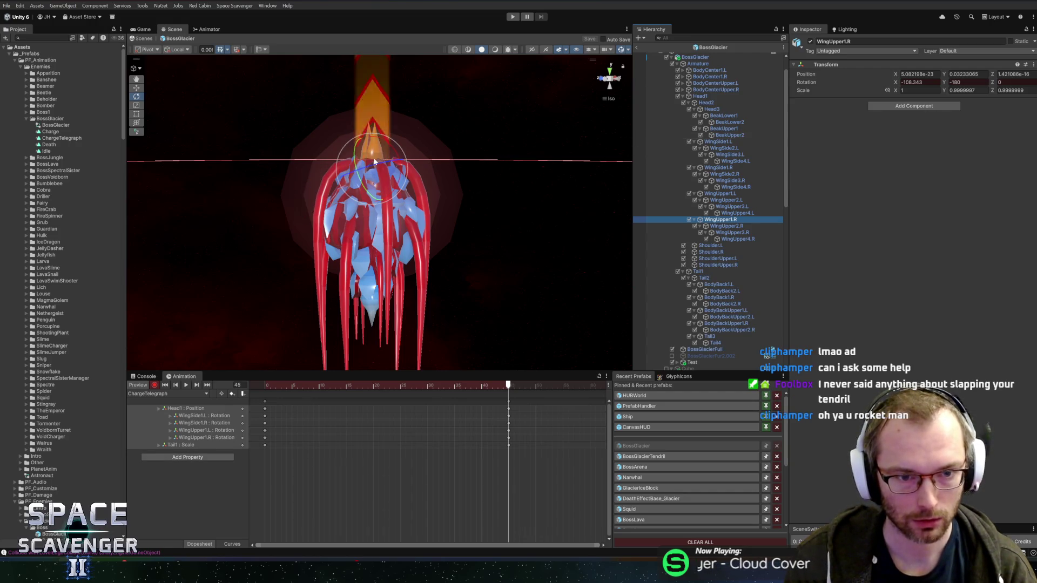
- Stop recording, return the clip to frame 0, and move Test under Head1
mouse_move(485, 159)
left_mouse_down()
mouse_move(465, 139)
mouse_move(588, 159)
left_mouse_up()
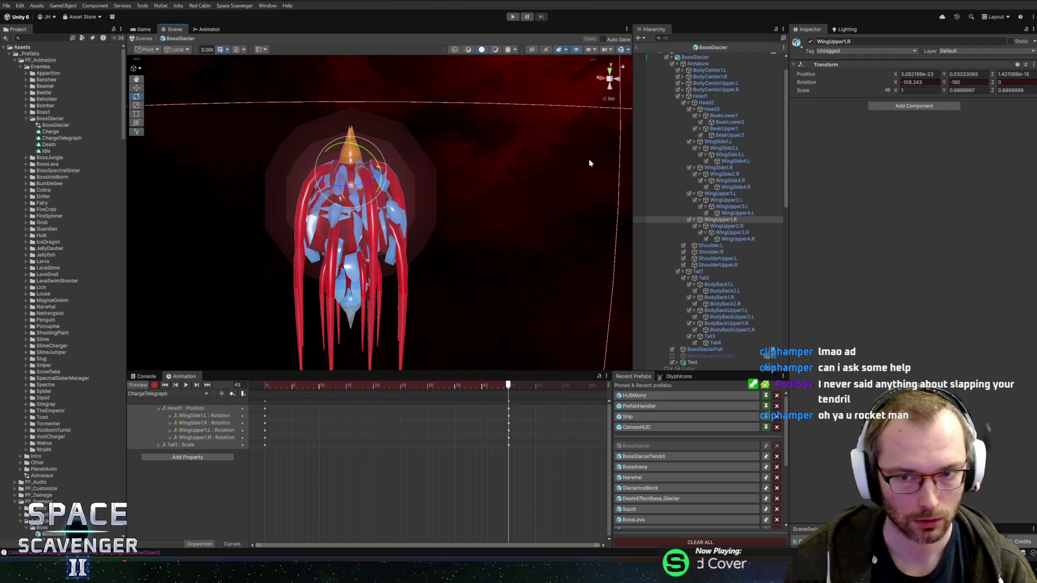
left_click(154, 385)
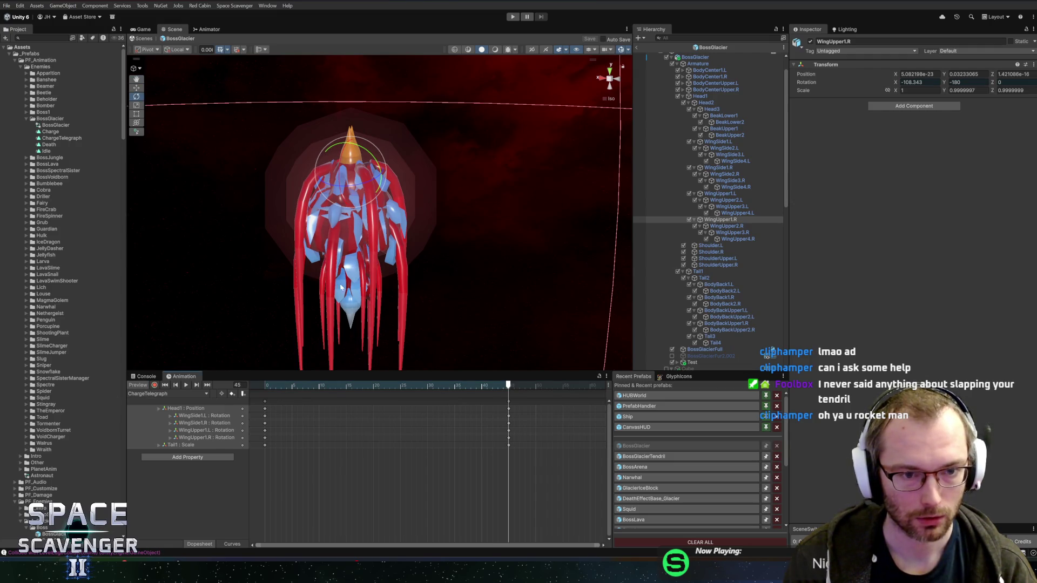
left_click(186, 385)
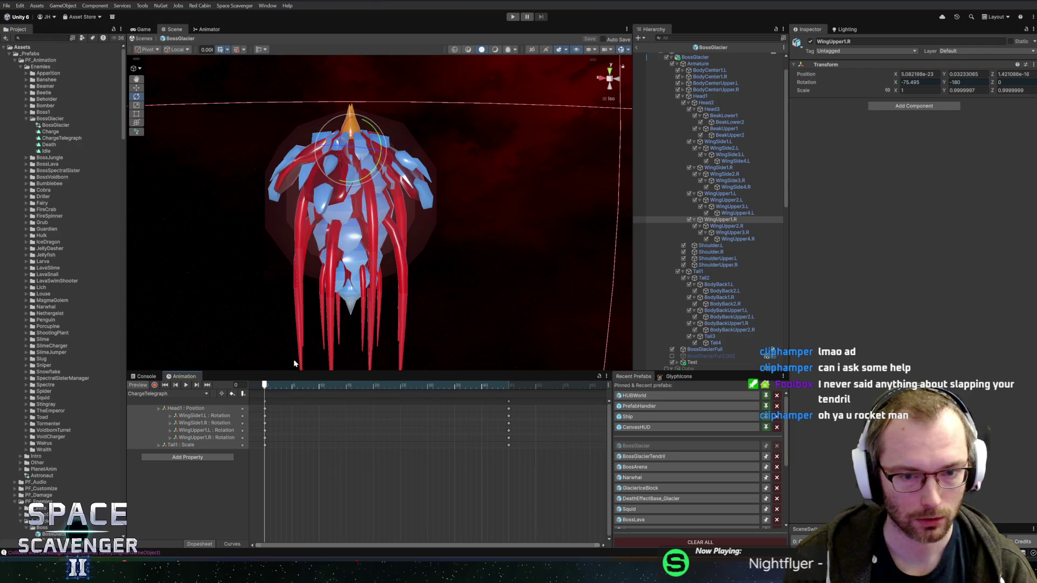
scroll(650, 246, "down", 5)
left_click(693, 265)
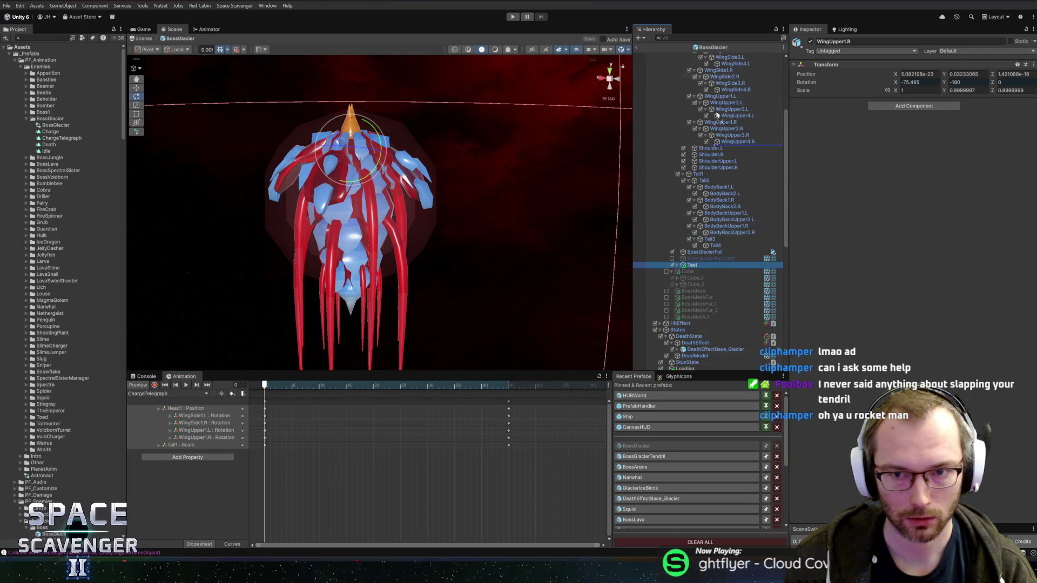
scroll(705, 64, "up", 6)
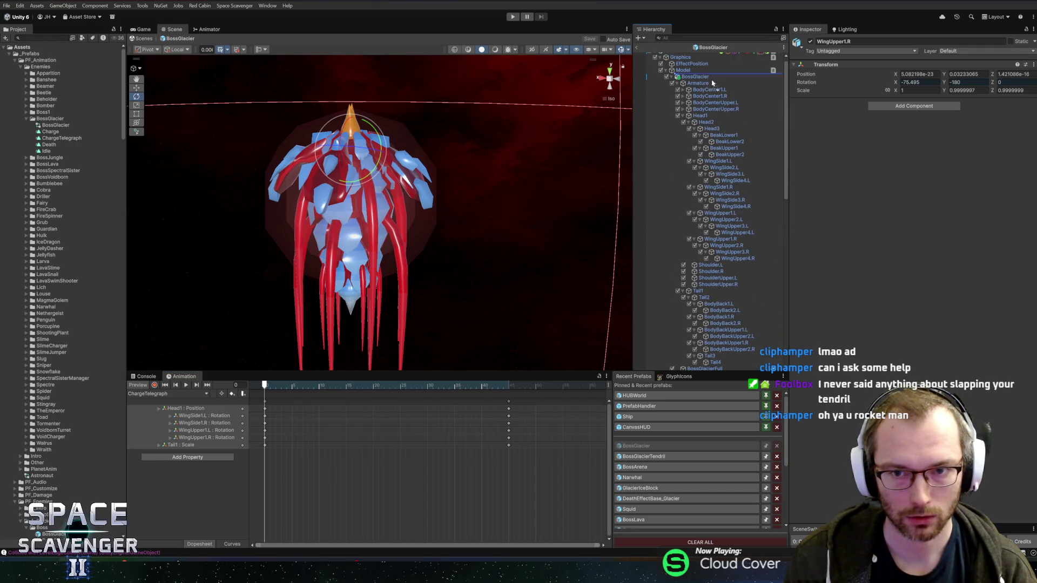
left_click_drag(718, 124, 715, 118)
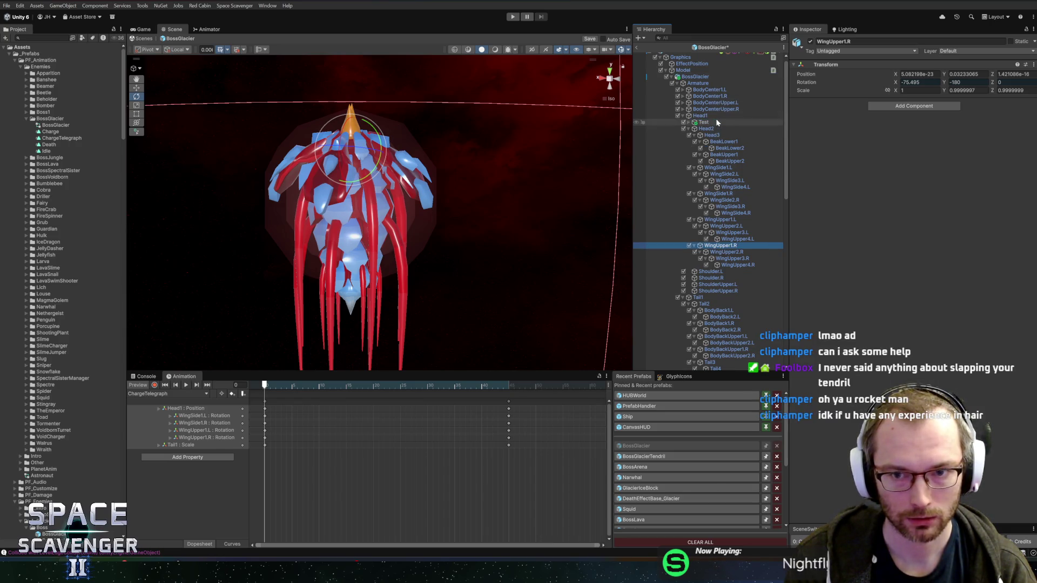
left_click(708, 115)
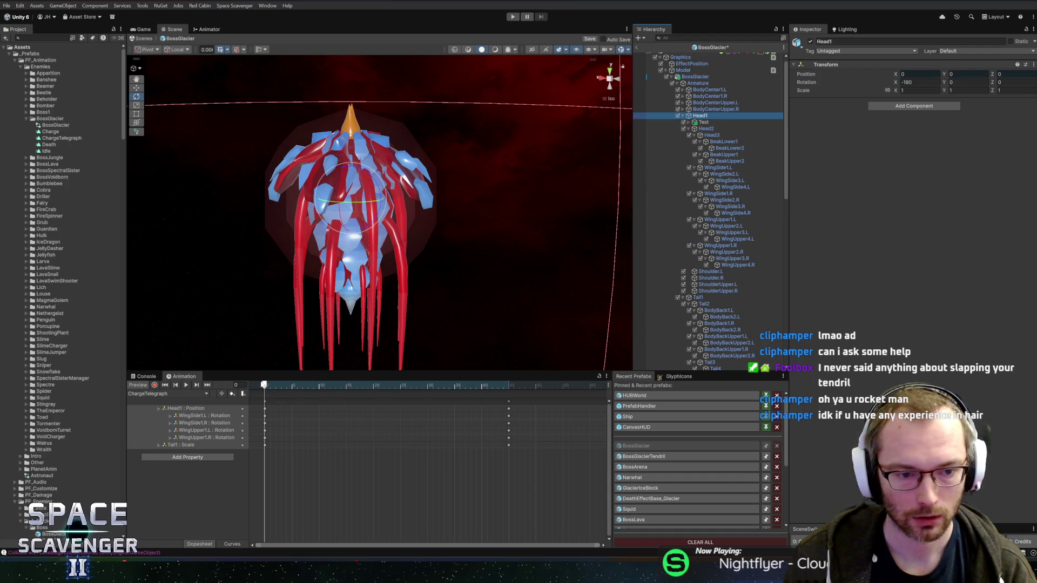
- Check the ChargeTelegraph pose at frame 43 from several angles and save the BossGlacier prefab
left_click_drag(265, 385, 510, 389)
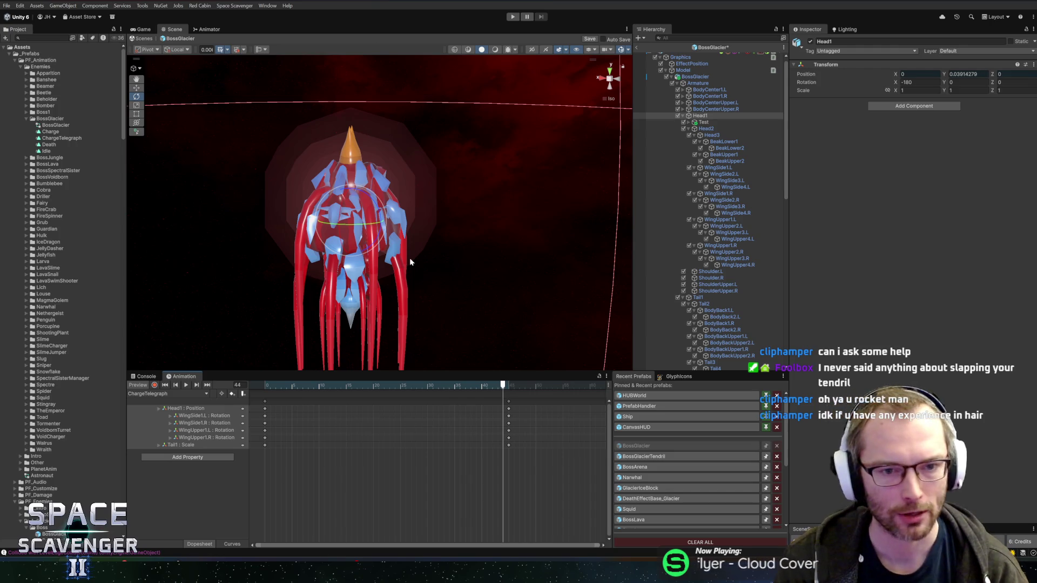
mouse_move(409, 258)
left_mouse_down()
mouse_move(412, 246)
mouse_move(553, 223)
mouse_move(264, 250)
mouse_move(258, 236)
mouse_move(468, 224)
mouse_move(315, 222)
mouse_move(220, 234)
mouse_move(428, 229)
mouse_move(479, 196)
mouse_move(572, 205)
mouse_move(400, 223)
mouse_move(479, 192)
mouse_move(484, 209)
mouse_move(572, 162)
left_mouse_up()
key("ctrl+s")
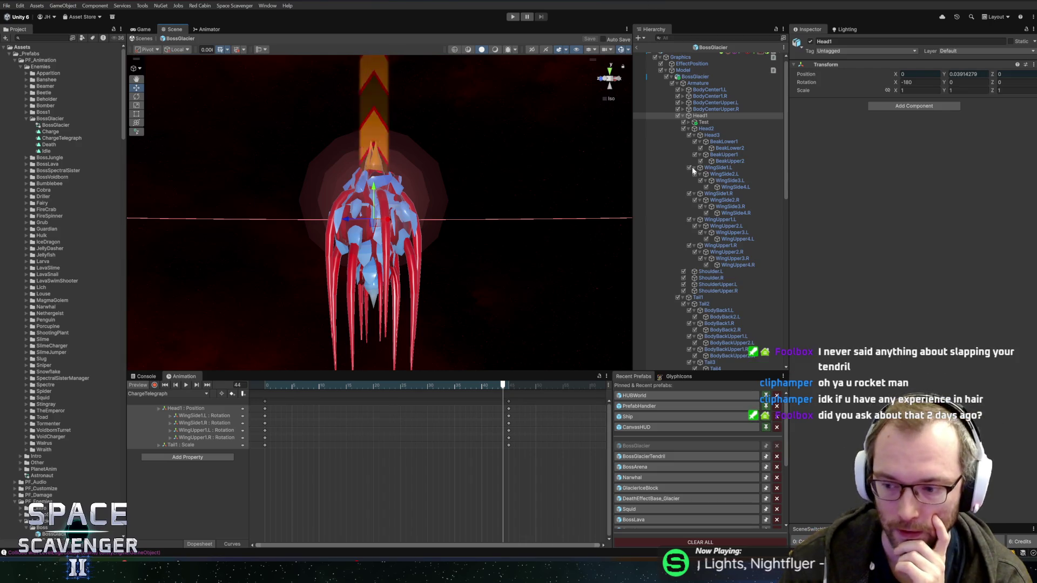
mouse_move(379, 205)
left_mouse_down()
mouse_move(250, 201)
mouse_move(476, 225)
mouse_move(546, 200)
left_mouse_up()
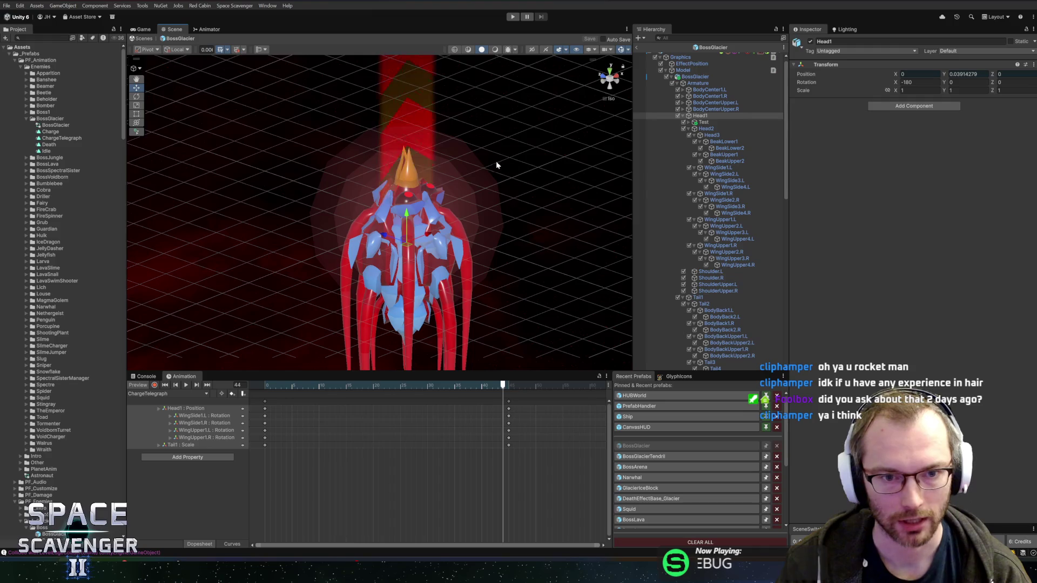
- Copy the frame-45 keyframes and paste them at frame 60
left_click_drag(496, 161, 482, 181)
mouse_move(550, 184)
left_mouse_down()
mouse_move(407, 162)
mouse_move(429, 163)
left_mouse_up()
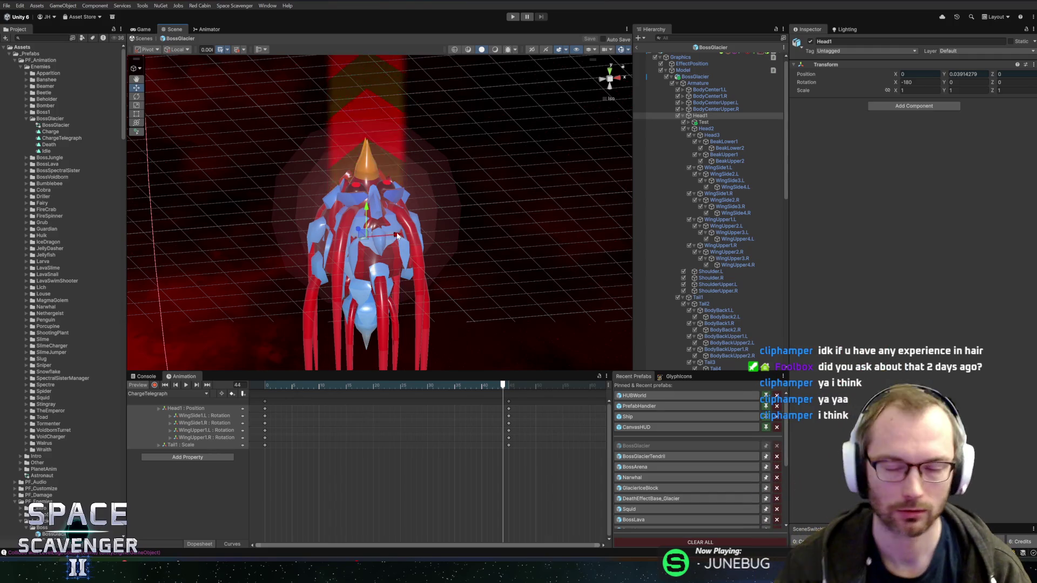
mouse_move(343, 196)
left_mouse_down()
mouse_move(514, 164)
mouse_move(317, 178)
mouse_move(320, 190)
mouse_move(433, 181)
left_mouse_up()
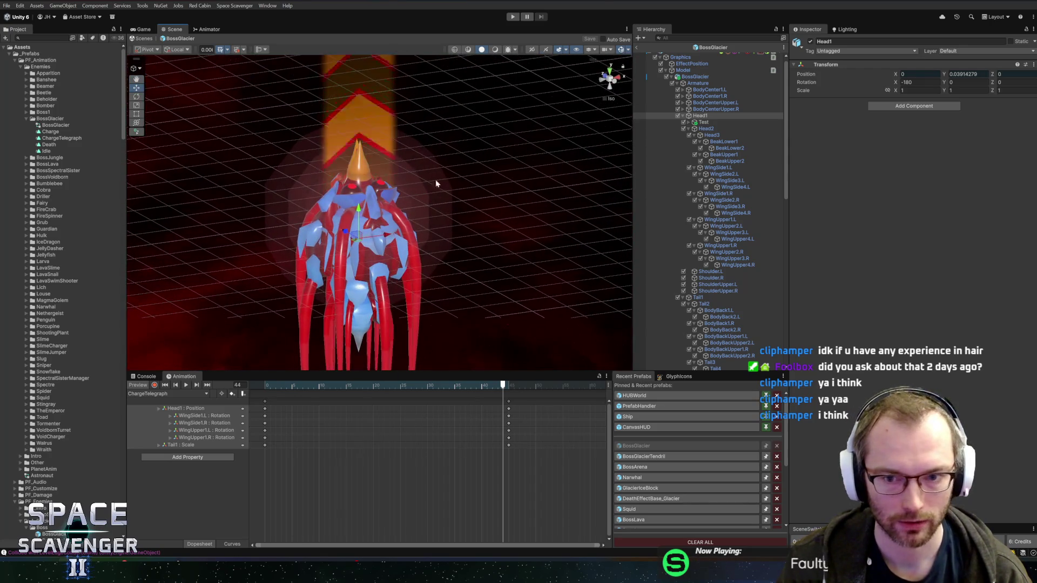
scroll(435, 179, "up", 3)
scroll(534, 191, "up", 1)
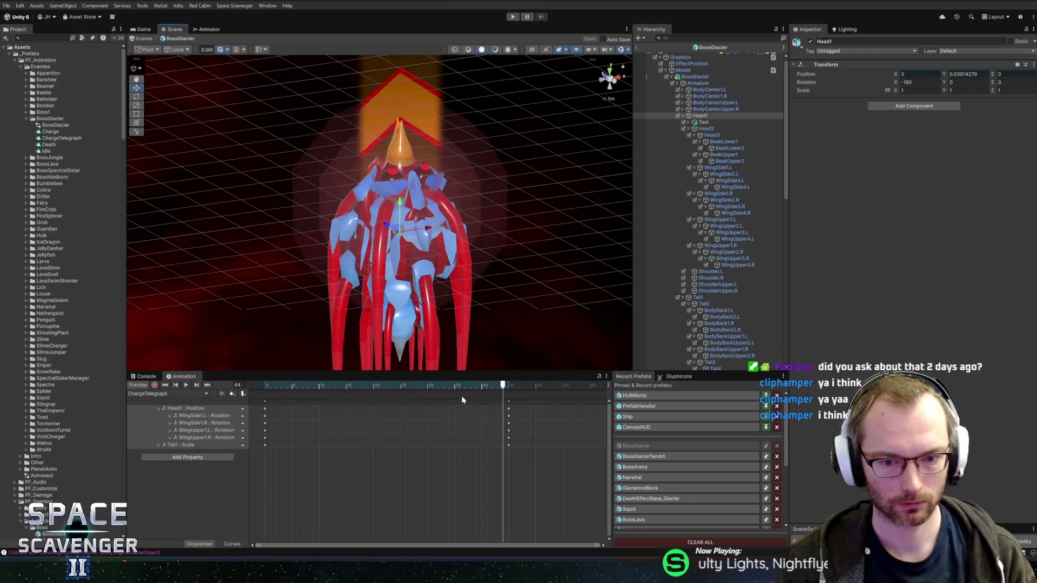
left_click(510, 387)
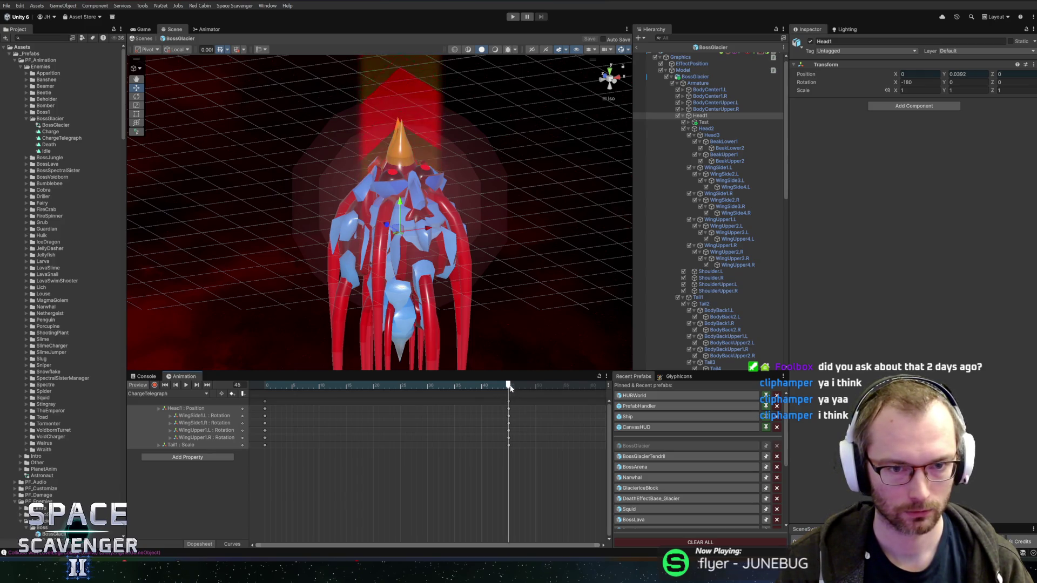
key("ctrl+c")
left_click(590, 386)
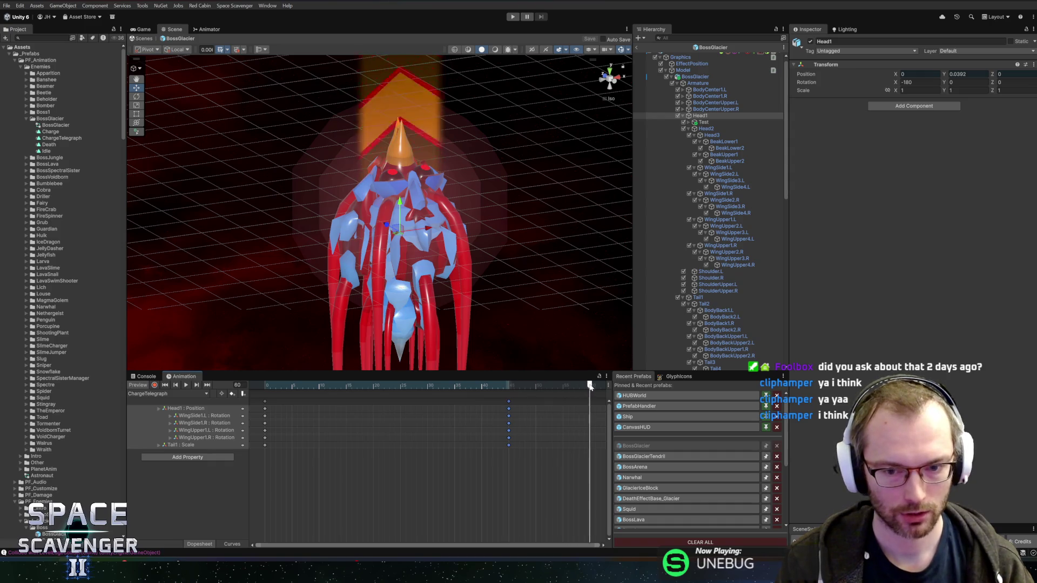
key("ctrl+v")
- Delete the original frame-45 keys and play the clip to check the longer wind-up
left_click(448, 386)
left_click(428, 384)
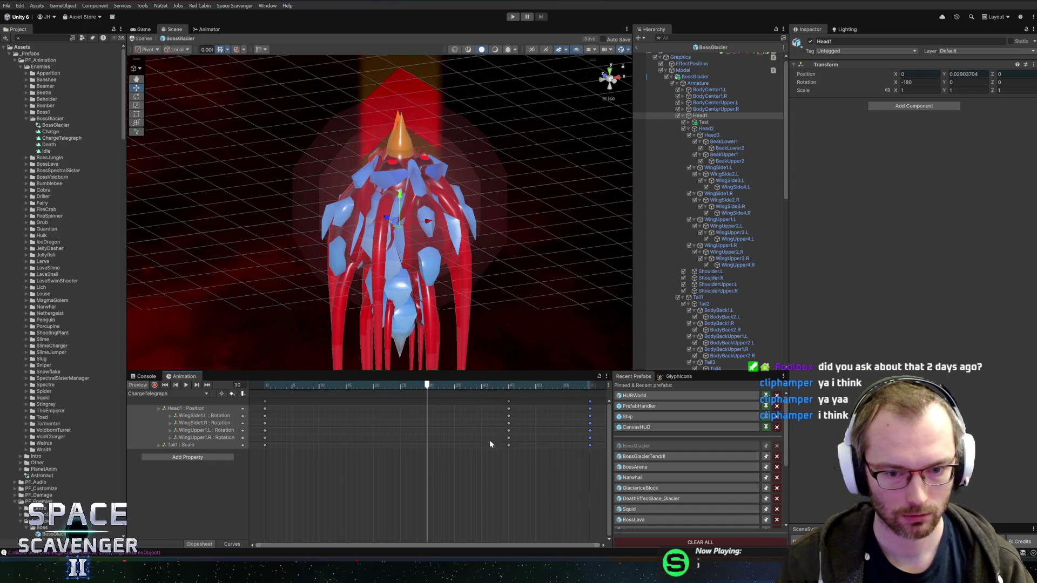
left_click_drag(491, 445, 545, 364)
key("Delete")
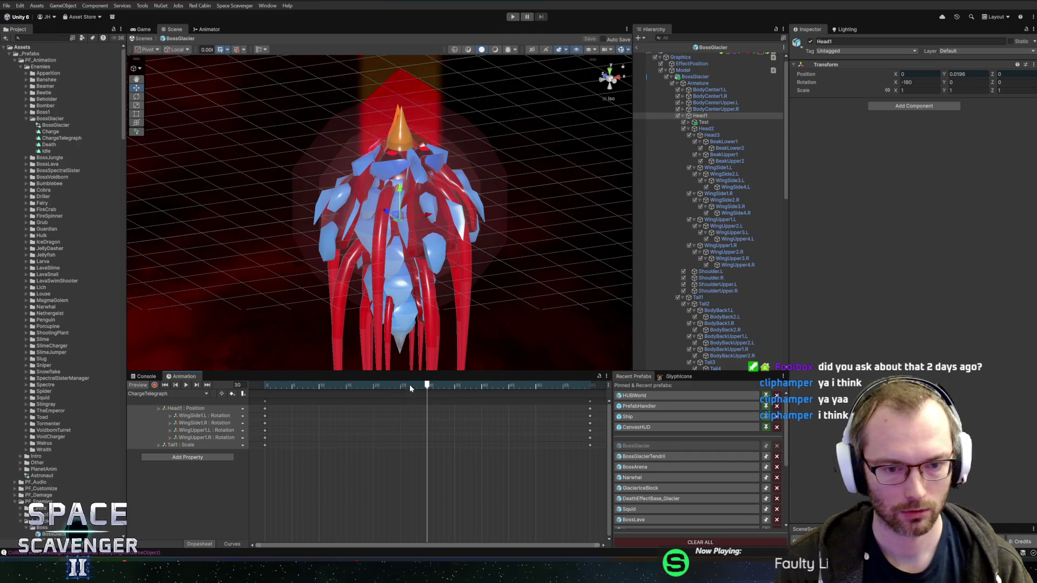
key("space")
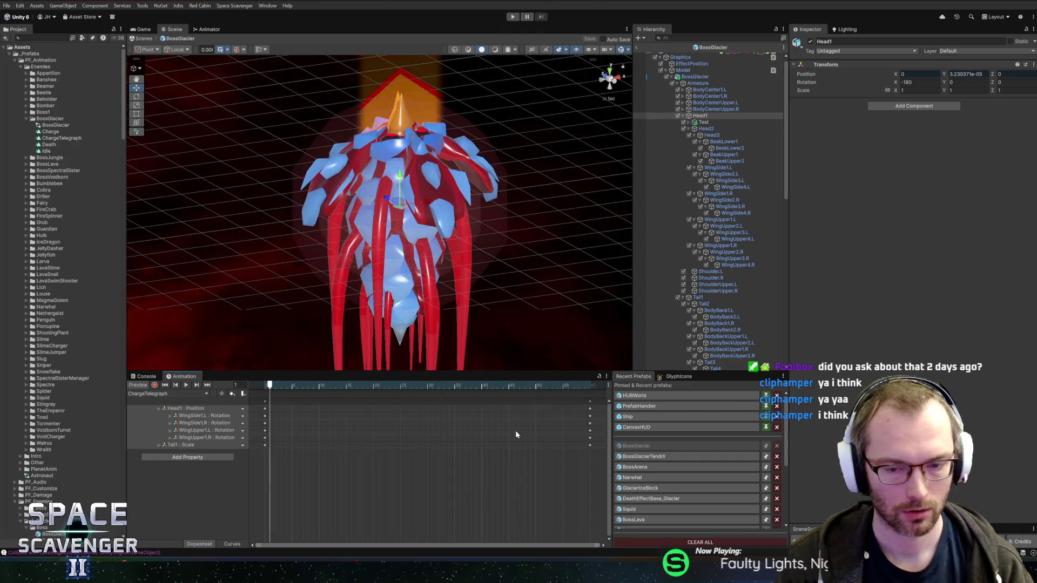
left_click_drag(540, 451, 591, 388)
left_click(156, 395)
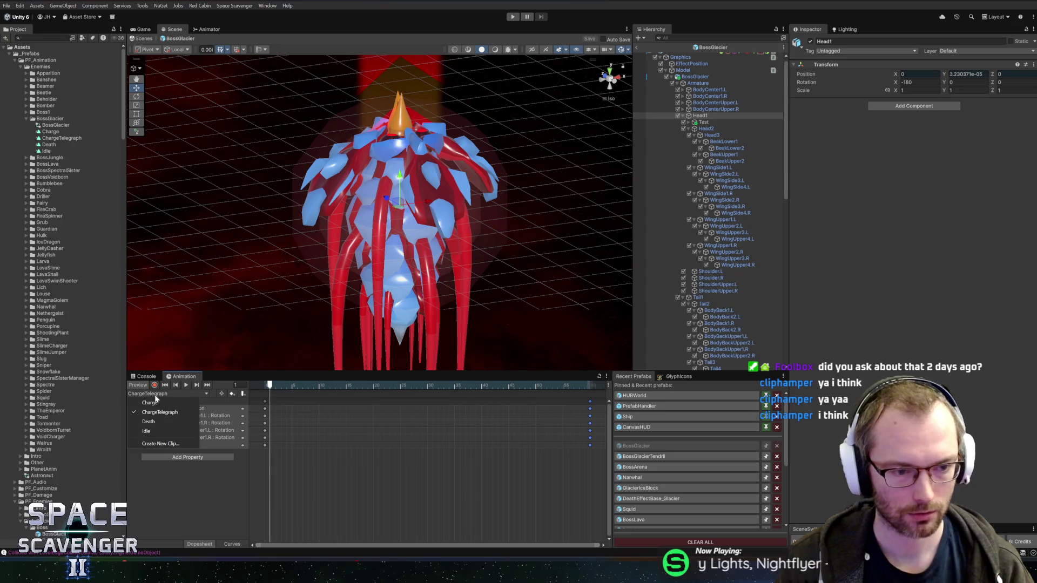
- Clear the Charge clip's keyframes, turn on recording and paste the copied keys at frame 0
left_click(153, 404)
key("ctrl+a")
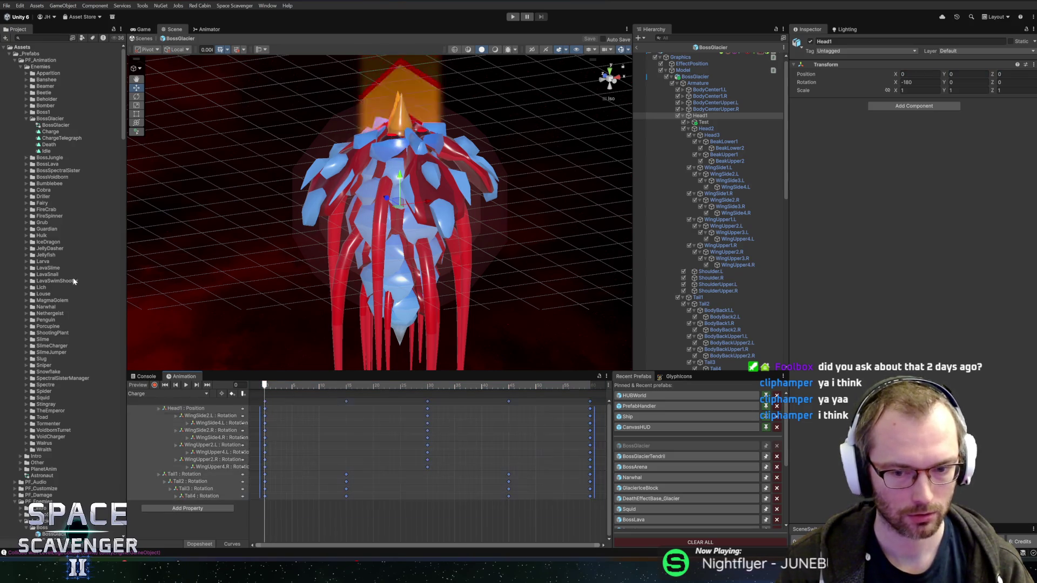
key("Delete")
left_click(154, 385)
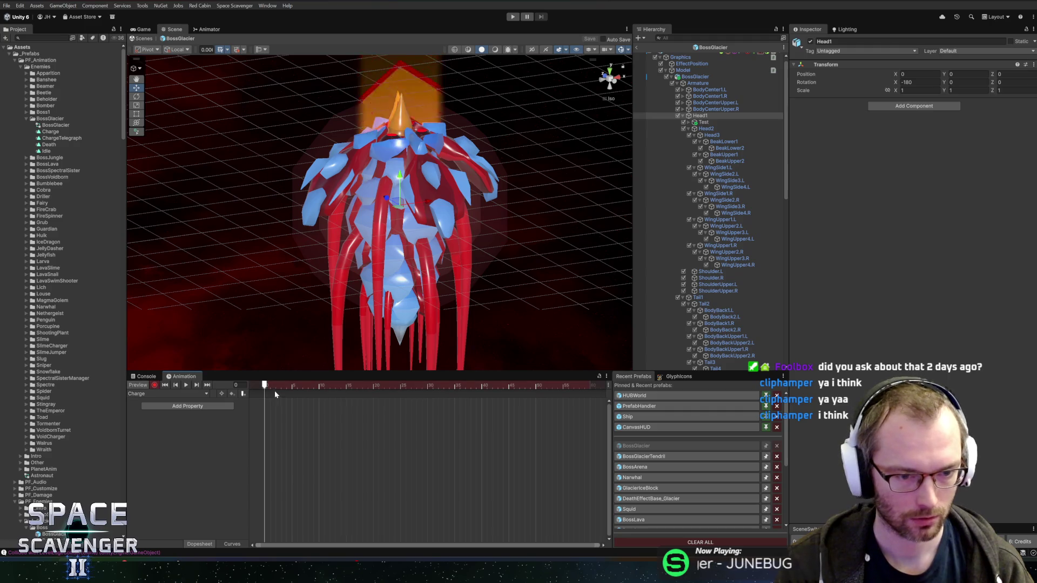
key("ctrl+v")
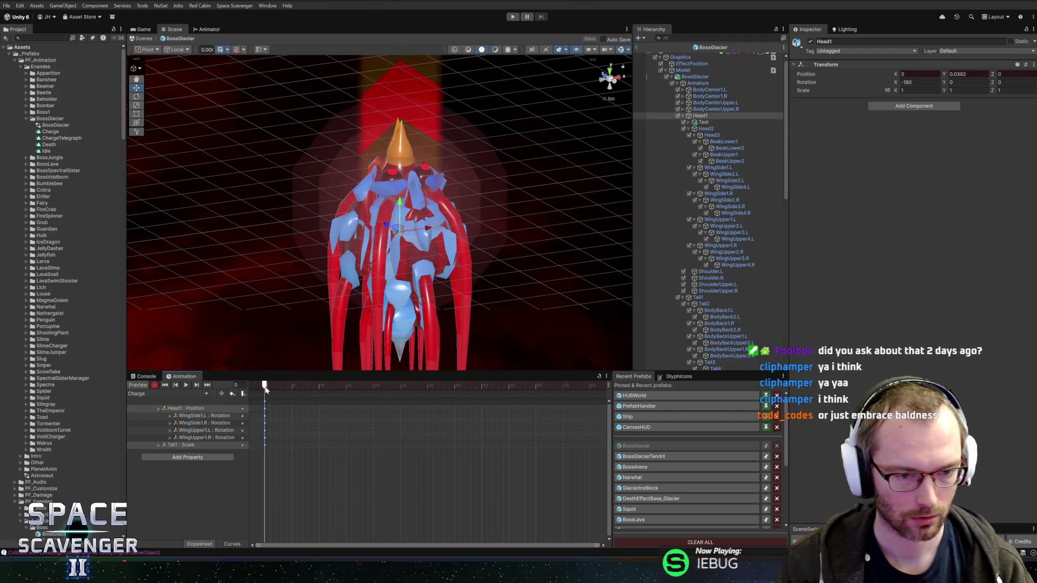
- Raise the Head2 bone at frame 8 to record a new position key
mouse_move(264, 385)
left_mouse_down()
mouse_move(454, 382)
mouse_move(427, 386)
left_mouse_up()
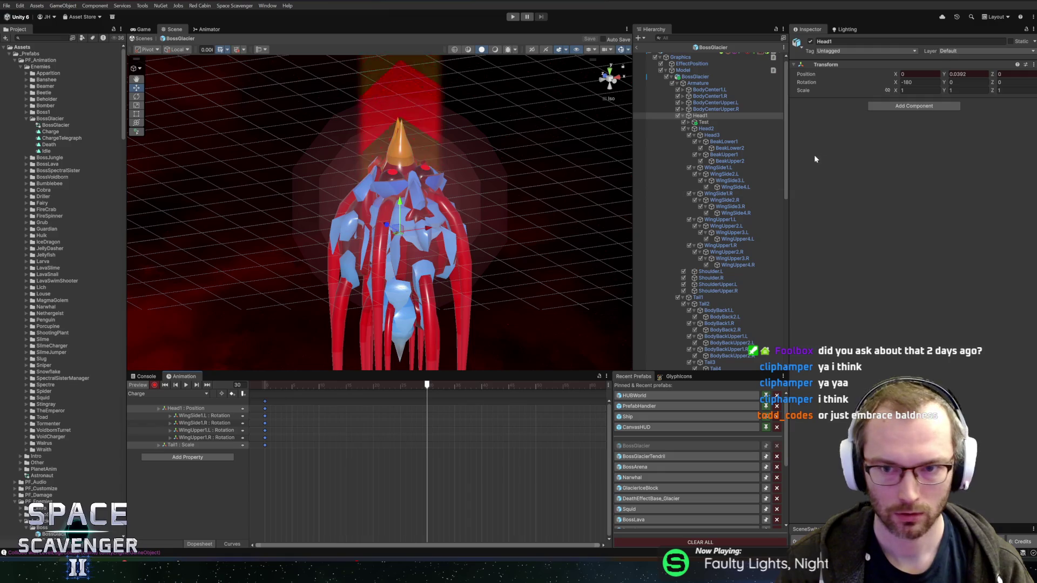
left_click(718, 129)
left_click_drag(402, 169, 402, 134)
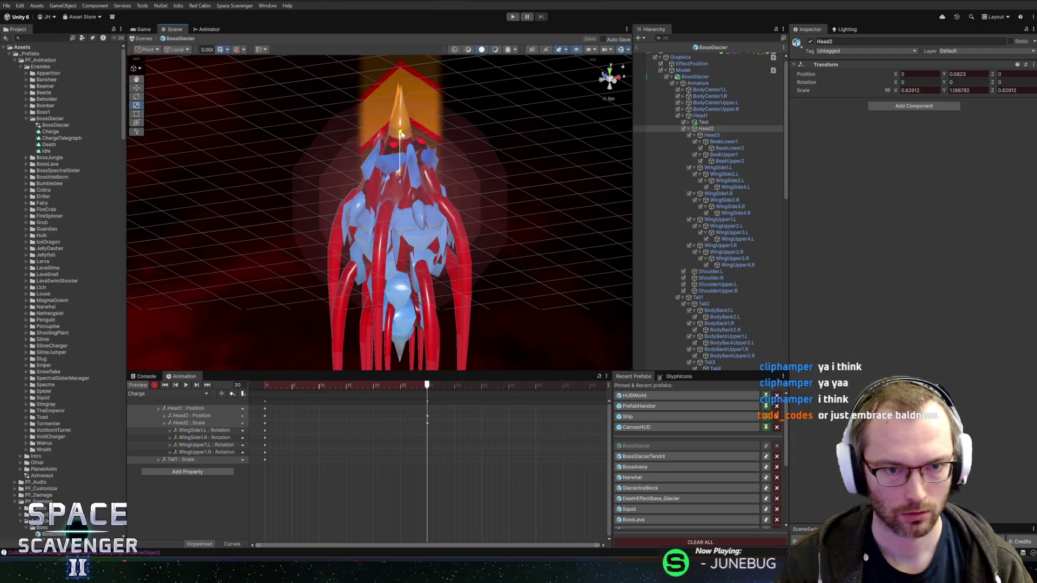
mouse_move(442, 382)
left_mouse_down()
mouse_move(381, 384)
mouse_move(425, 385)
left_mouse_up()
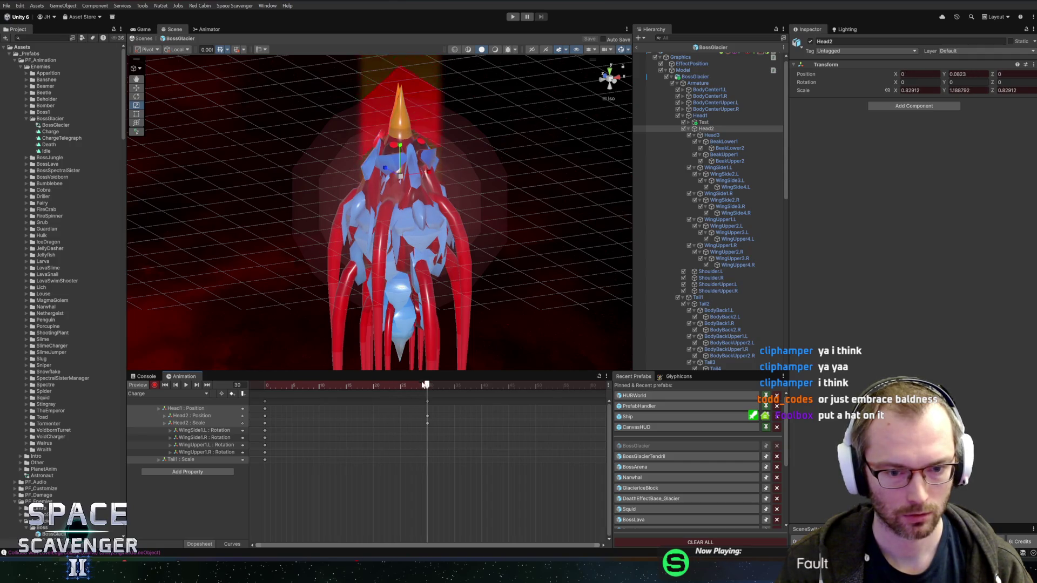
- Copy Head2's frame-0 keys to frame 60
left_click_drag(275, 414, 250, 424)
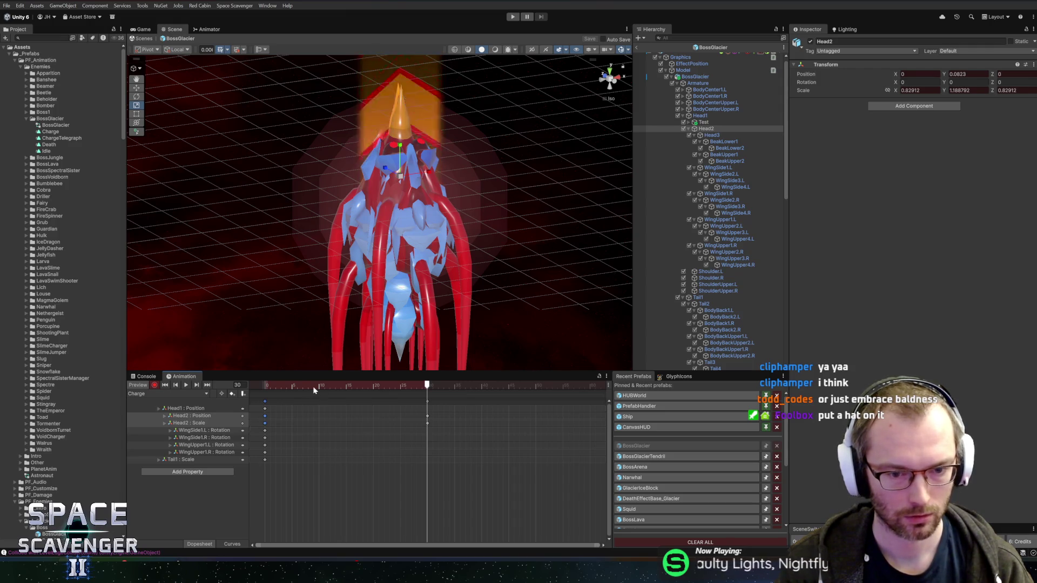
mouse_move(314, 385)
left_mouse_down()
mouse_move(588, 393)
mouse_move(372, 385)
left_mouse_up()
key("ctrl+c")
key("ctrl+v")
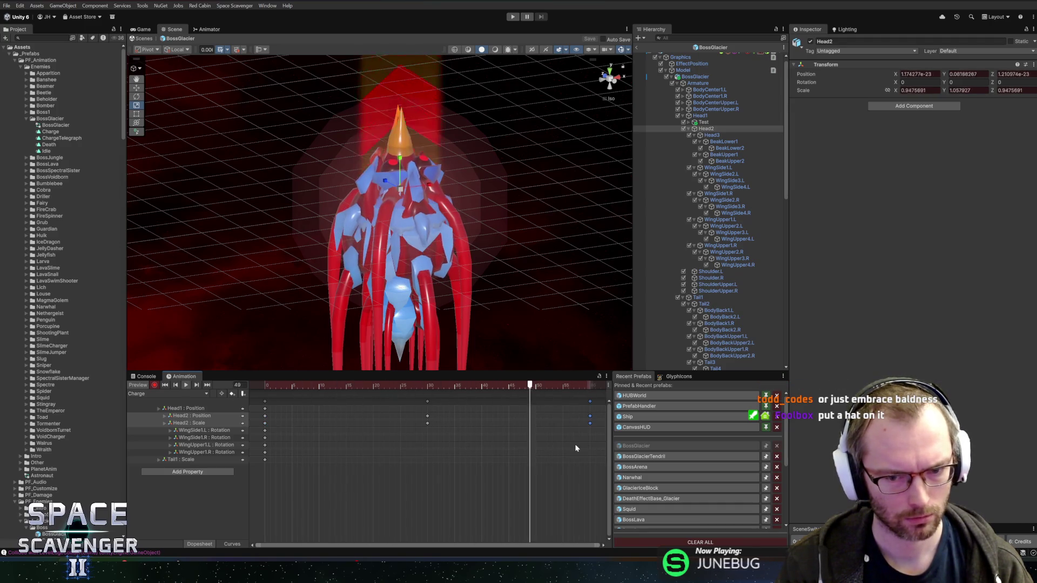
- Shift Head2's later keys at frames 30 and 60 earlier in the timeline
left_click_drag(574, 444, 482, 397)
left_click_drag(454, 362, 278, 364)
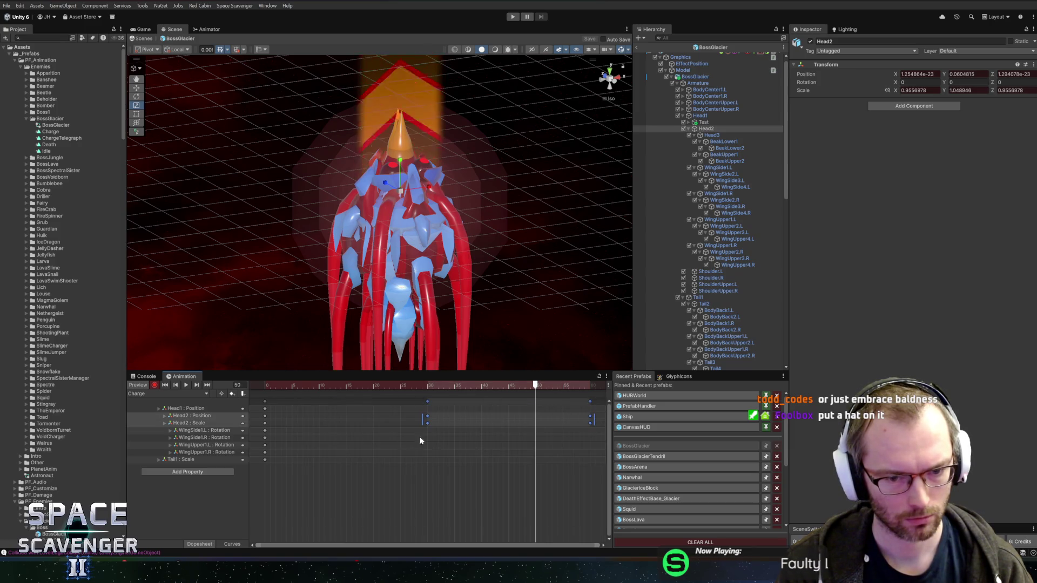
mouse_move(507, 418)
left_mouse_down()
mouse_move(408, 414)
mouse_move(425, 417)
left_mouse_up()
left_click_drag(471, 475, 513, 409)
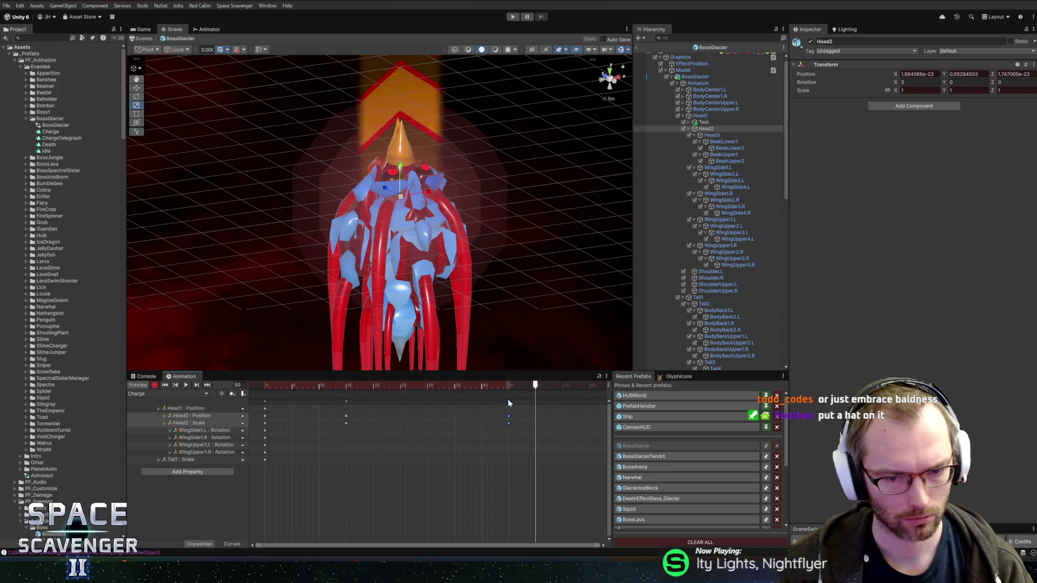
left_click_drag(440, 385, 254, 384)
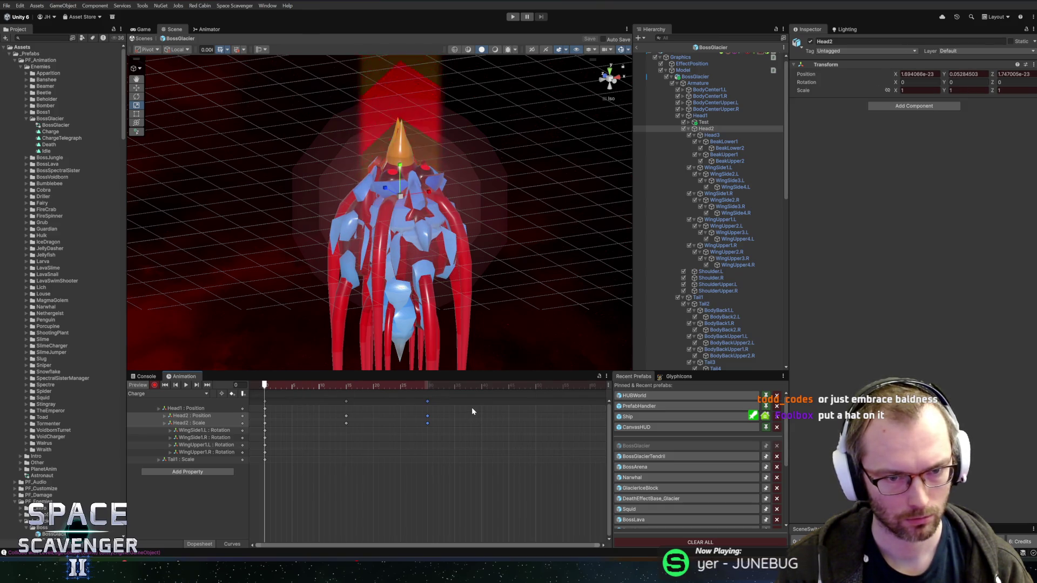
- Key the Armature spinning a full turn around Y at frame 30
left_click(207, 410)
left_click(702, 83)
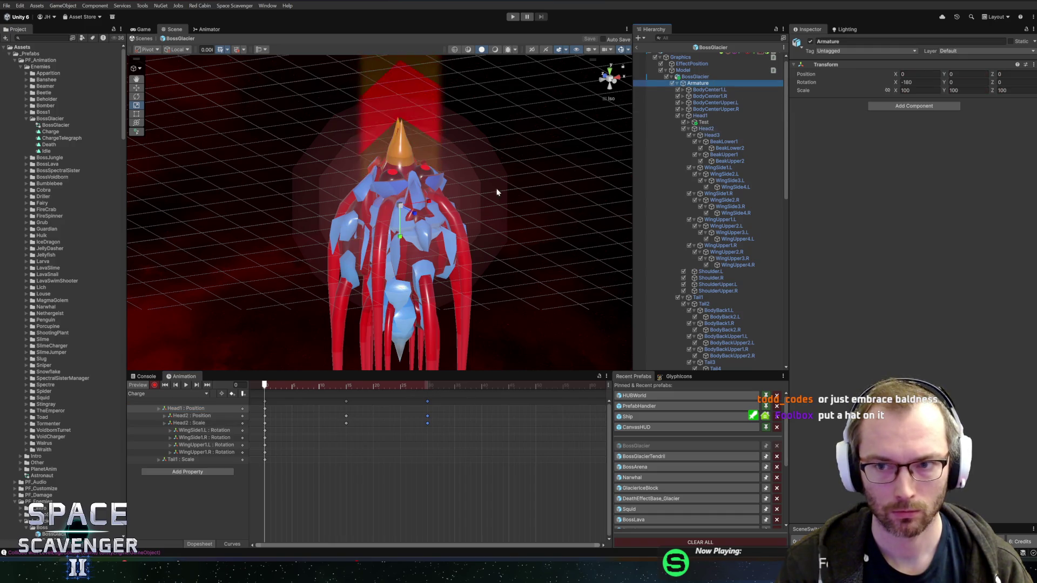
key("e")
left_click_drag(431, 206, 778, 212)
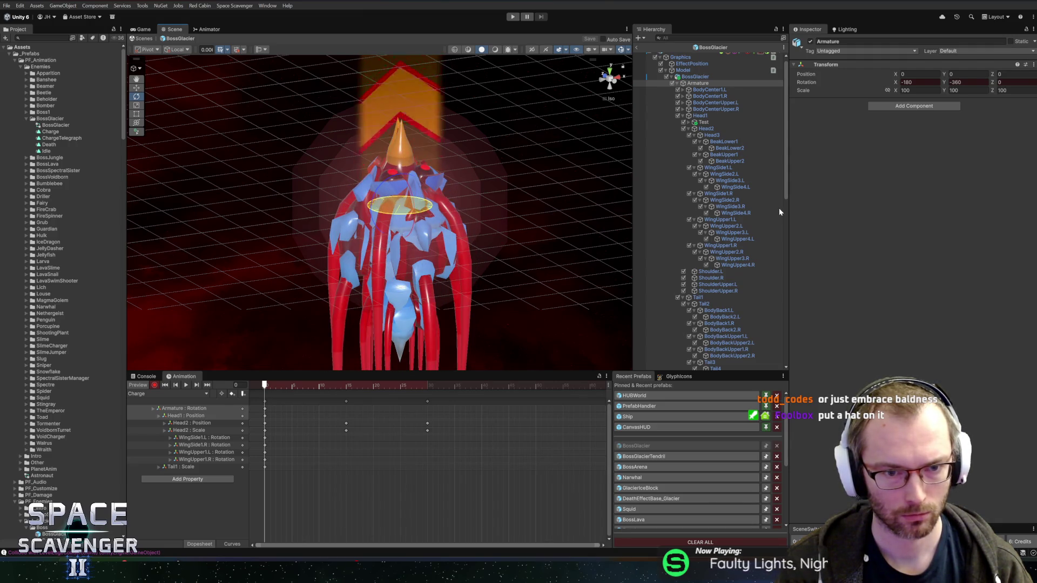
key("ctrl+z")
mouse_move(353, 388)
left_mouse_down()
mouse_move(546, 387)
mouse_move(428, 396)
left_mouse_up()
left_click_drag(423, 211, 742, 217)
- Preview the spin and show the Armature rotation as a fitted curve in Curves view
mouse_move(426, 386)
left_mouse_down()
mouse_move(312, 387)
mouse_move(444, 387)
mouse_move(264, 404)
left_mouse_up()
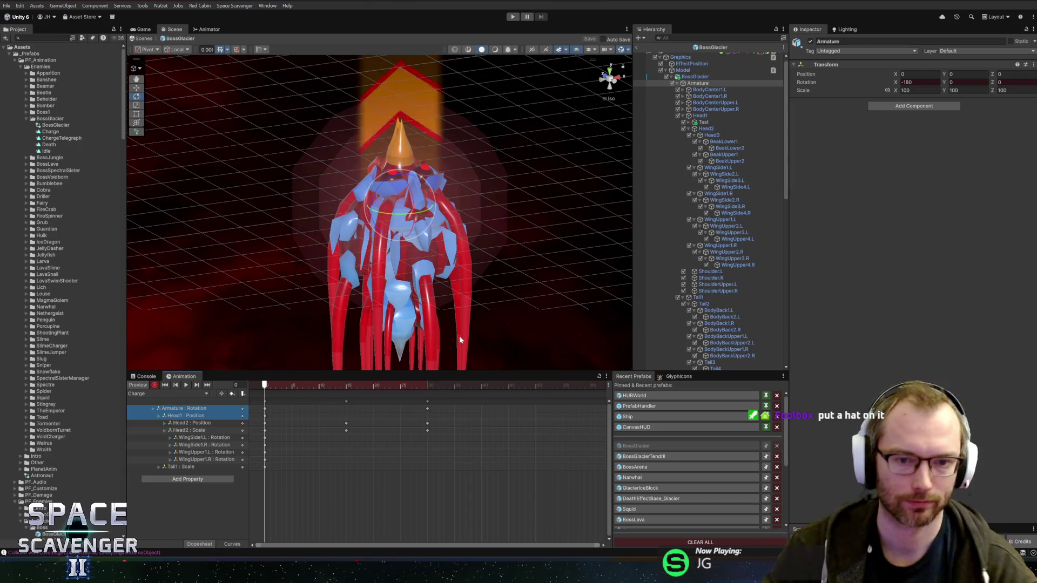
mouse_move(276, 388)
left_mouse_down()
mouse_move(449, 389)
mouse_move(279, 395)
mouse_move(437, 390)
mouse_move(427, 390)
left_mouse_up()
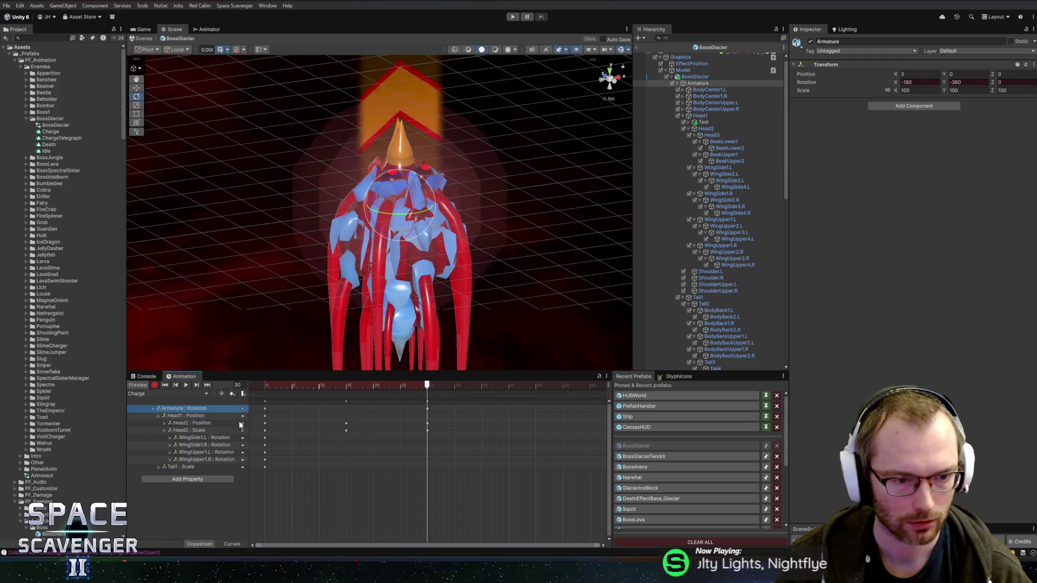
left_click(184, 408)
left_click(232, 544)
key("f")
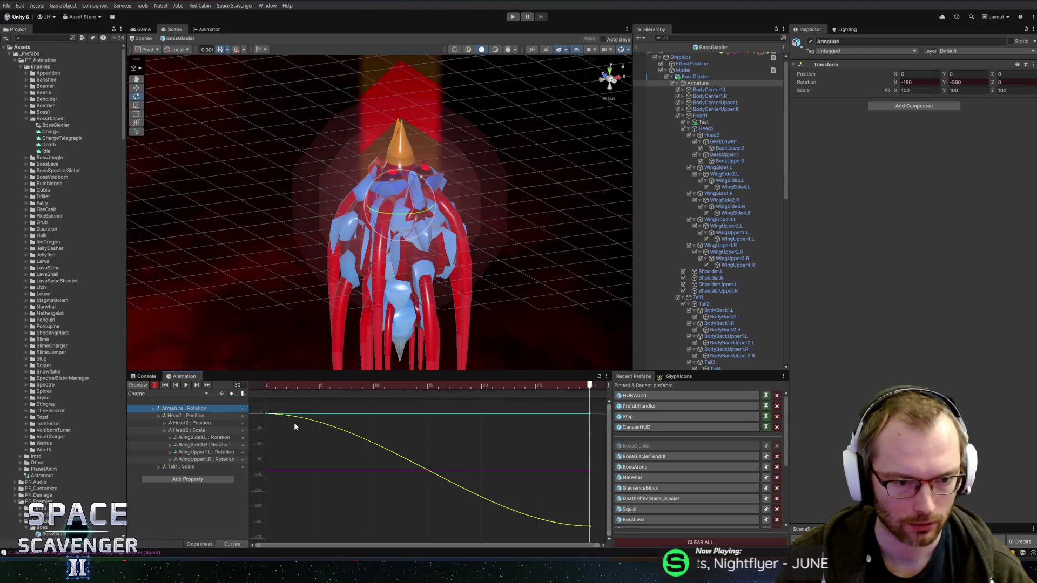
- Set Rotation.y's first key right tangent and last key left tangent to Linear, then play the clip
left_click(157, 409)
left_click(180, 424)
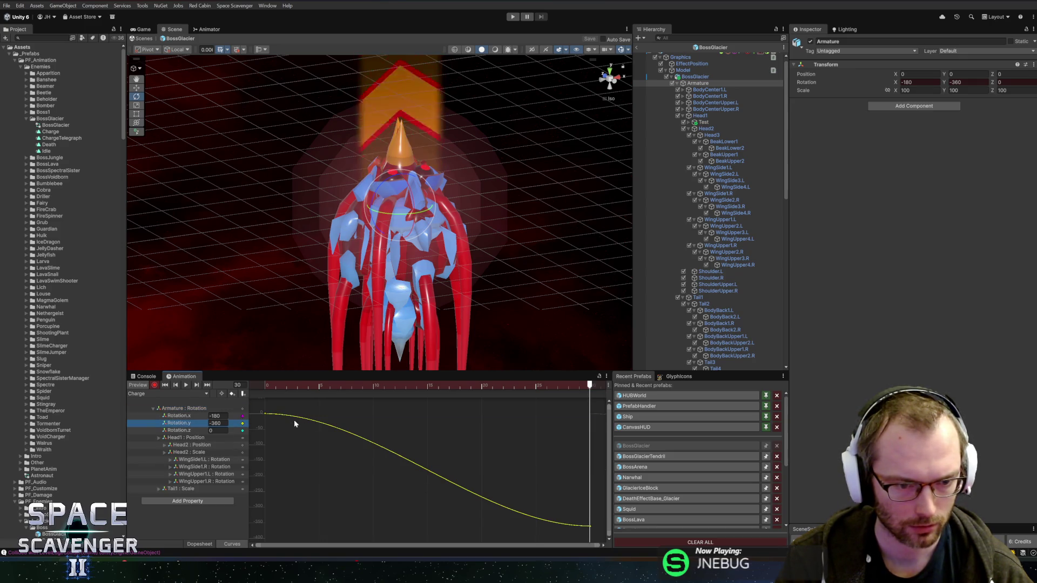
right_click(267, 414)
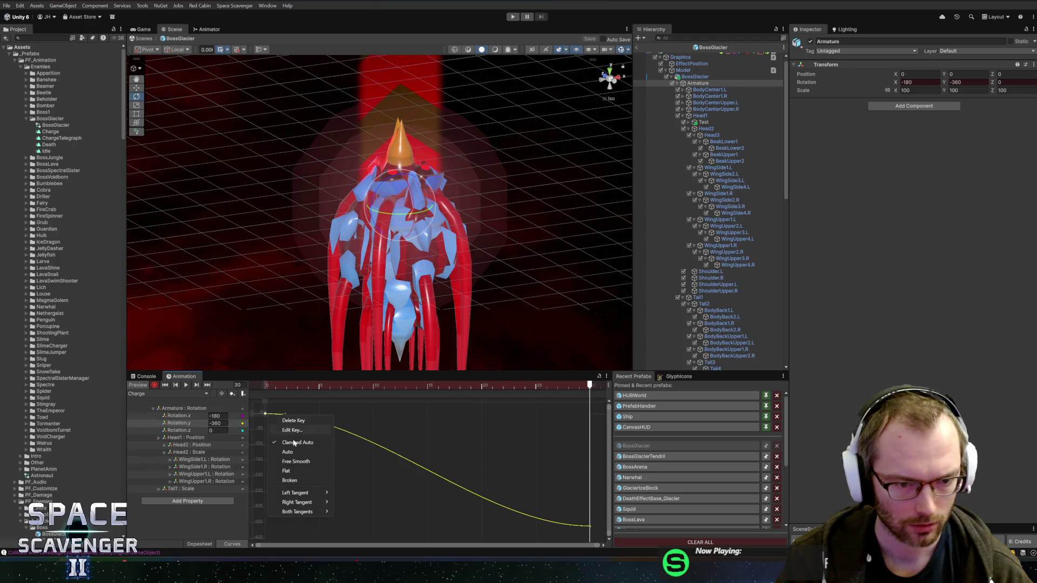
mouse_move(316, 512)
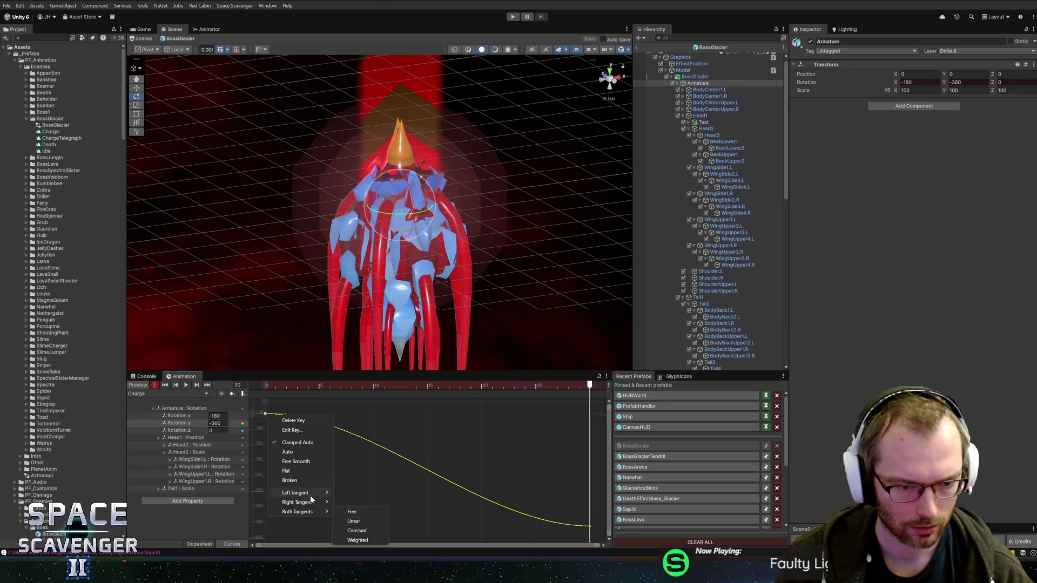
left_click(354, 512)
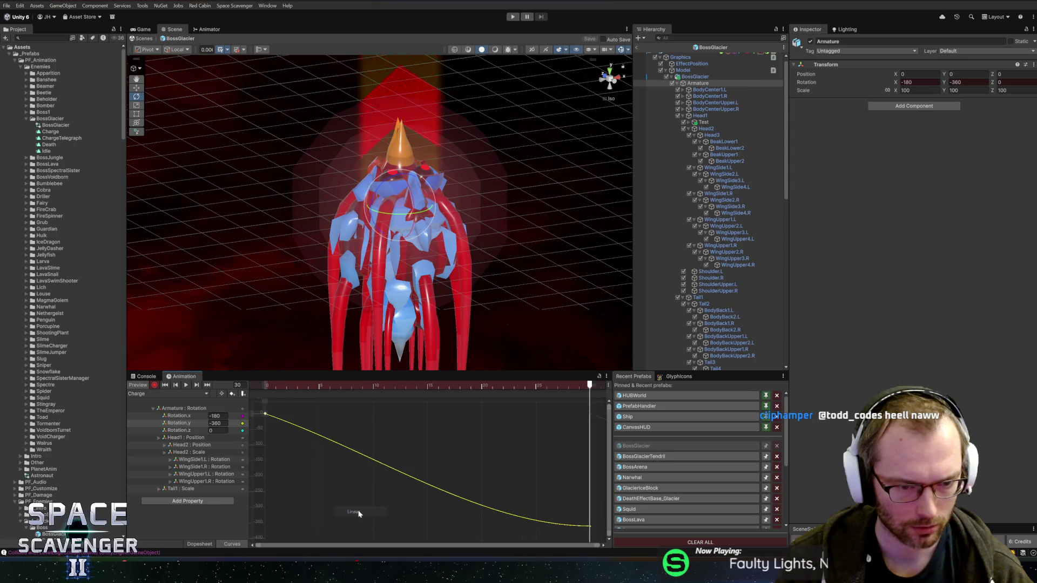
right_click(589, 526)
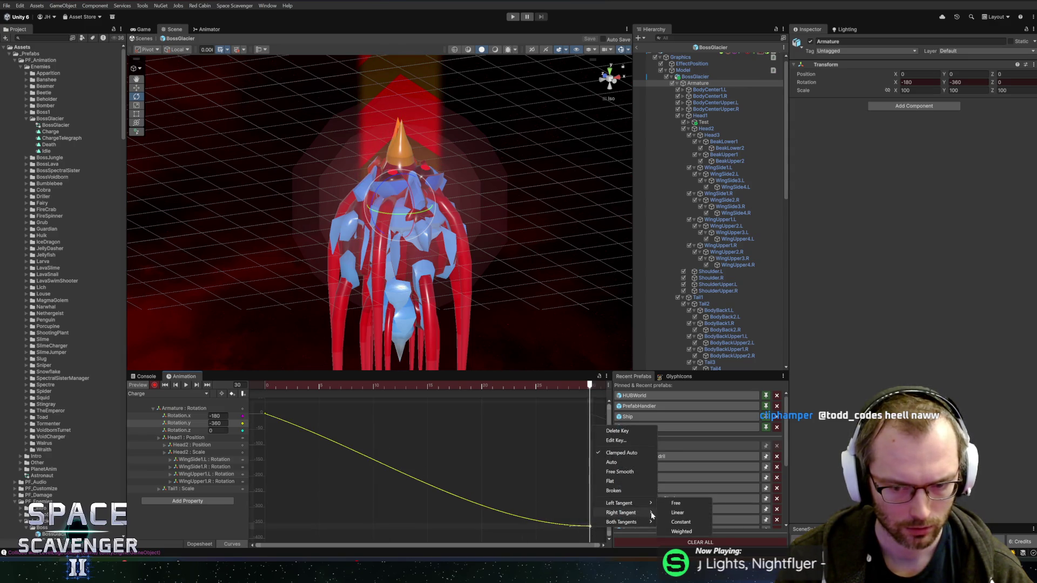
left_click(678, 515)
key("space")
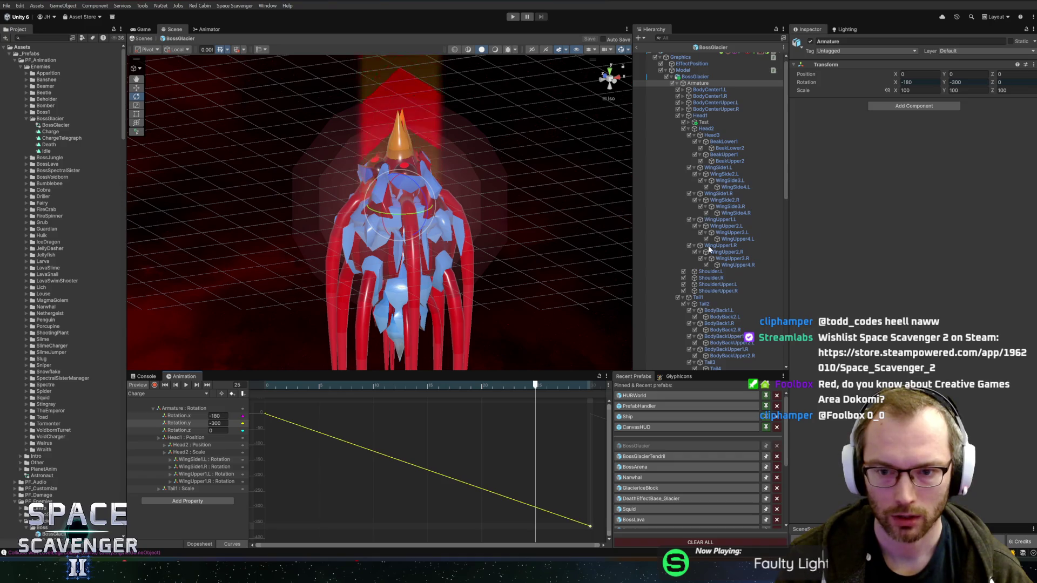
scroll(708, 262, "down", 10)
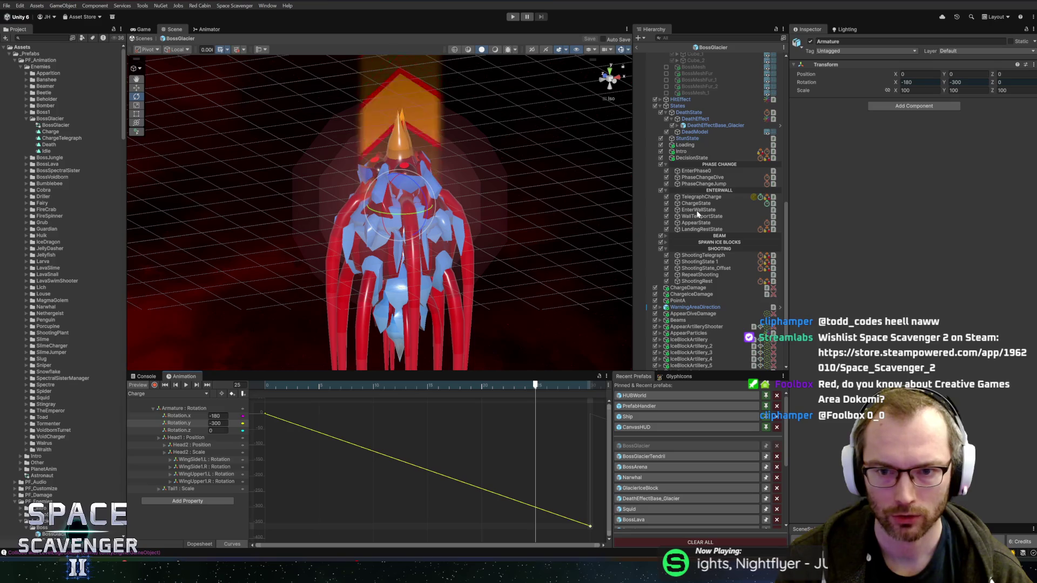
- View EnterWallState in the Inspector, then read the Dokomi Steam Event form's intro in the browser
left_click(700, 209)
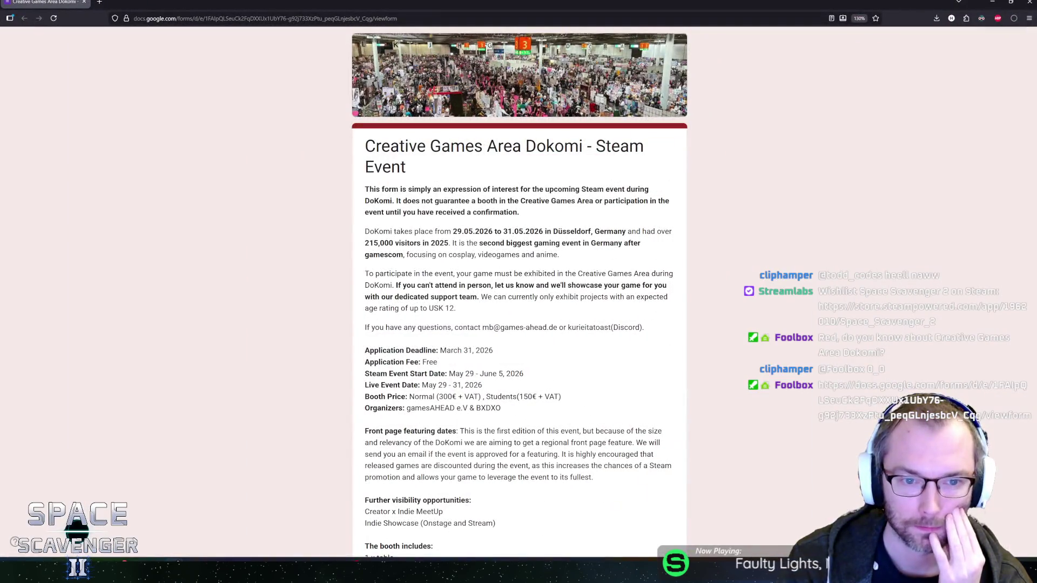
mouse_move(402, 189)
left_mouse_down()
mouse_move(516, 201)
mouse_move(515, 233)
mouse_move(562, 255)
mouse_move(452, 231)
mouse_move(562, 254)
left_mouse_up()
- Scroll through the Dokomi form's details, highlighting the event dates paragraph
triple_click(572, 231)
left_click(571, 231)
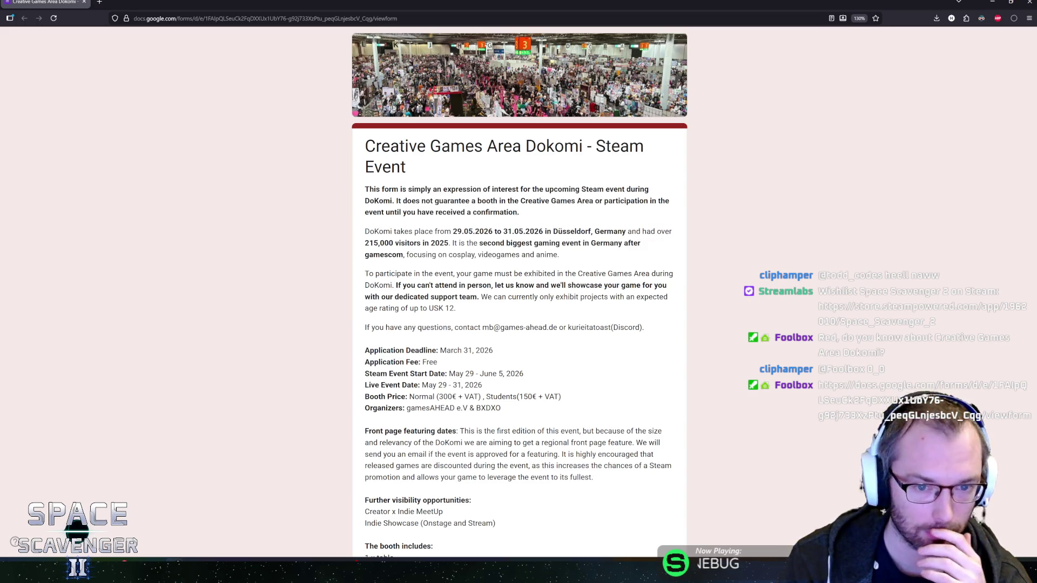
scroll(529, 258, "down", 1)
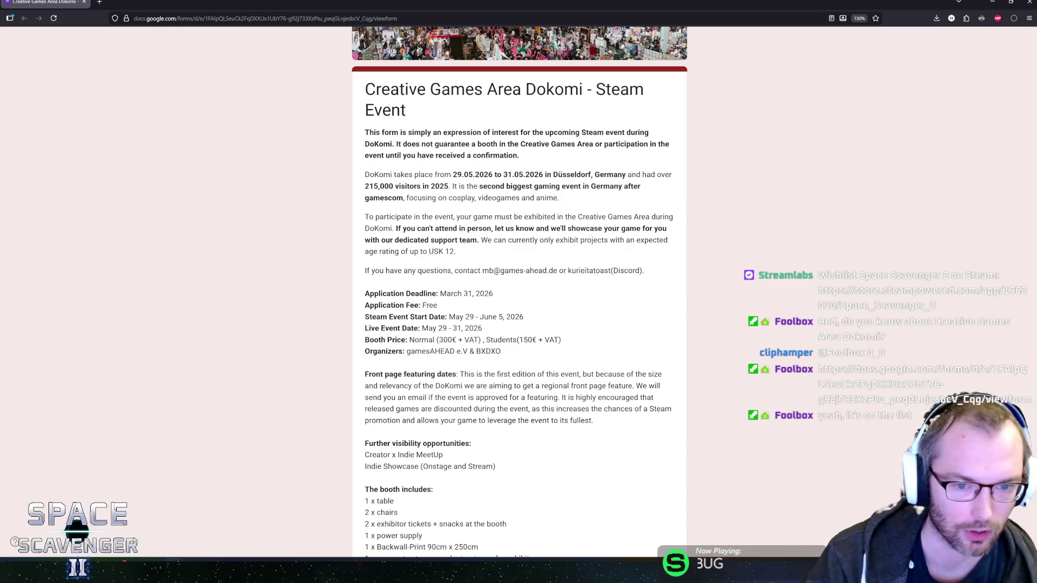
scroll(472, 212, "down", 1)
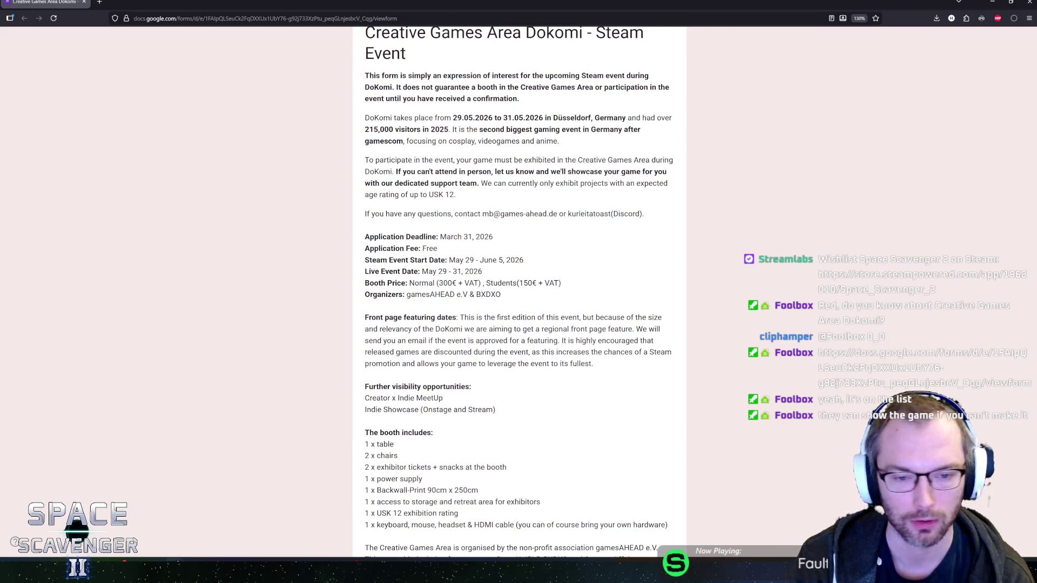
scroll(472, 212, "down", 2)
scroll(467, 230, "up", 2)
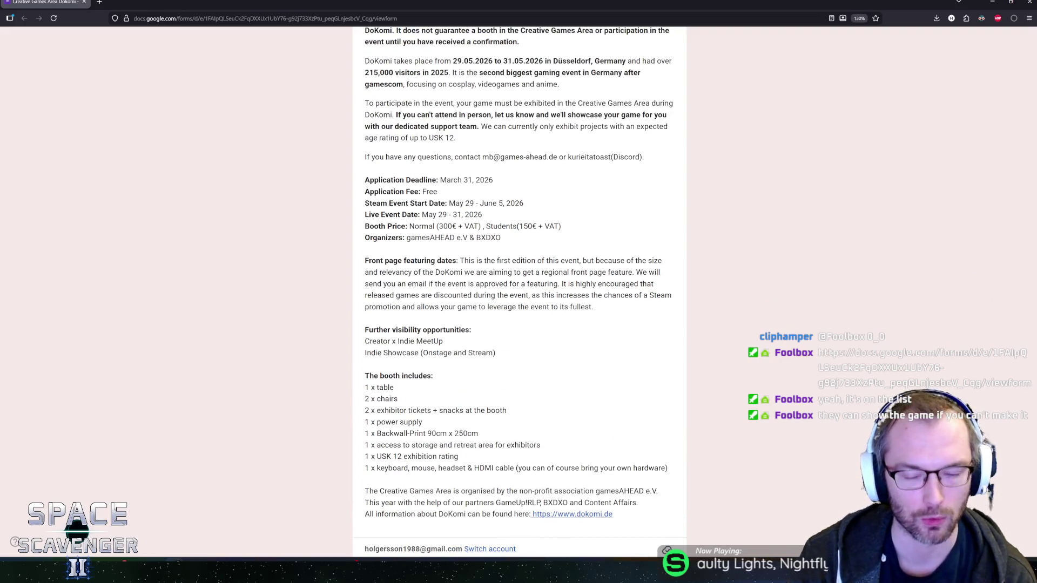
scroll(542, 255, "down", 2)
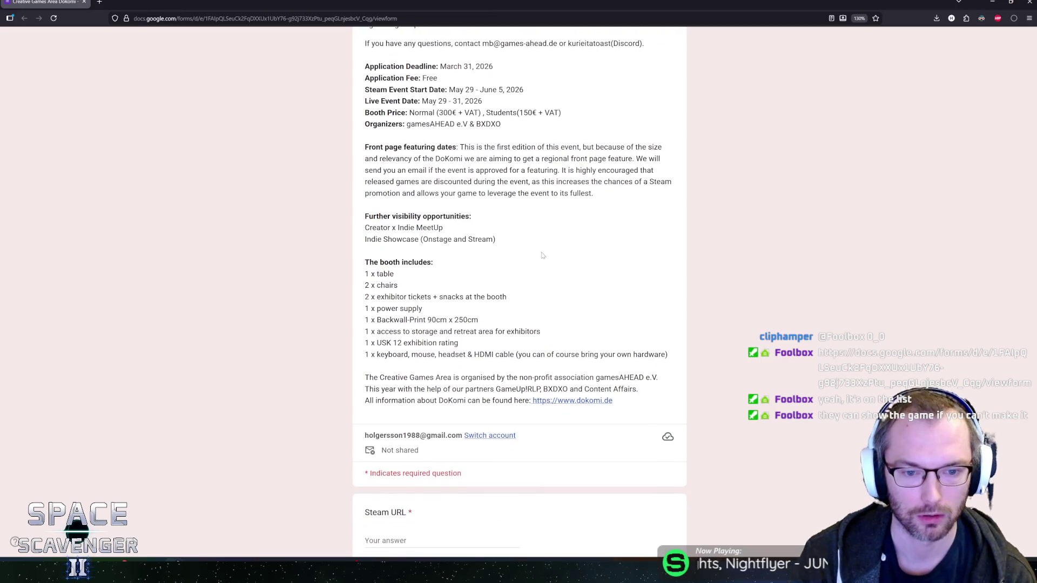
scroll(526, 258, "up", 4)
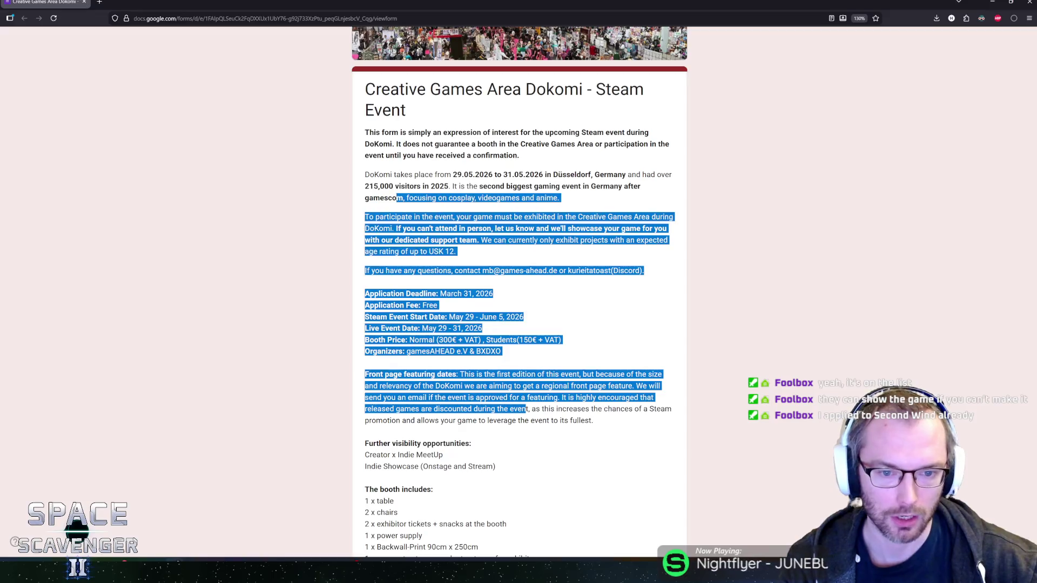
scroll(519, 292, "down", 3)
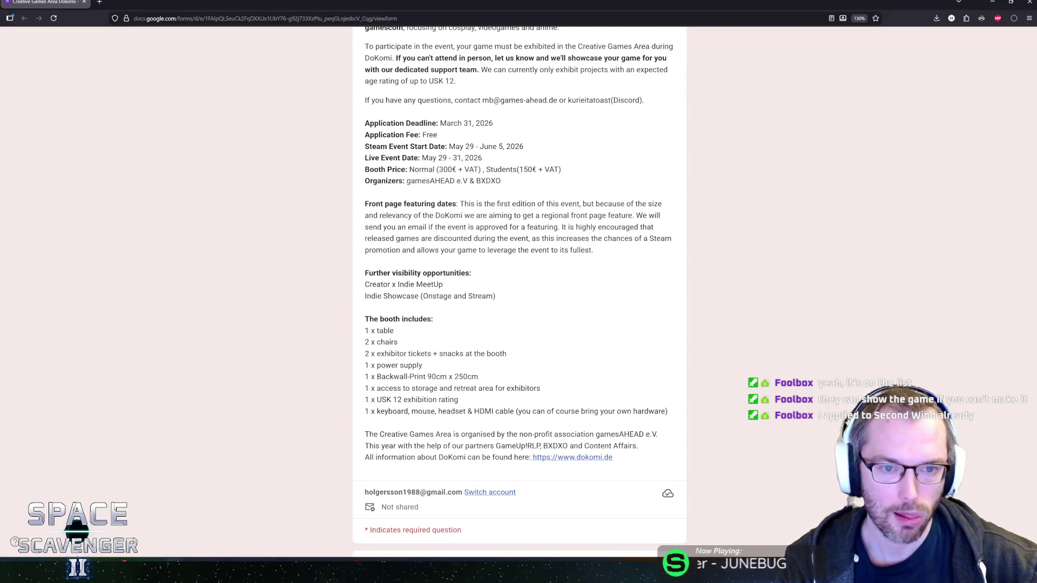
scroll(519, 291, "up", 2)
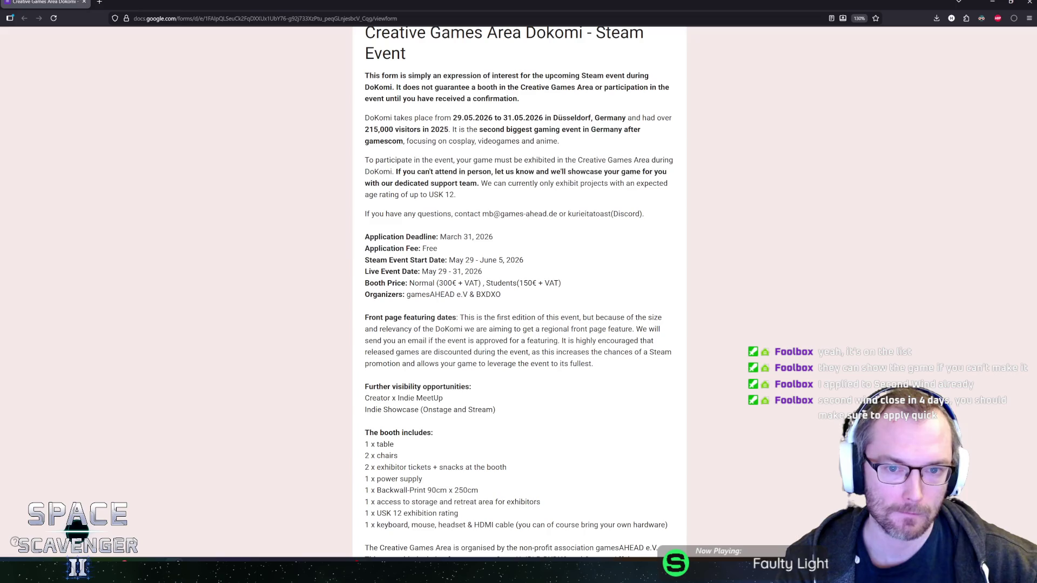
- Highlight the attendance, dates and booth term lines while rereading, then return to Unity
mouse_move(410, 172)
left_mouse_down()
mouse_move(617, 172)
mouse_move(595, 183)
mouse_move(448, 184)
mouse_move(459, 183)
mouse_move(382, 159)
mouse_move(408, 160)
left_mouse_up()
left_click_drag(480, 183, 393, 118)
left_click(394, 117)
scroll(465, 132, "up", 1)
mouse_move(463, 132)
left_mouse_down()
mouse_move(632, 140)
mouse_move(561, 197)
mouse_move(477, 219)
left_mouse_up()
left_click(478, 219)
scroll(477, 250, "down", 2)
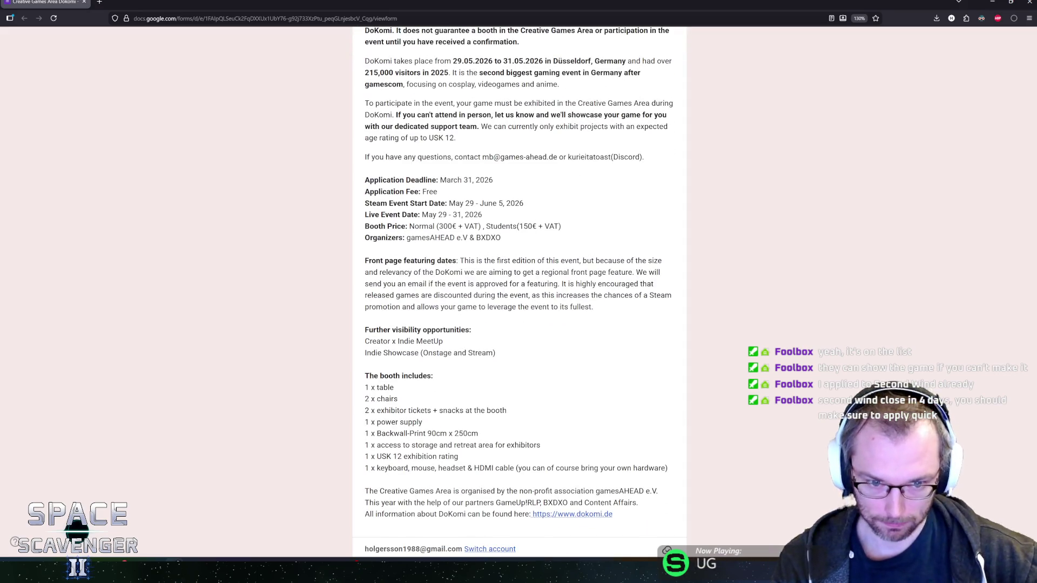
mouse_move(365, 203)
left_mouse_down()
mouse_move(502, 237)
mouse_move(540, 297)
left_mouse_up()
left_click(274, 92)
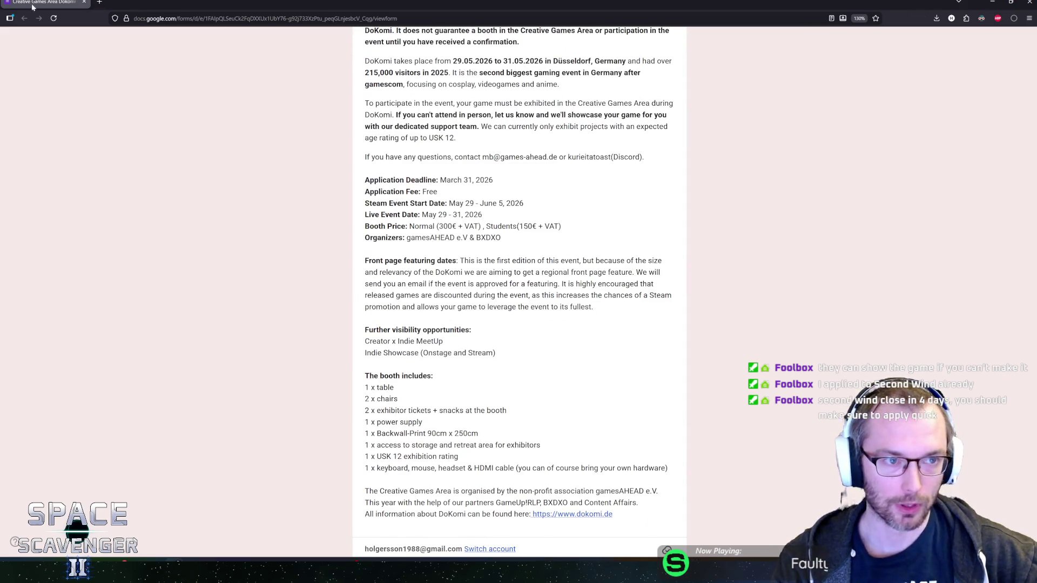
key("alt+Tab")
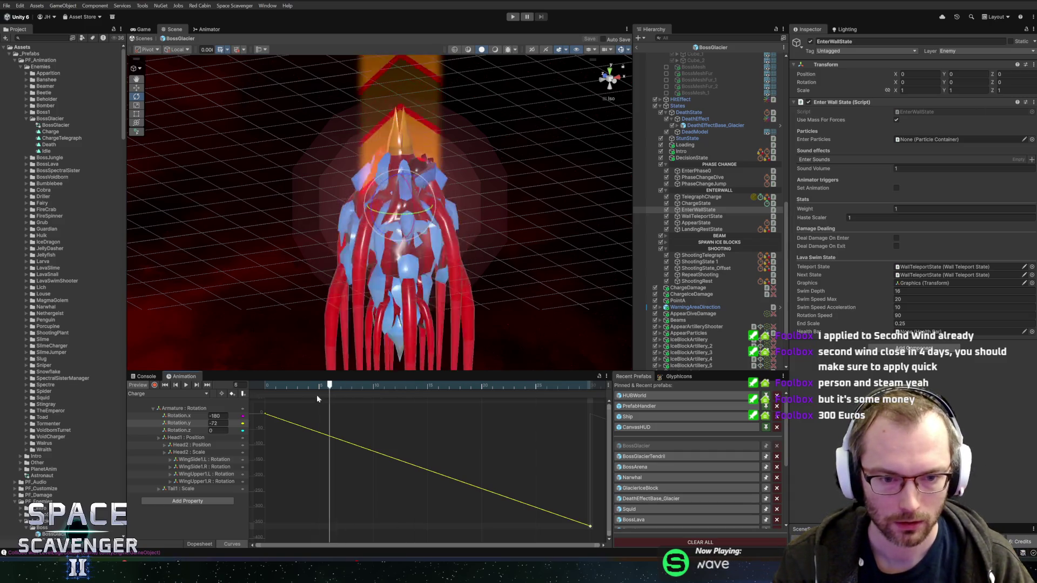
- Switch to the Dopesheet, collapse the Armature rotation channels and place the playhead at frame 15
left_click_drag(263, 373, 590, 388)
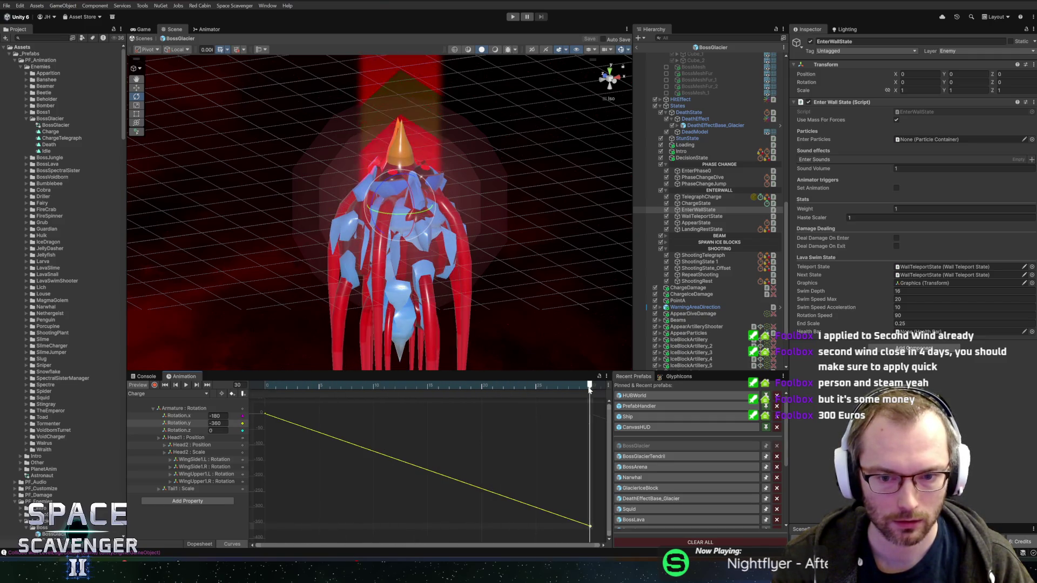
left_click(194, 544)
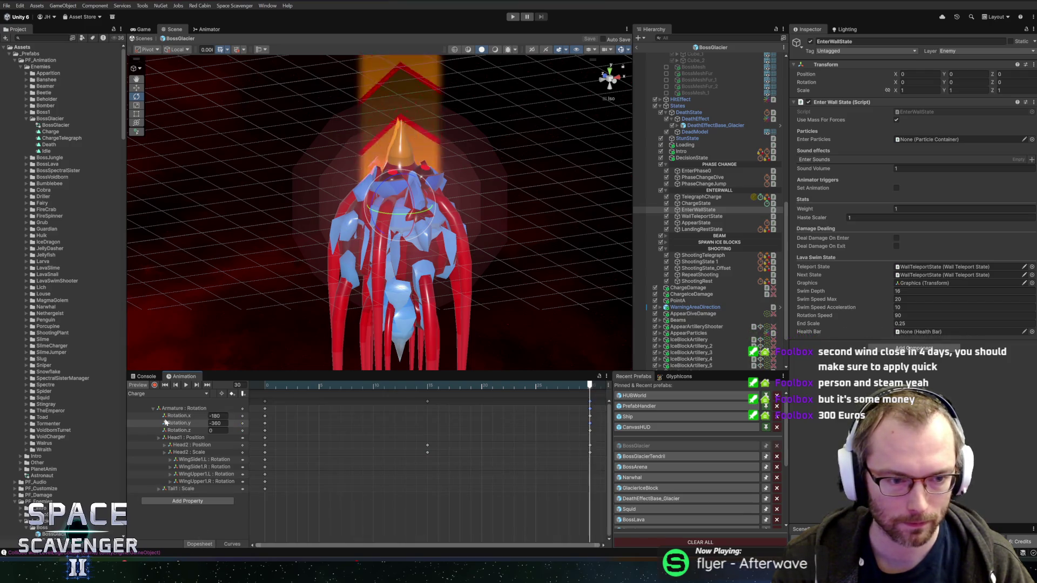
left_click(428, 386)
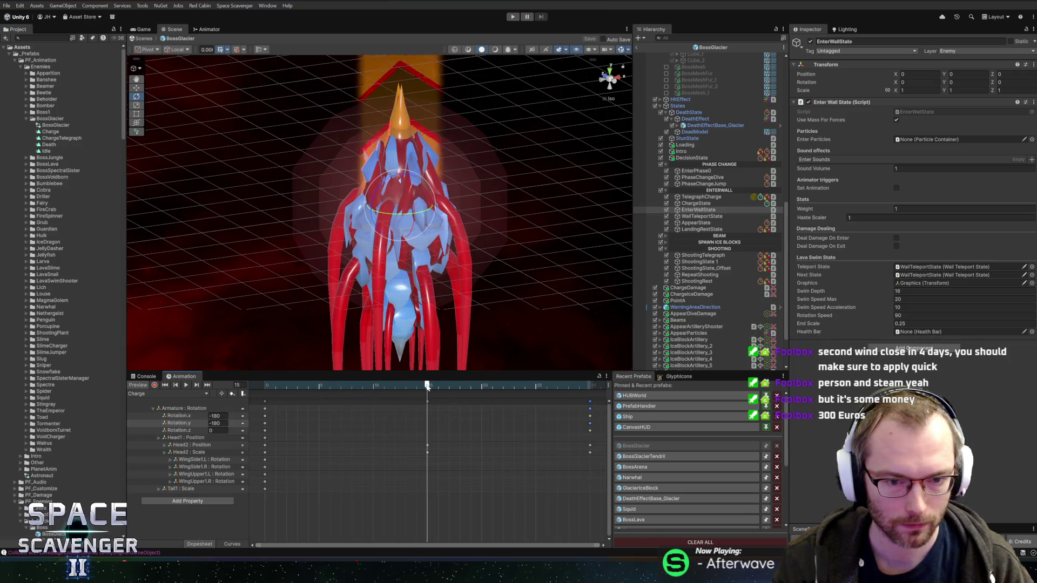
left_click(154, 408)
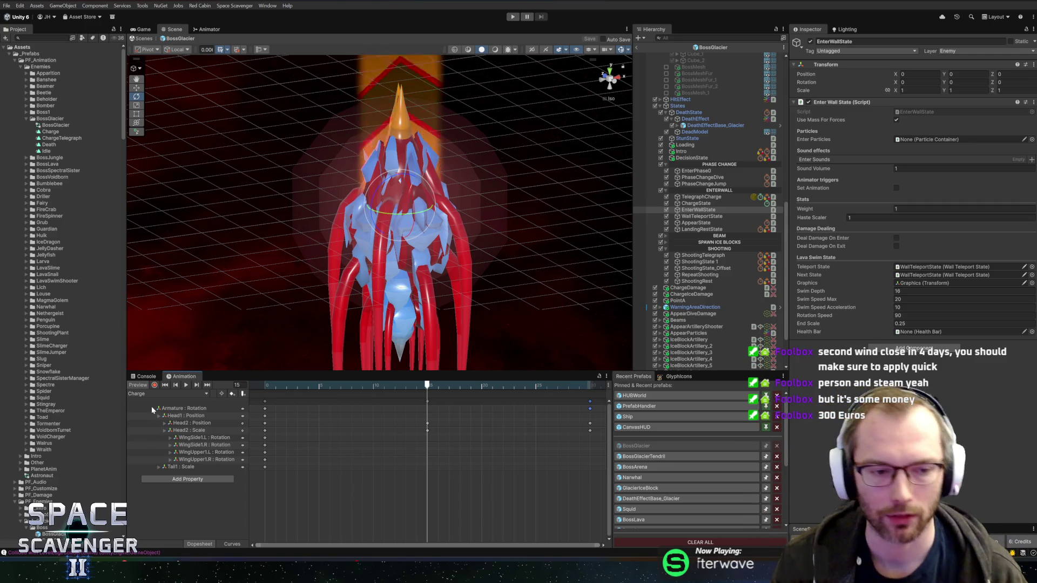
left_click_drag(386, 385, 426, 386)
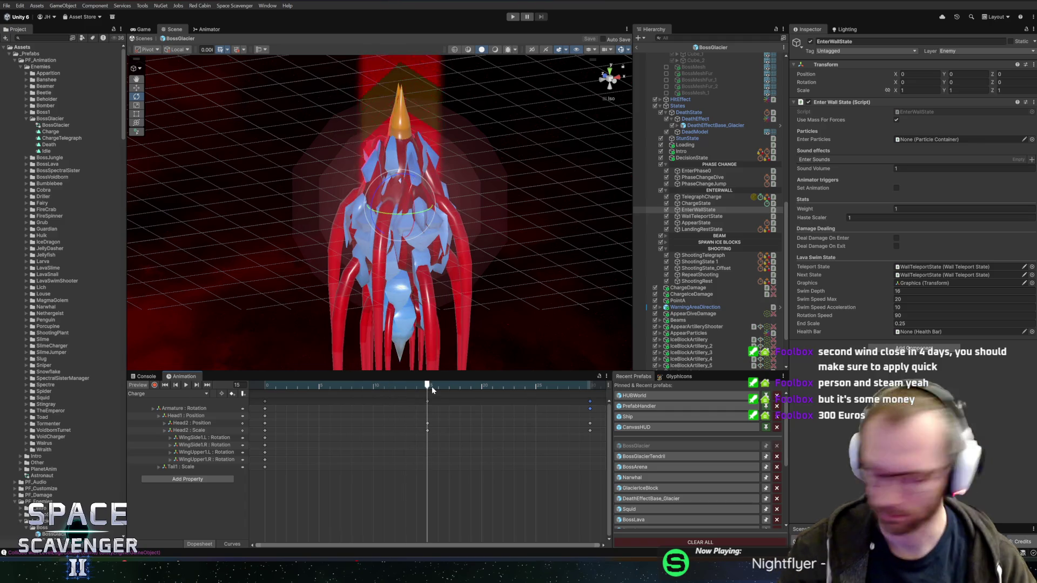
mouse_move(432, 387)
left_mouse_down()
mouse_move(398, 386)
mouse_move(427, 385)
left_mouse_up()
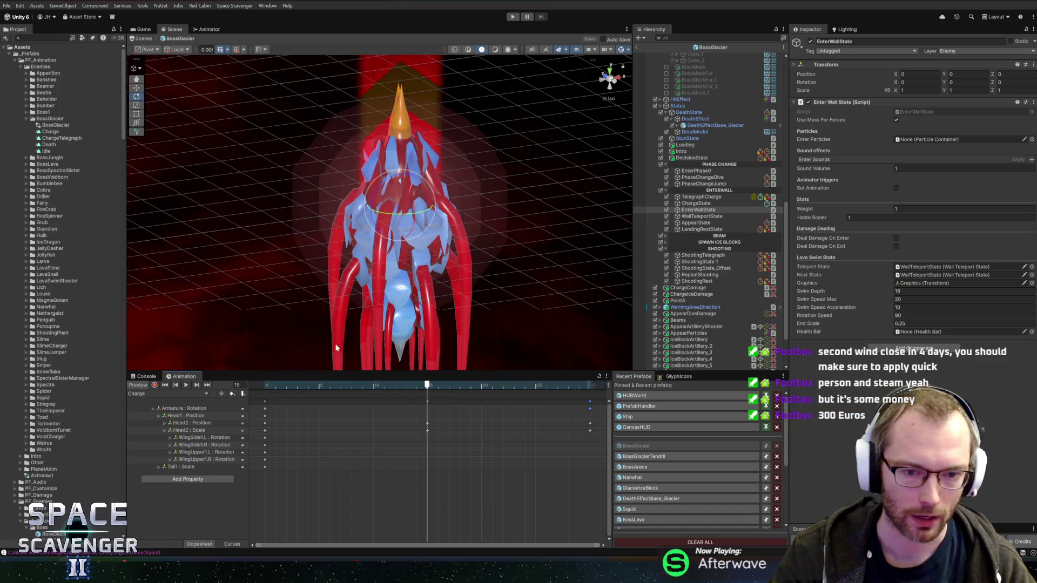
- Confirm the Charge clip is selected and enable Record mode at frame 15
left_click(154, 393)
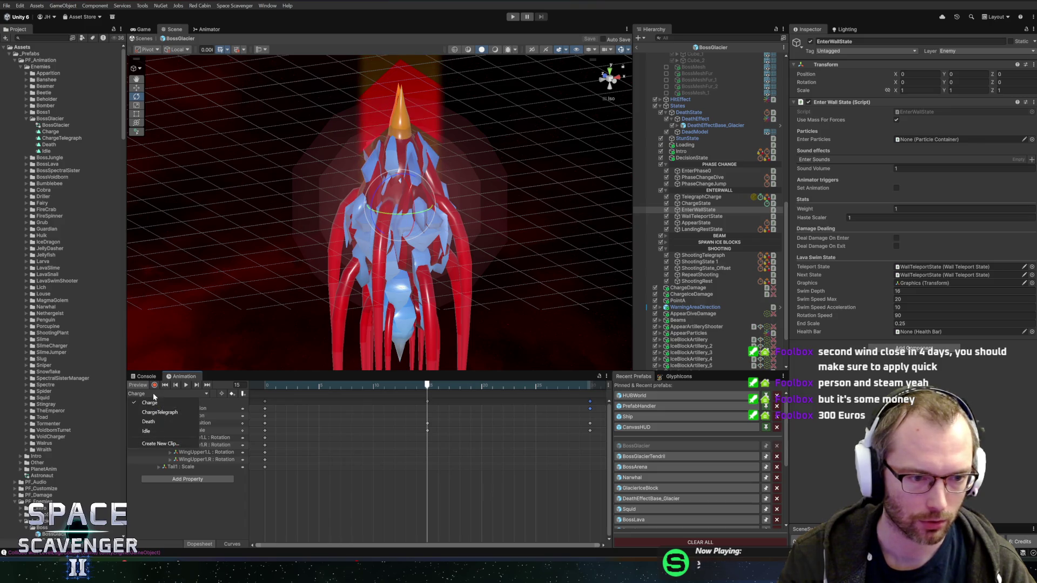
key("Escape")
left_click(416, 386)
left_click(427, 386)
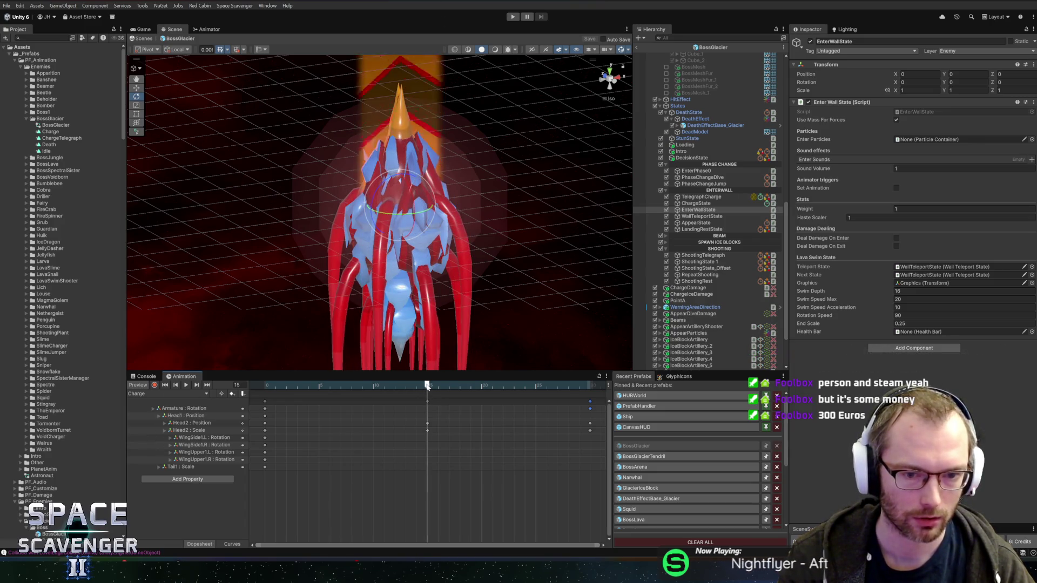
left_click(160, 394)
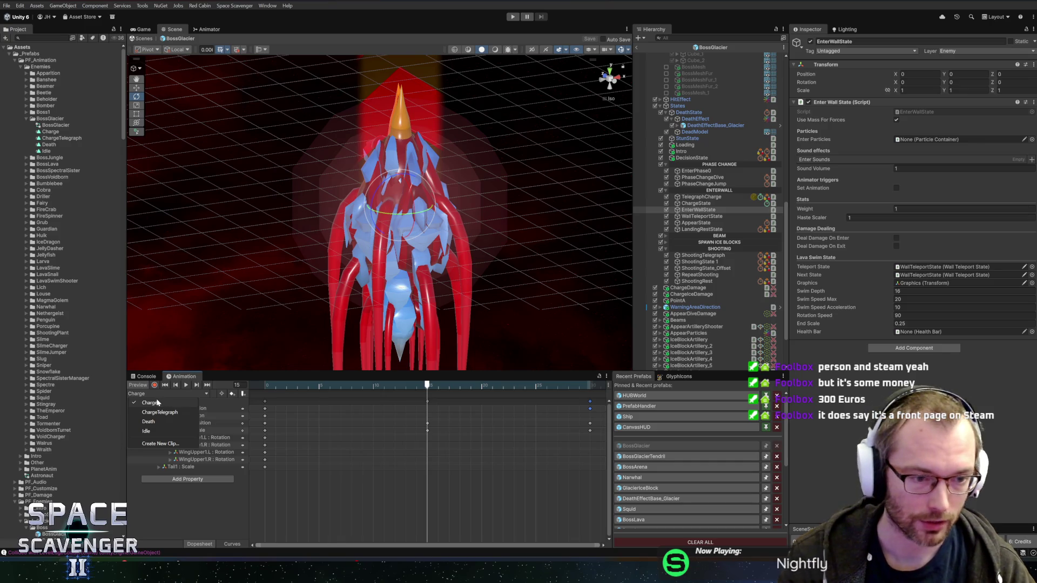
left_click(424, 385)
left_click(422, 387)
left_click(426, 387)
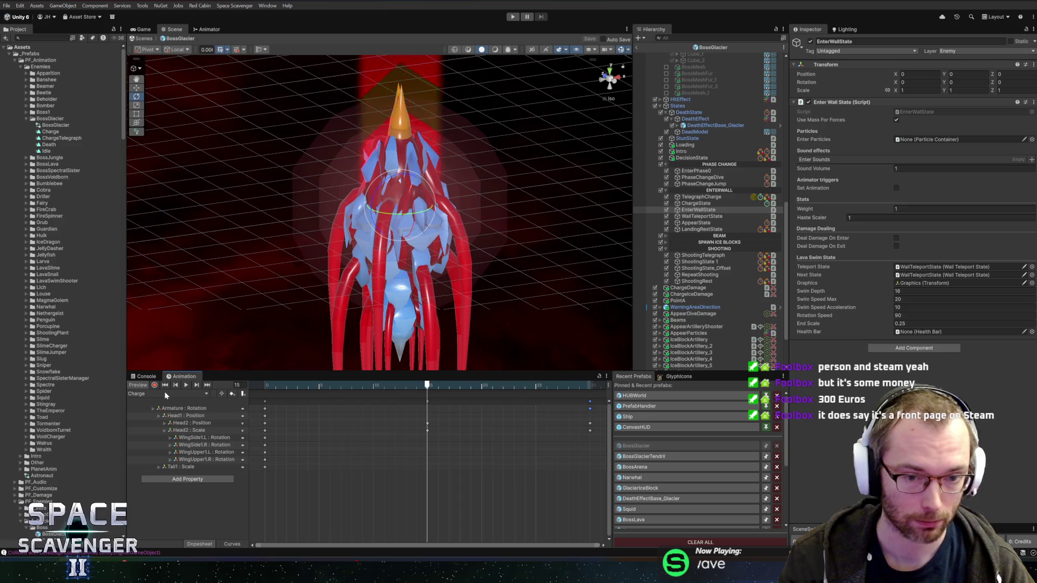
key("r")
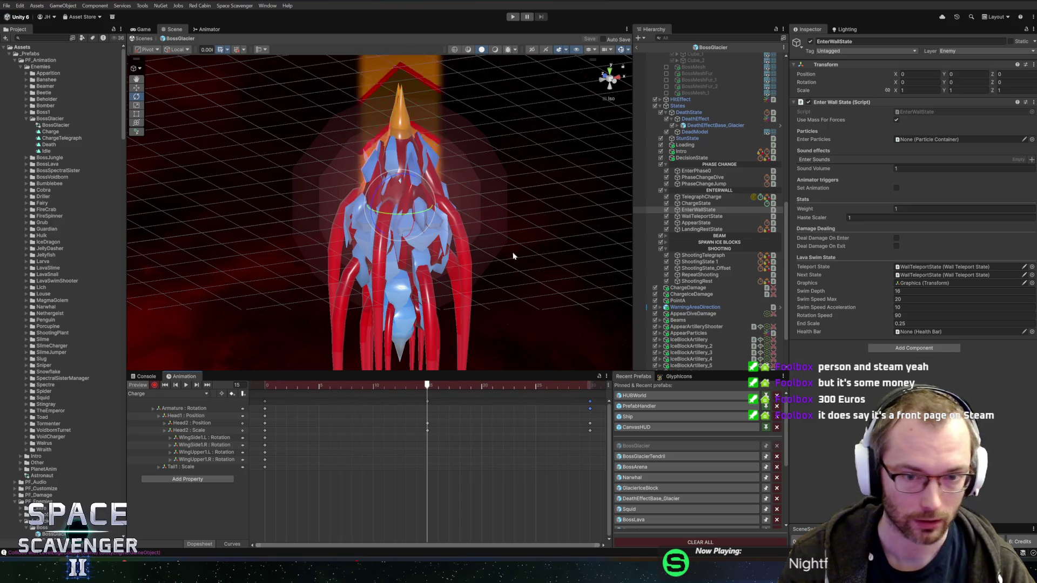
scroll(693, 216, "down", 5)
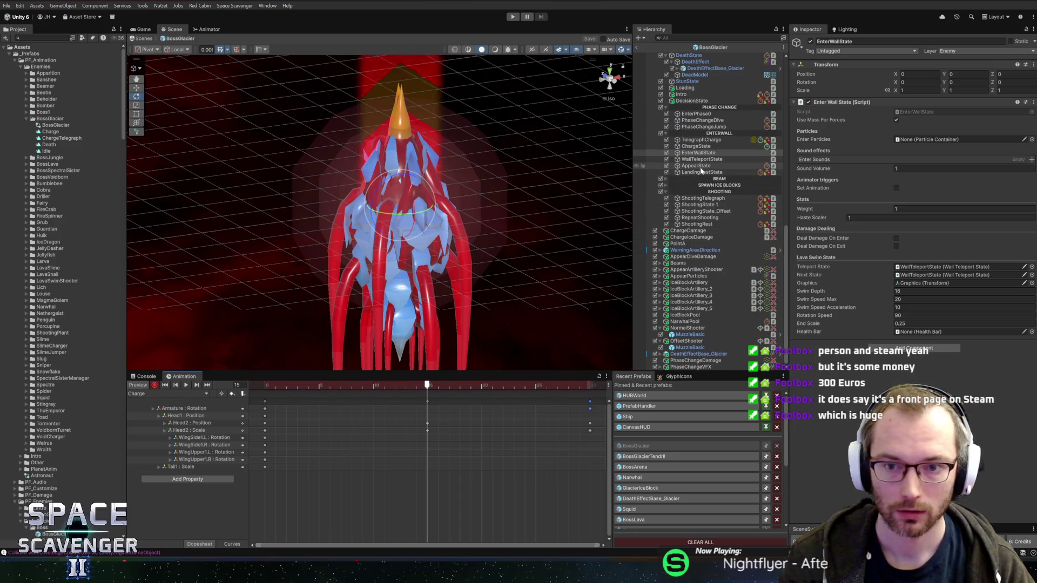
- Select Tail1 and Head1, trying a Head1 stretch along Y and undoing it
scroll(721, 173, "up", 15)
left_click(698, 192)
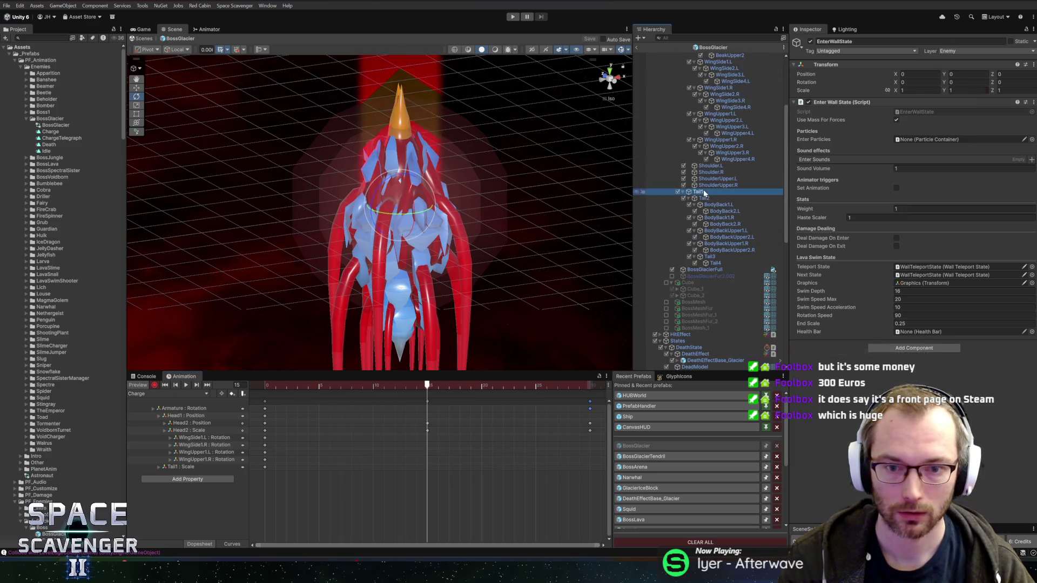
mouse_move(533, 306)
left_mouse_down()
mouse_move(503, 248)
mouse_move(470, 224)
mouse_move(407, 228)
left_mouse_up()
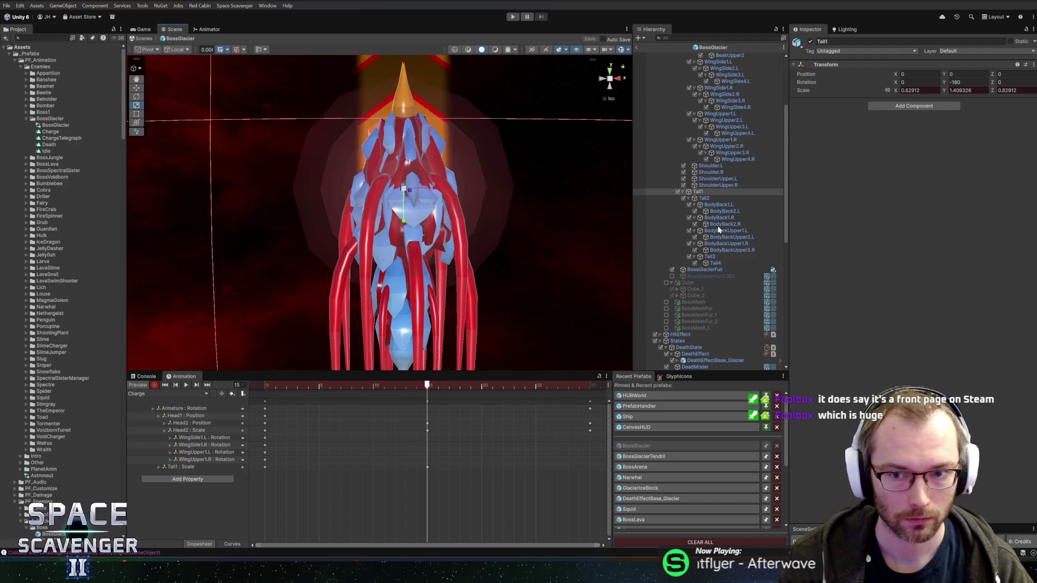
scroll(709, 128, "up", 5)
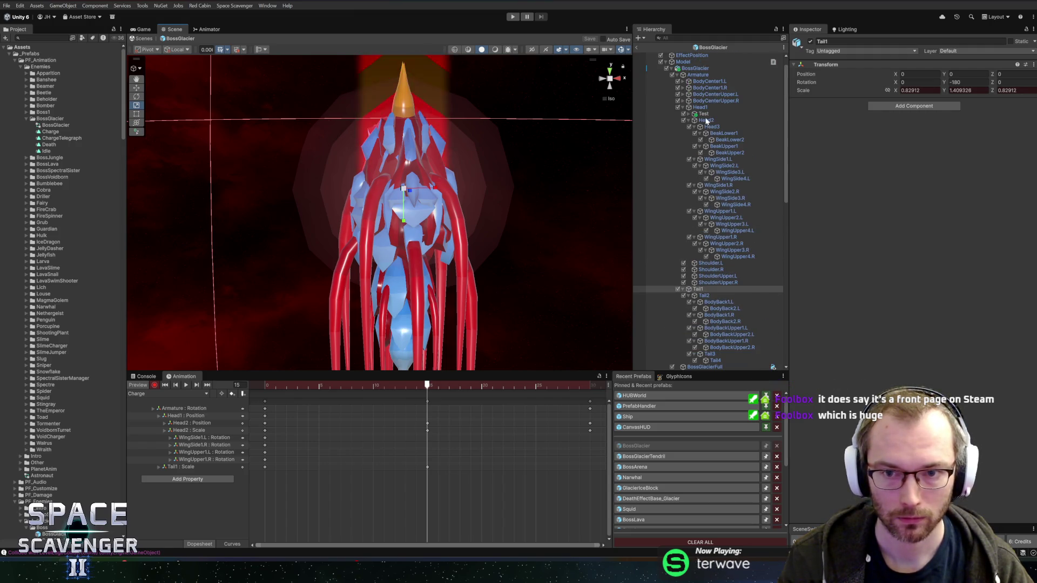
left_click(700, 108)
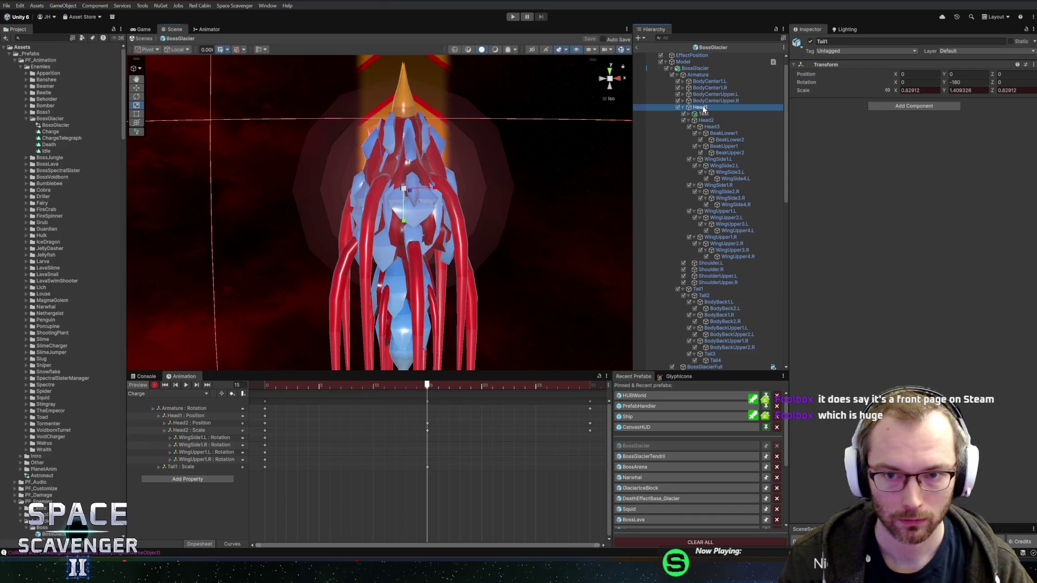
left_click_drag(404, 186, 409, 173)
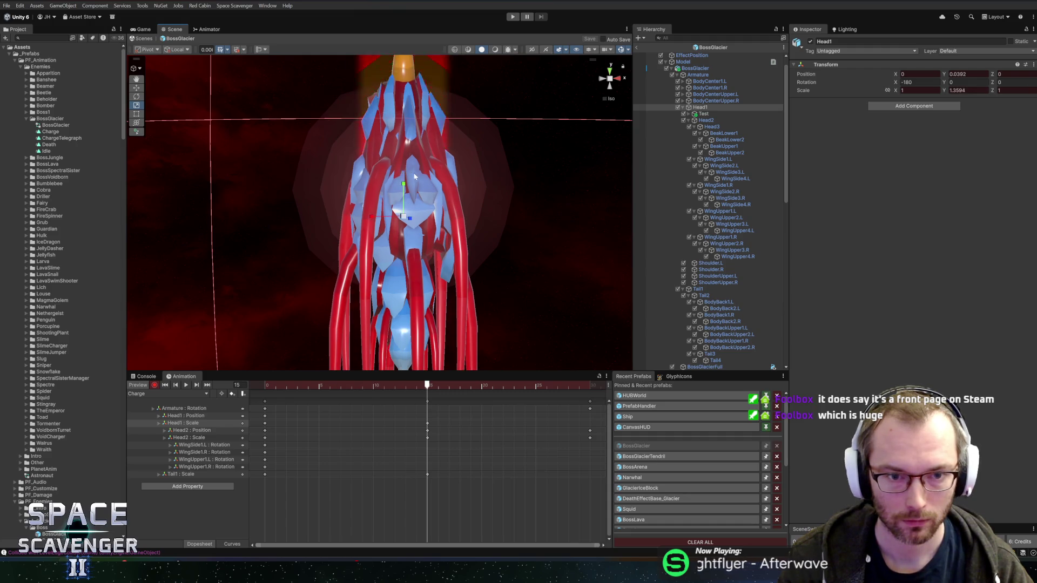
key("ctrl+z")
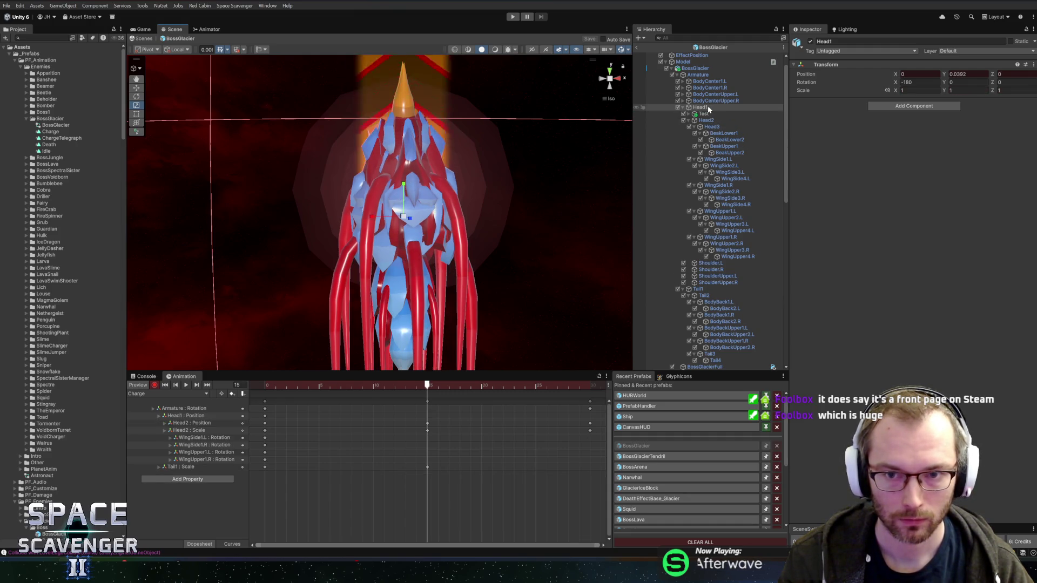
- Select the four BodyCenter bones together and switch handles from Local to Global
left_click(713, 101)
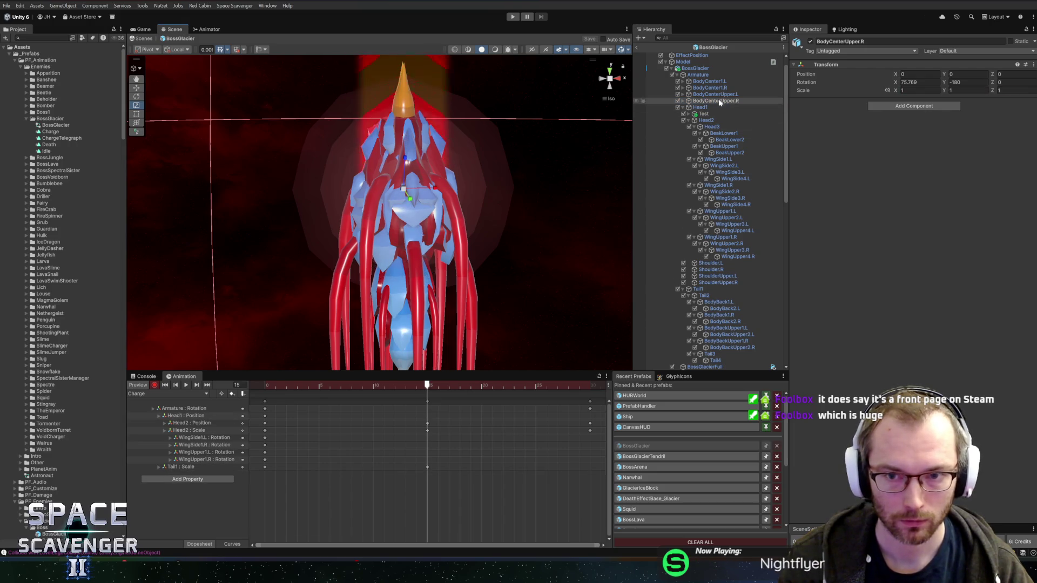
left_click(709, 81, "shift")
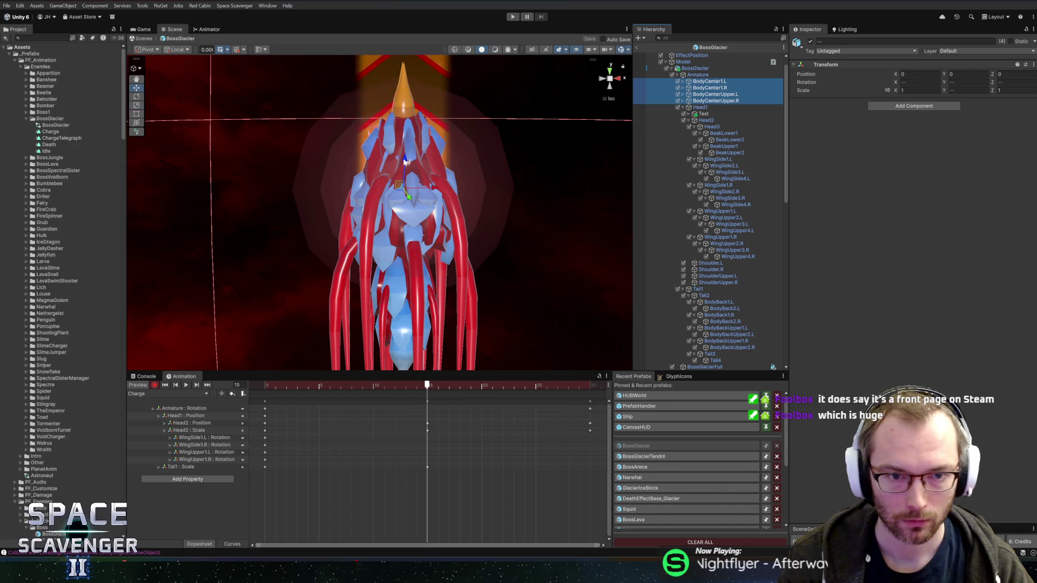
left_click(177, 49)
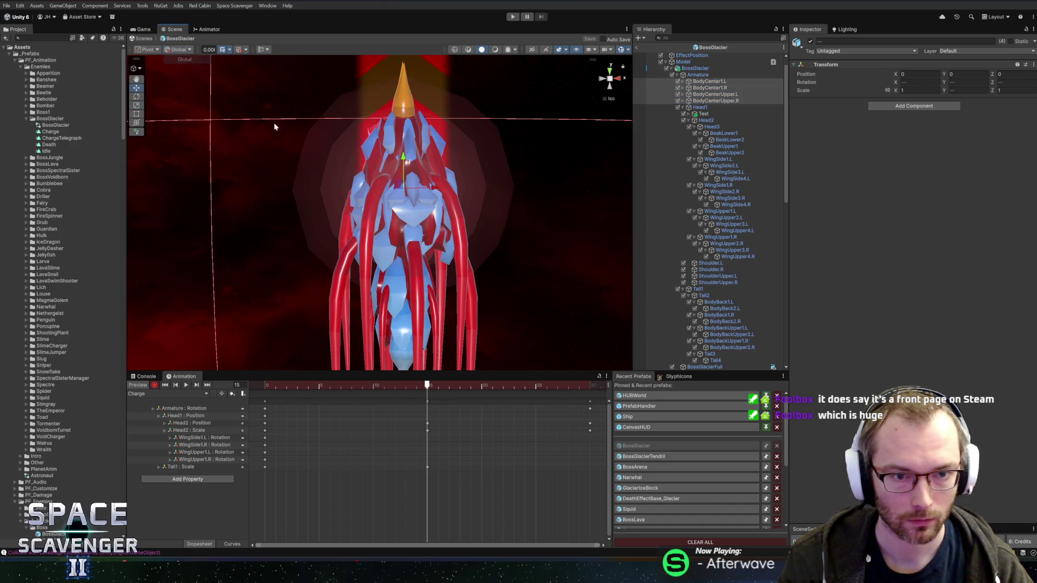
- Lower the four BodyCenter bones at frame 15 and select their frame-0 keys
left_click_drag(403, 162, 415, 189)
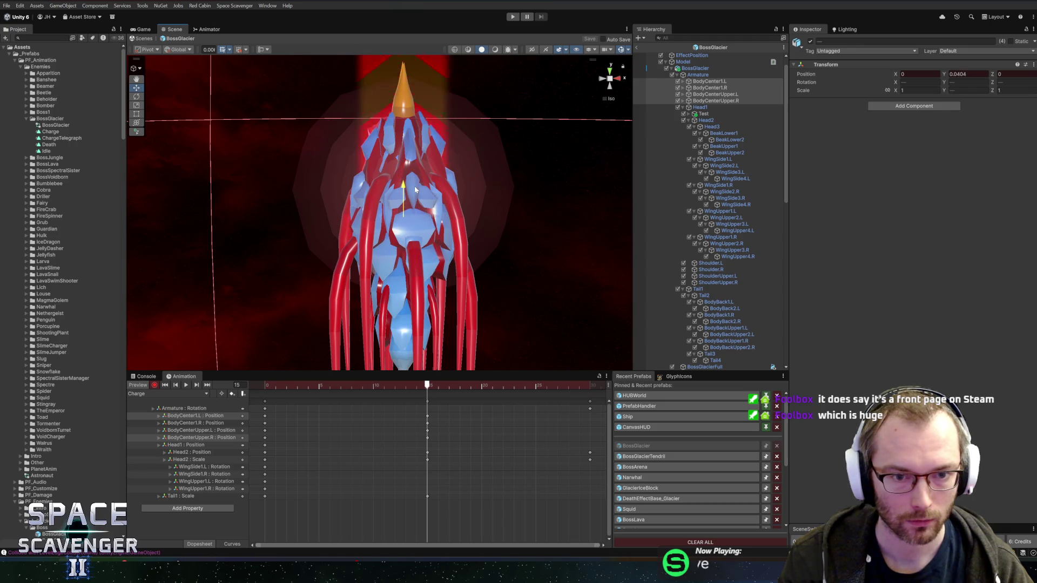
mouse_move(382, 385)
left_mouse_down()
mouse_move(287, 387)
mouse_move(428, 390)
left_mouse_up()
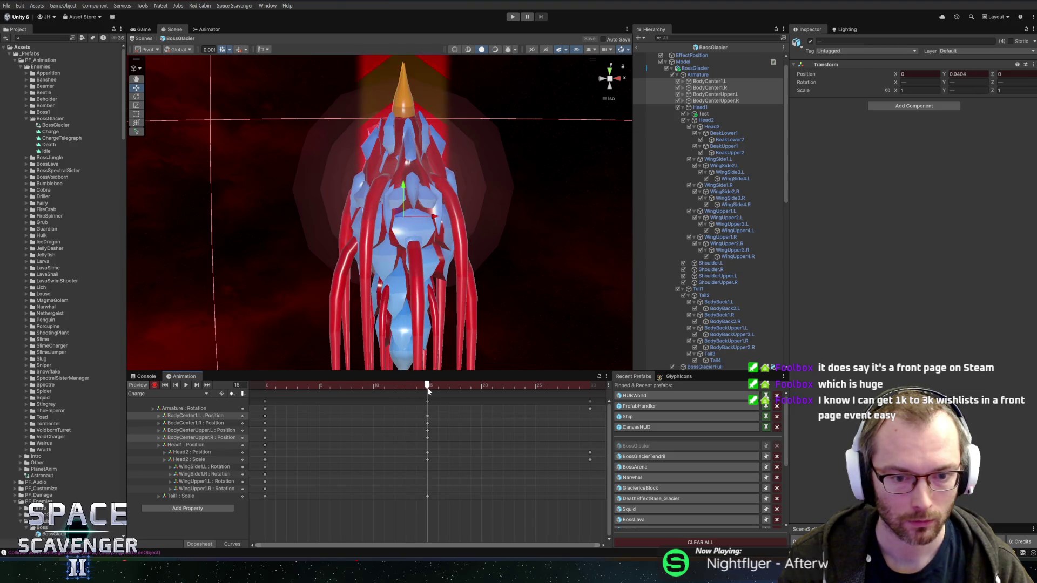
left_click_drag(281, 415, 250, 439)
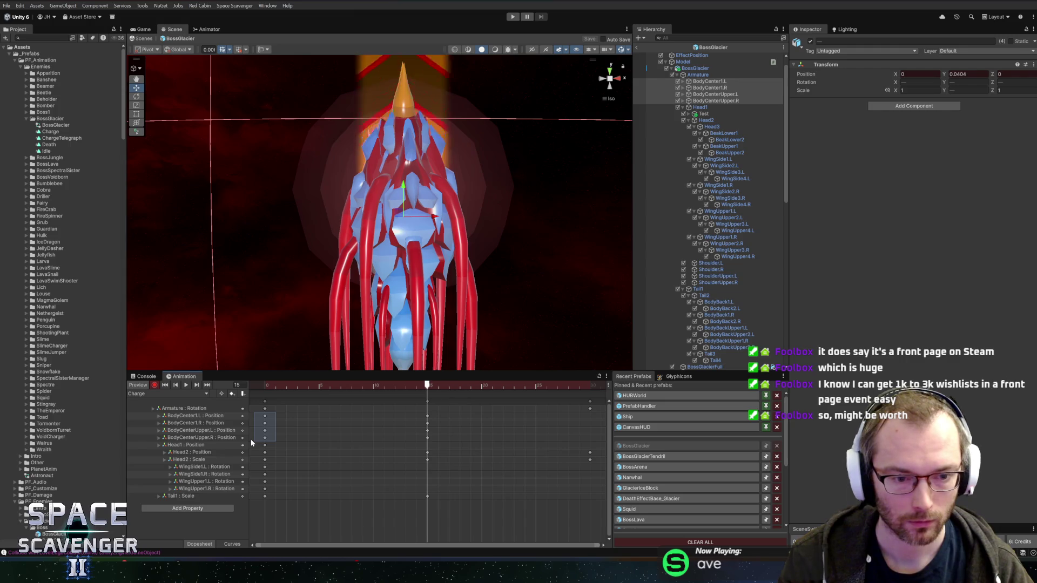
left_click_drag(250, 439, 250, 440)
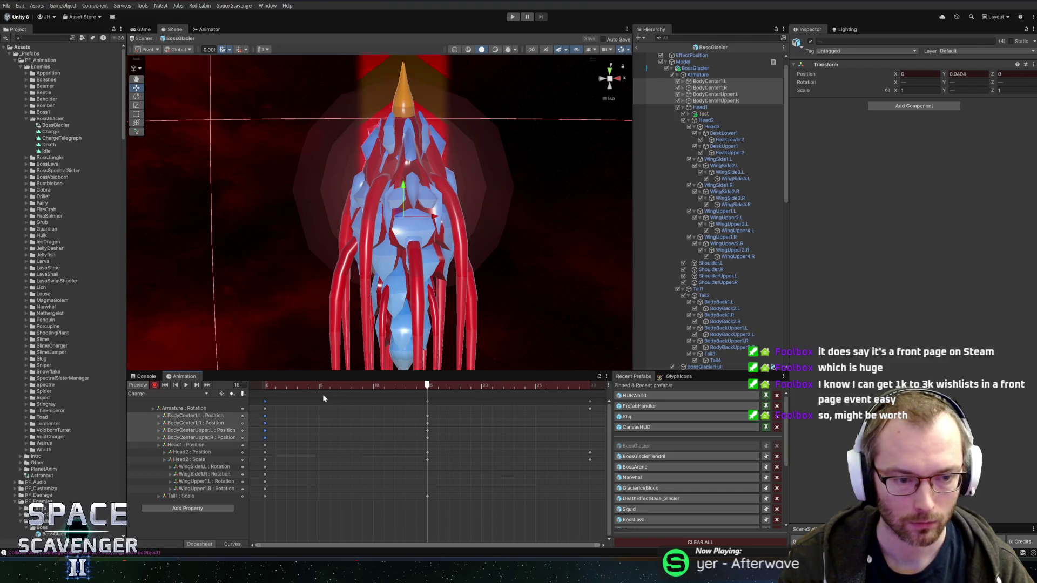
- Paste the starting keys at the clip's end, deleting the misplaced keys at frame 29
left_click_drag(307, 386, 581, 384)
key("ctrl+v")
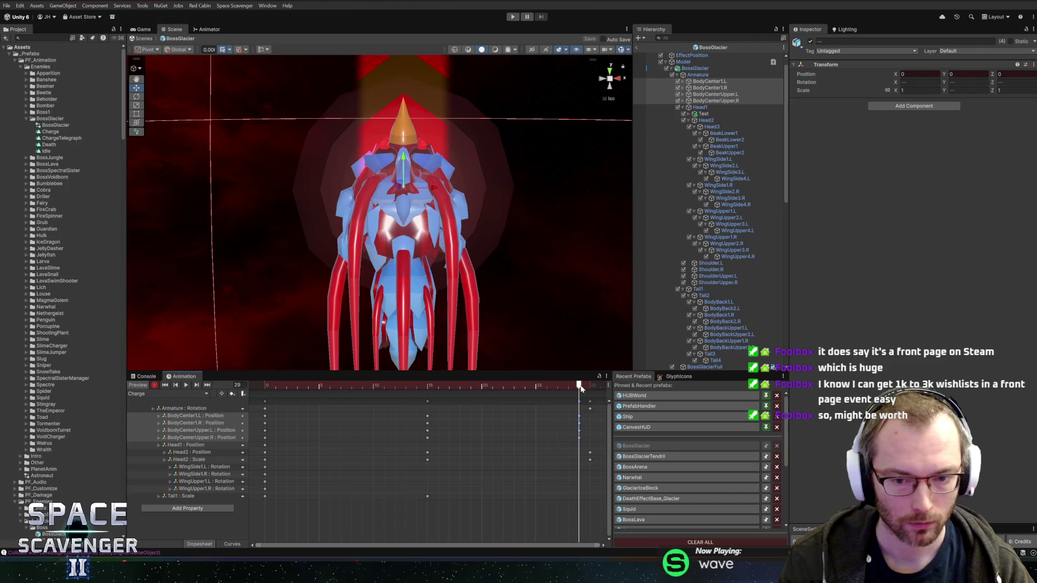
key("period")
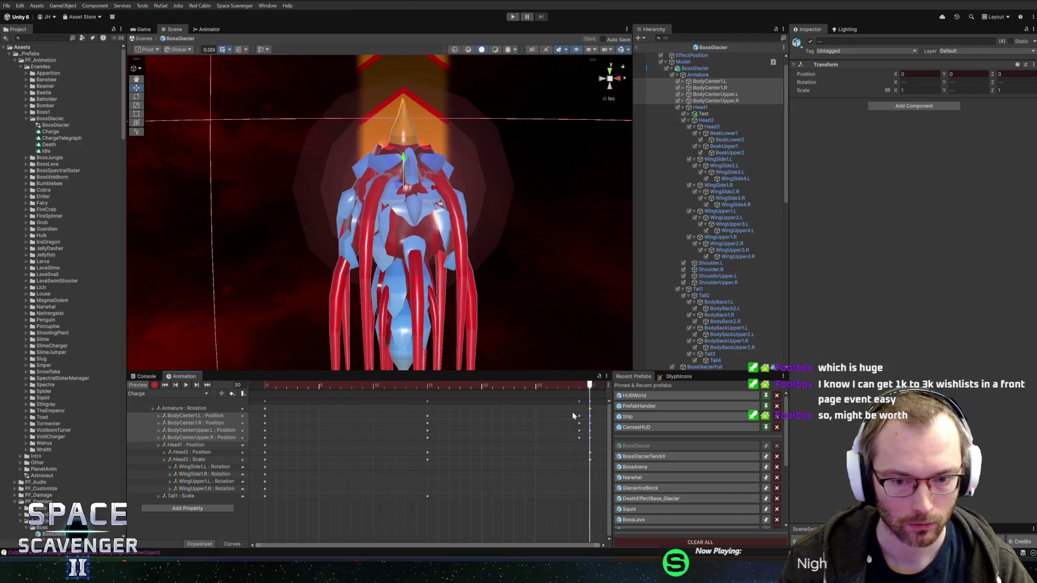
key("Delete")
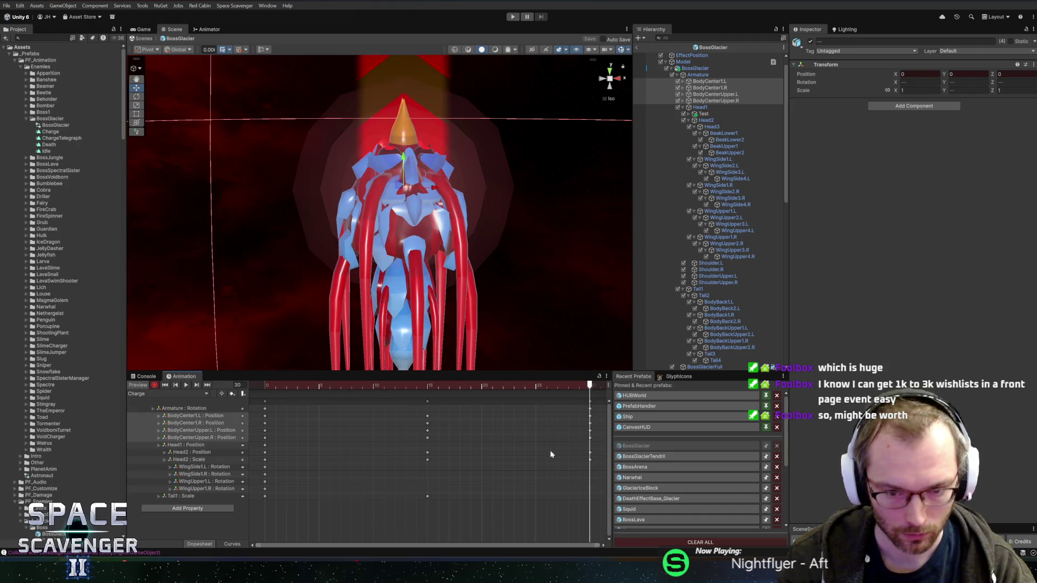
left_click(265, 444)
key("shift+comma")
left_click_drag(265, 384, 427, 381)
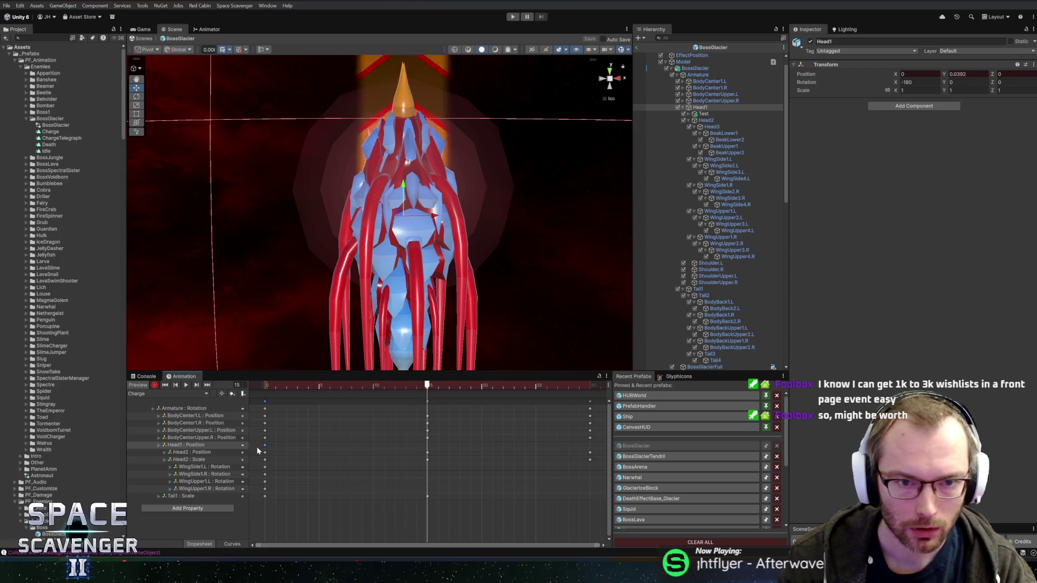
- Set Head1's Position Y to 0 at frame 15 and paste its 0.0392 starting key at frame 30
key("Delete")
key("ctrl+z")
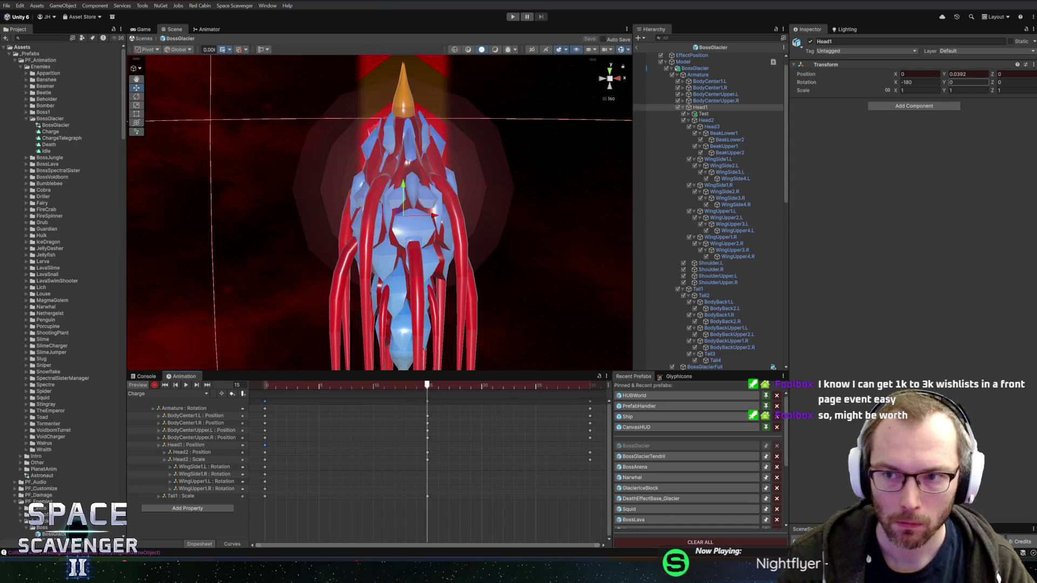
type("0")
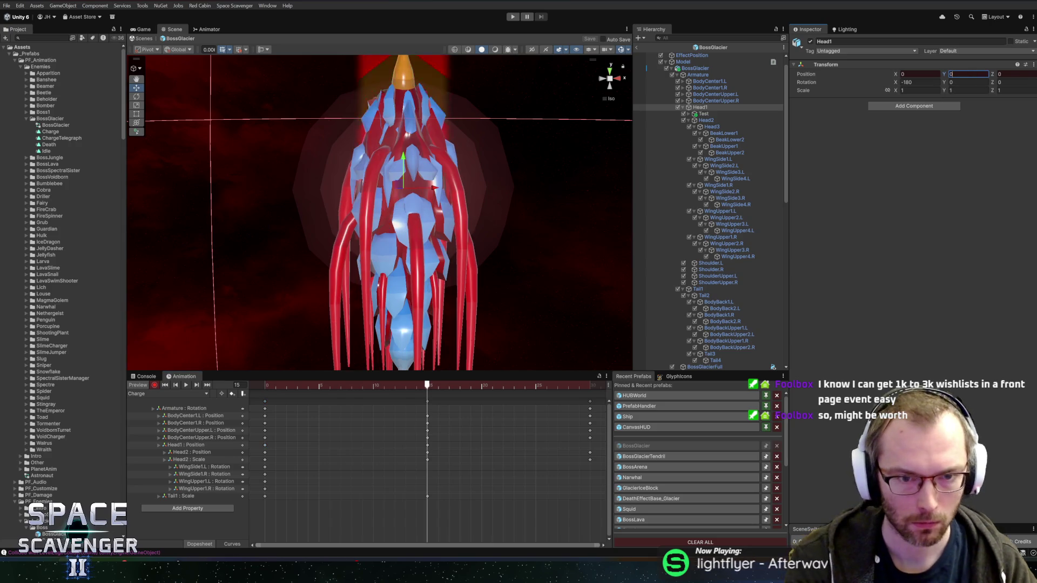
mouse_move(404, 386)
left_mouse_down()
mouse_move(267, 386)
mouse_move(553, 396)
mouse_move(515, 384)
mouse_move(592, 387)
left_mouse_up()
left_click(264, 444)
key("ctrl+v")
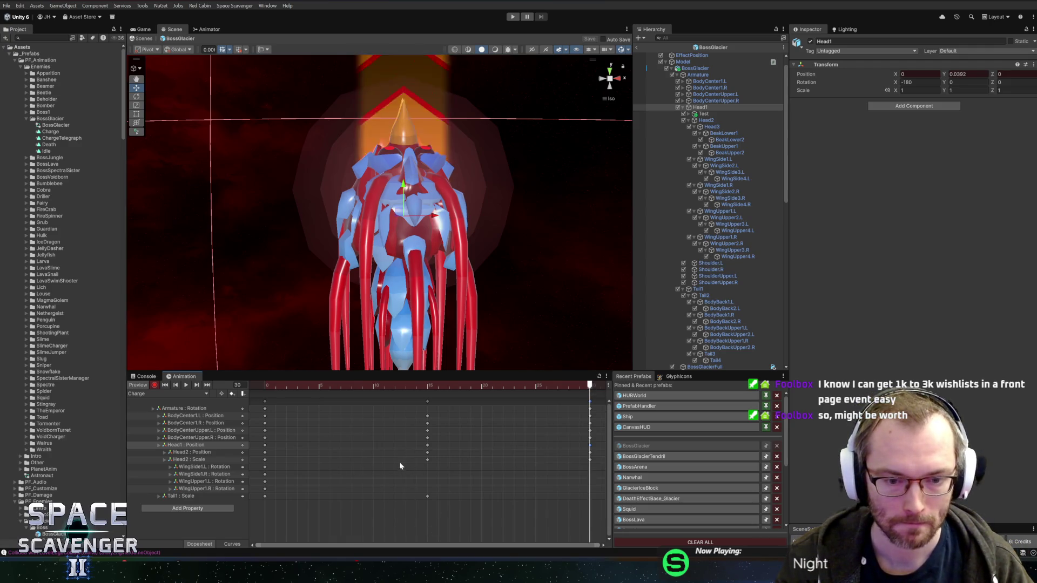
mouse_move(343, 386)
left_mouse_down()
mouse_move(295, 384)
mouse_move(427, 384)
left_mouse_up()
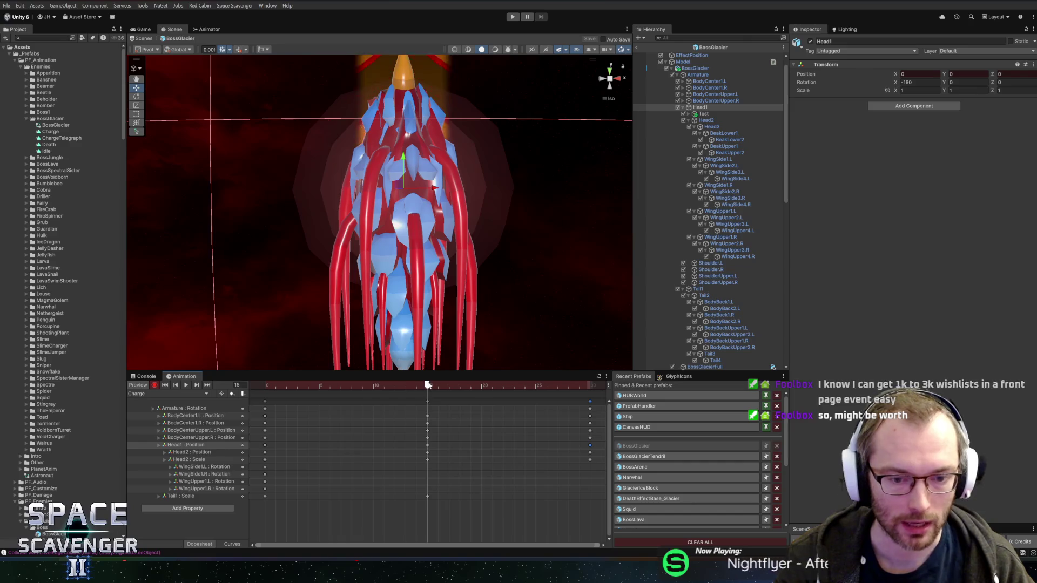
- Scrub the Charge clip through frames 0, 15 and 30, stop recording and exit the BossGlacier prefab
left_click_drag(417, 464, 265, 489)
left_click_drag(353, 384, 591, 390)
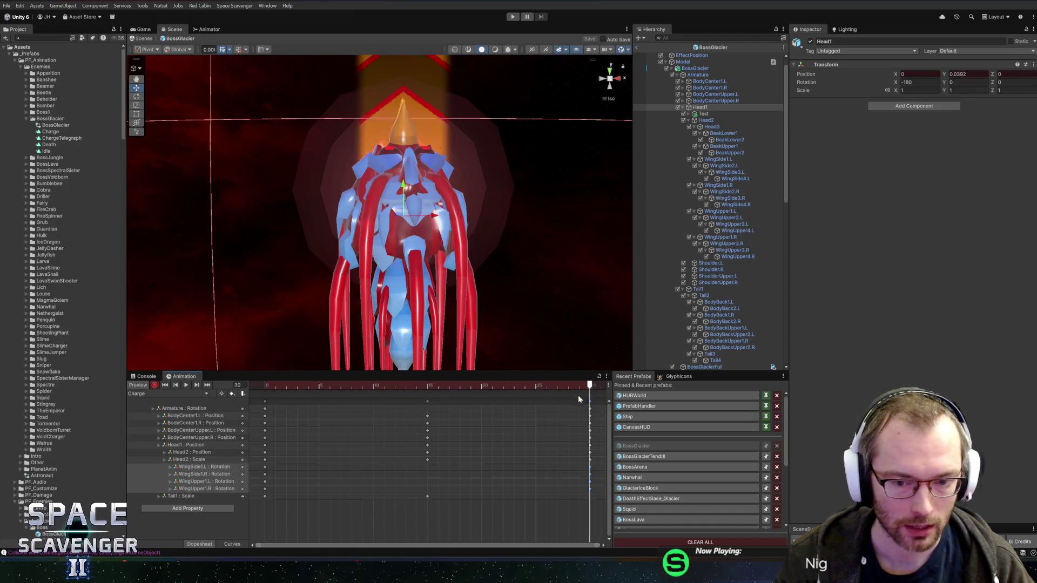
left_click(264, 388)
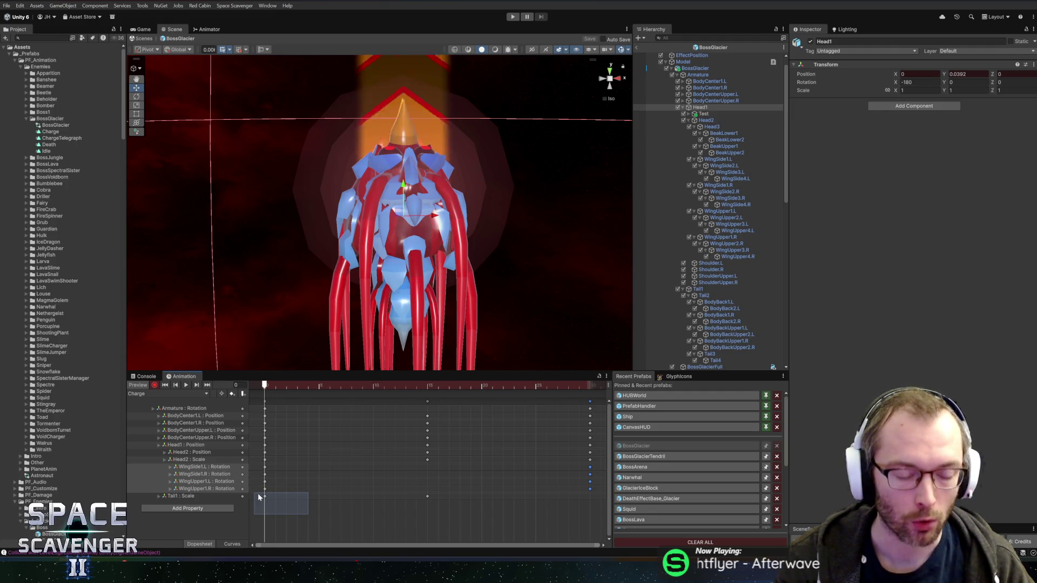
left_click_drag(259, 497, 259, 497)
mouse_move(270, 386)
left_mouse_down()
mouse_move(593, 397)
mouse_move(276, 399)
mouse_move(590, 391)
mouse_move(287, 383)
mouse_move(564, 388)
mouse_move(242, 396)
mouse_move(430, 381)
mouse_move(591, 386)
mouse_move(170, 390)
left_mouse_up()
left_click(155, 385)
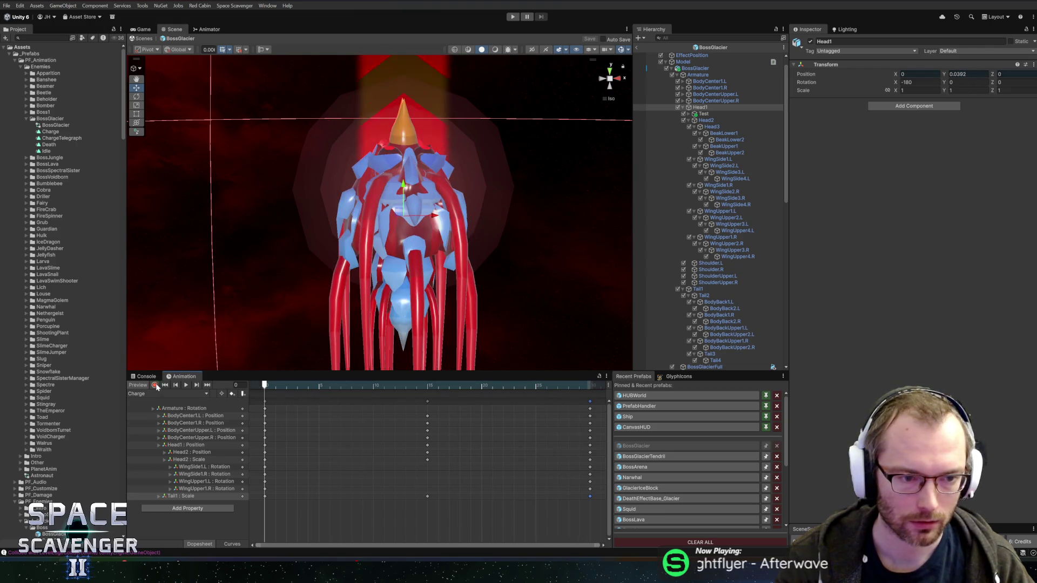
left_click(638, 47)
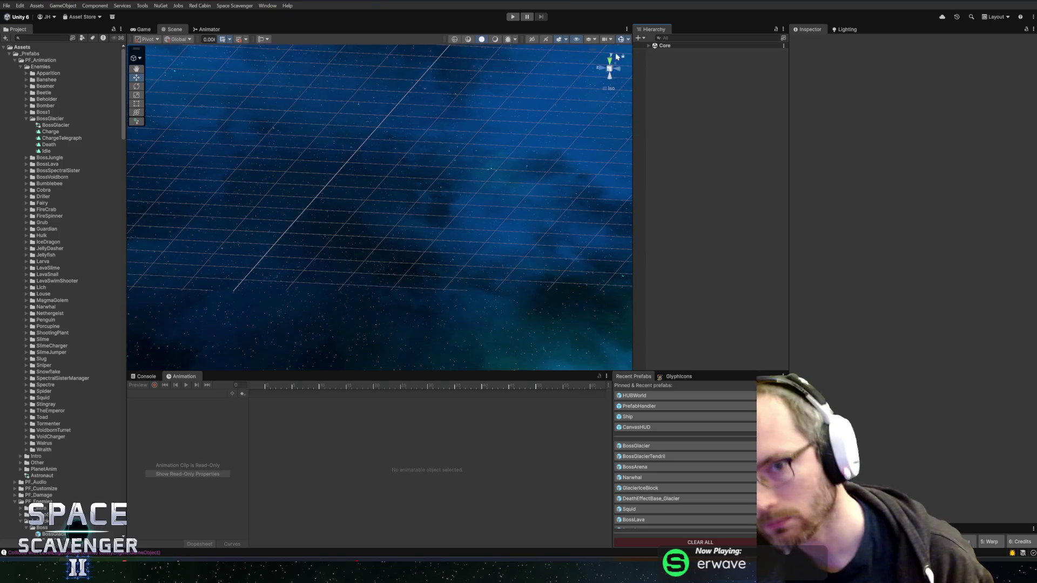
- Start play mode and maximize the Game view to watch the Prince of Frost fight
left_click(513, 18)
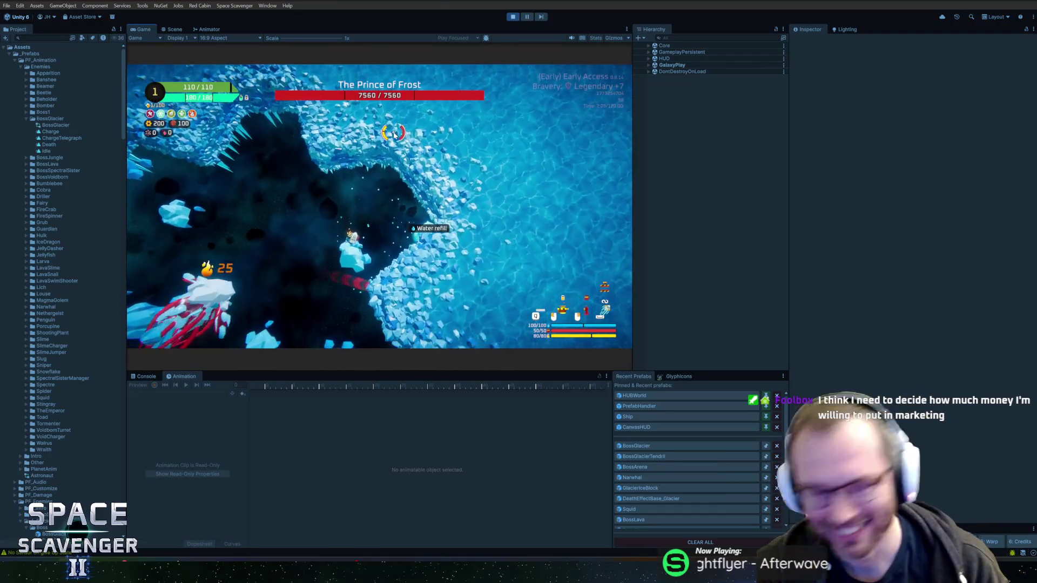
double_click(147, 30)
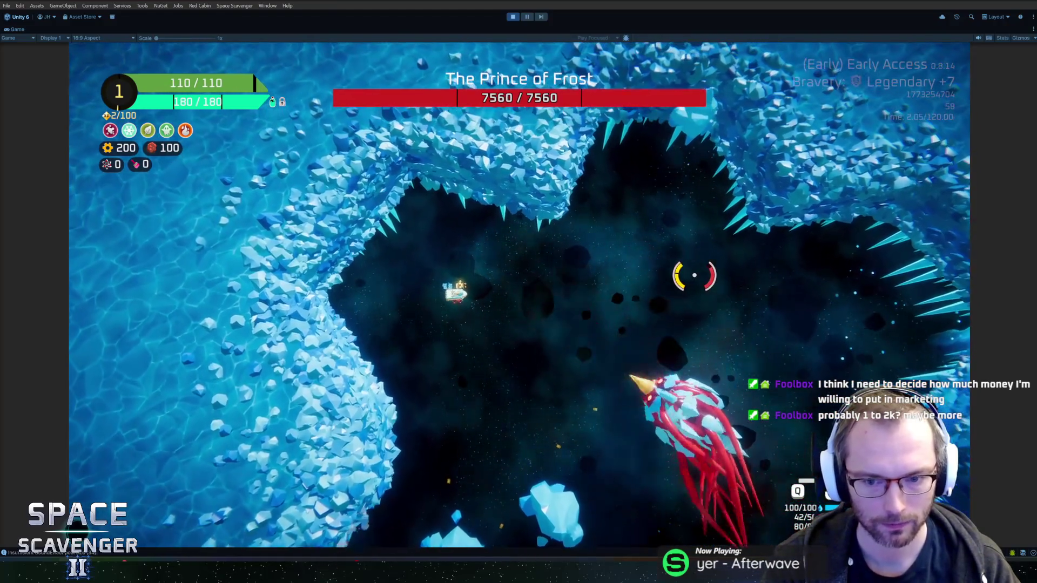
- Run 'debug timeScale 0.12' in the in-game debug console to slow the boss charge
key("Escape")
key("grave")
type("debug timeScale 0.12")
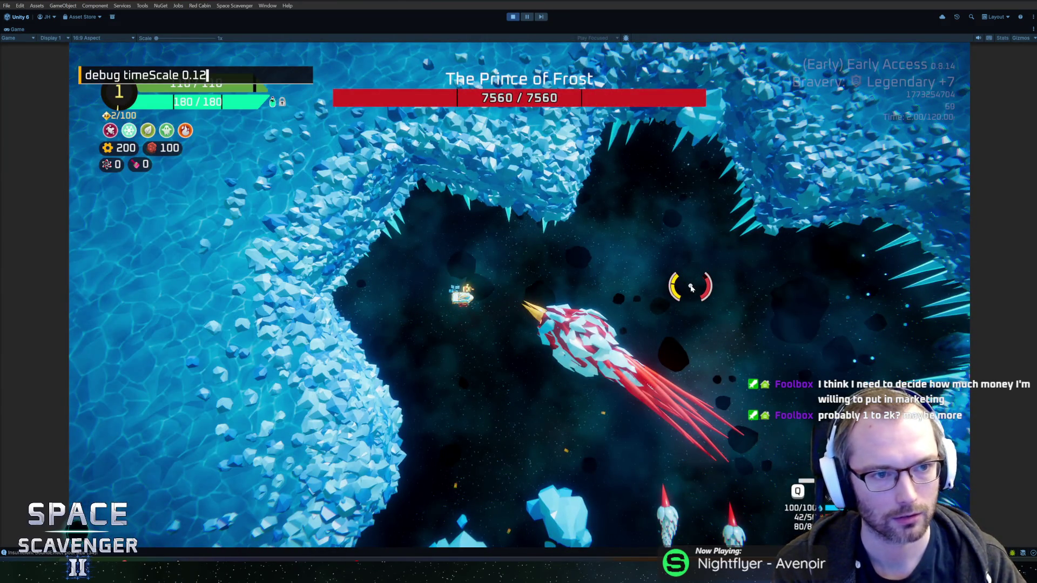
key("Return")
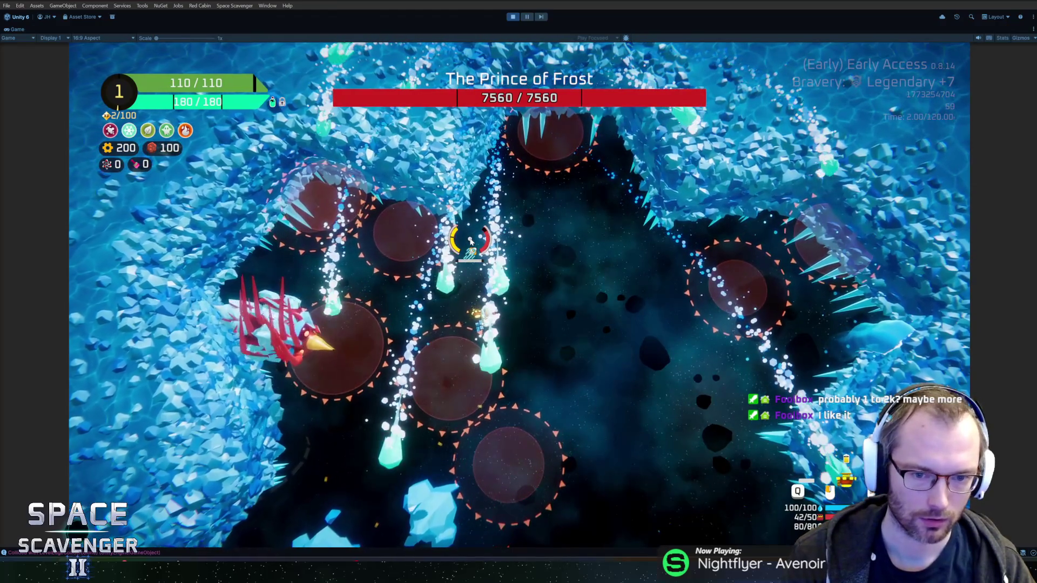
- Rerun the timeScale command to reset game speed, then exit play mode
key("grave")
key("Up")
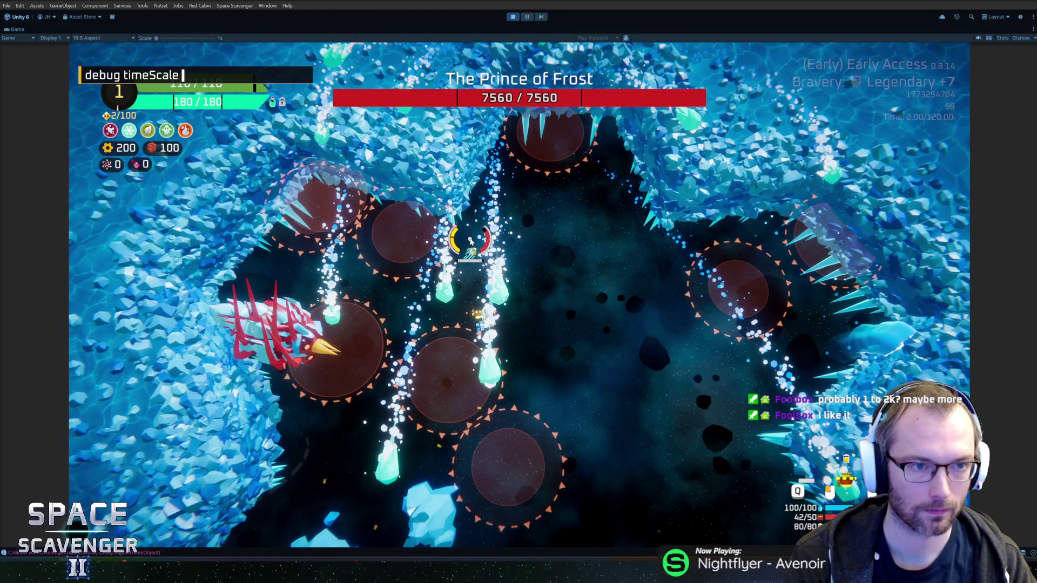
key("Return")
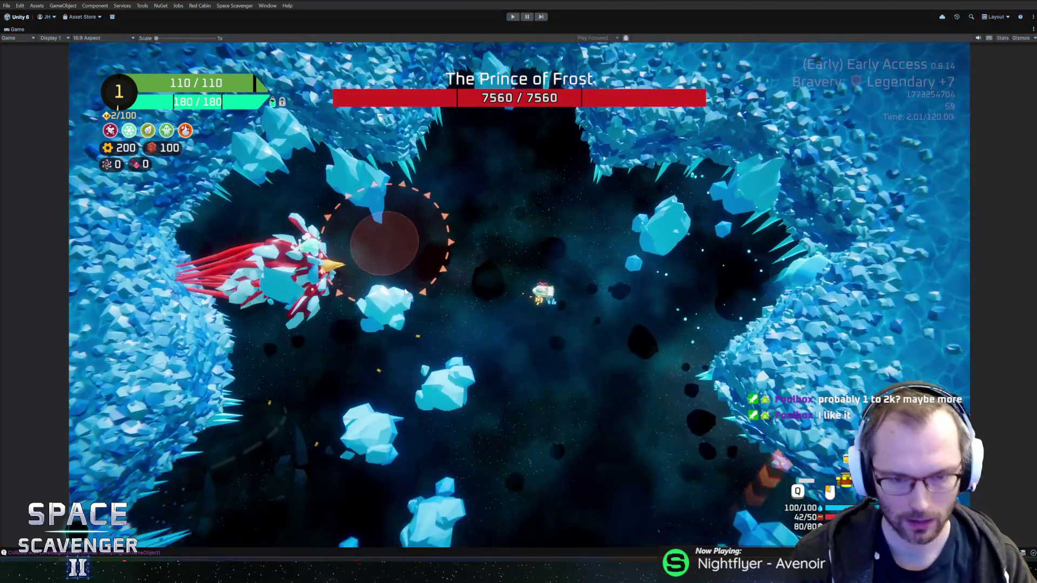
key("ctrl+p")
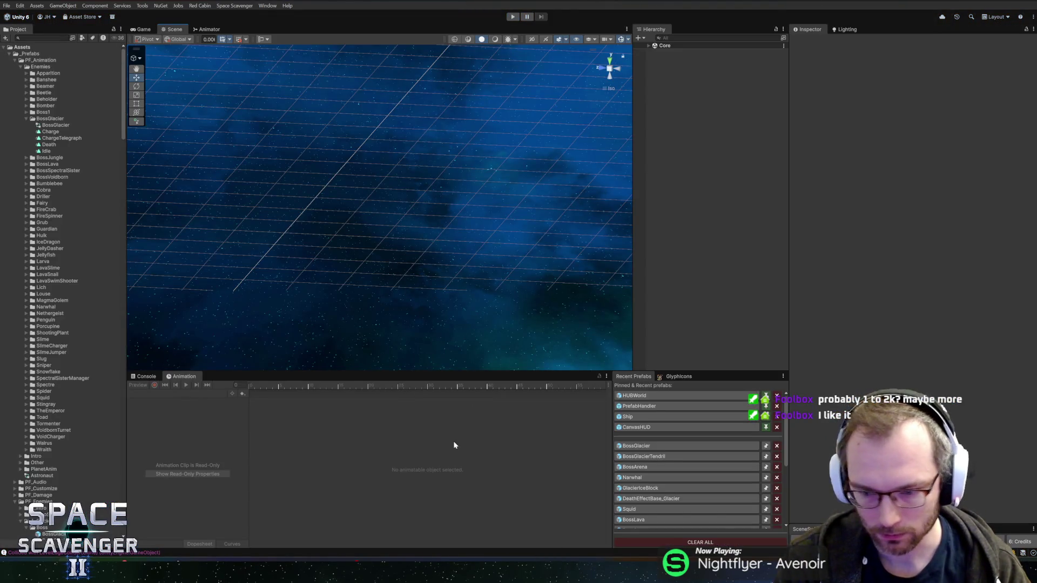
- Open the BossGlacier prefab and preview its Charge clip at frame 15
left_click(635, 445)
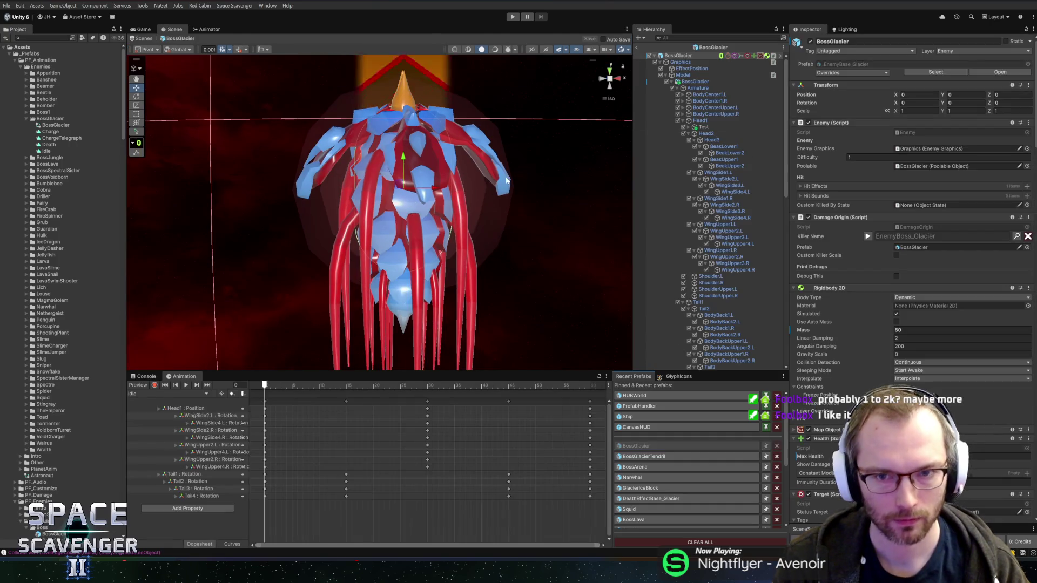
left_click(172, 394)
left_click(154, 407)
mouse_move(274, 385)
left_mouse_down()
mouse_move(466, 388)
mouse_move(430, 388)
left_mouse_up()
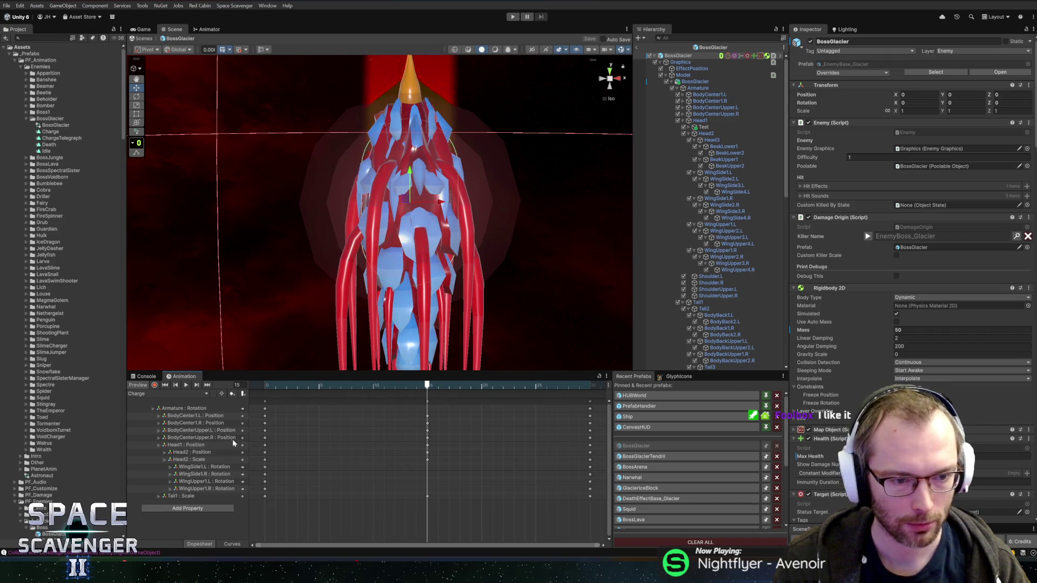
- Record a new frame-15 position key for Head1 with Y at 0.0708
left_click(427, 445)
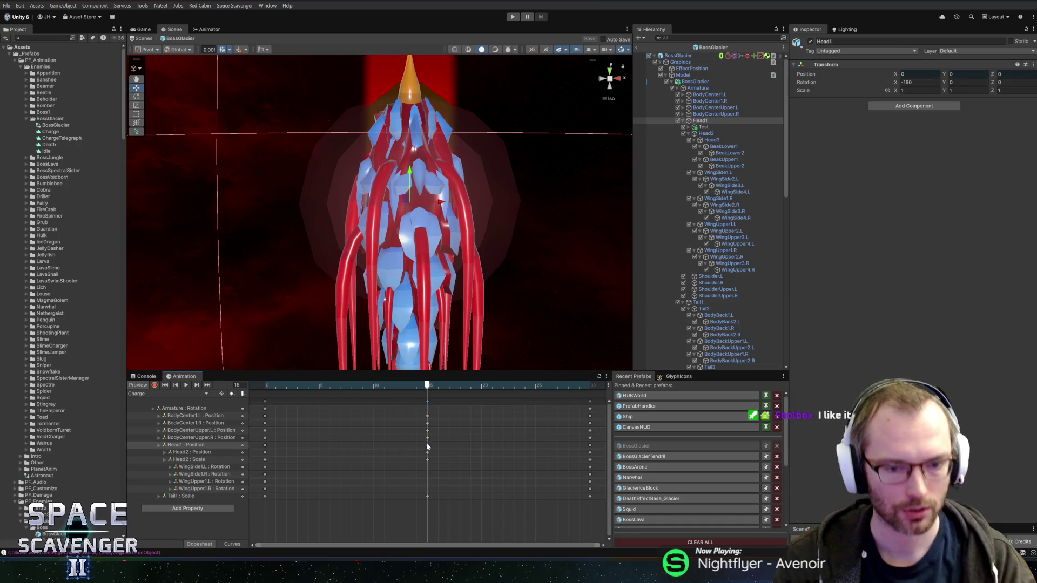
left_click(427, 445)
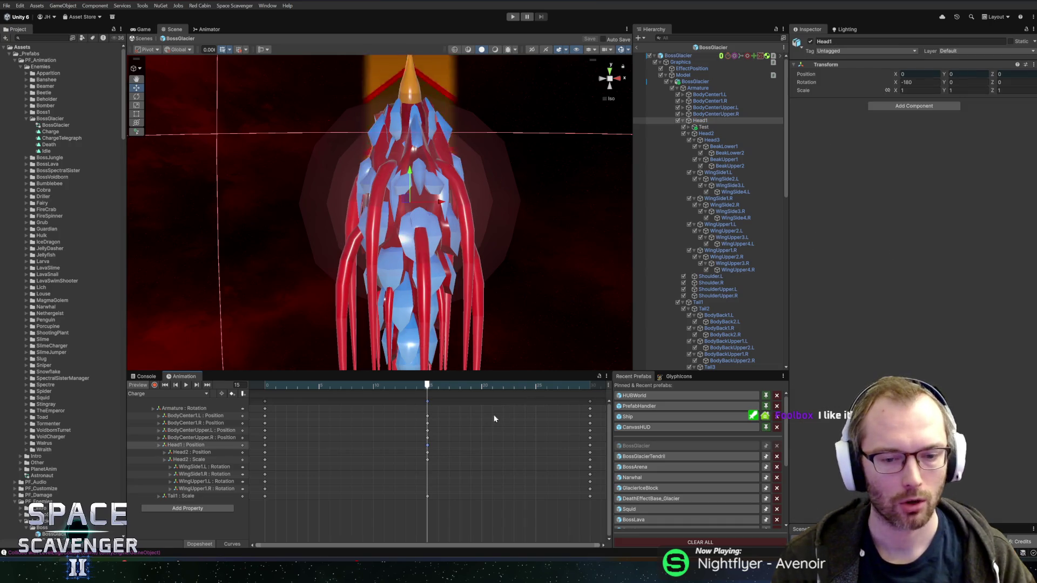
left_click(154, 385)
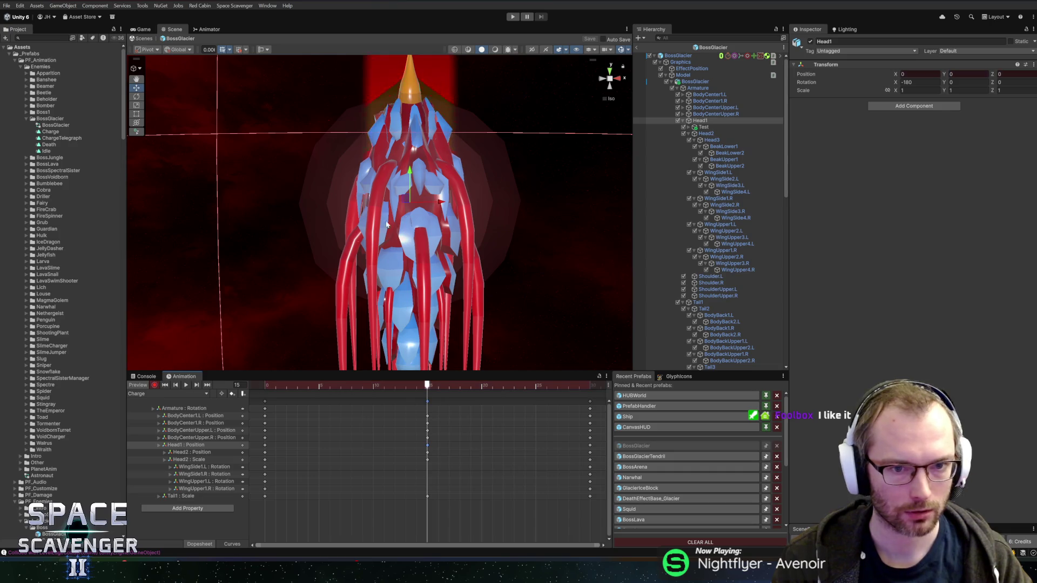
left_click_drag(415, 178, 415, 232)
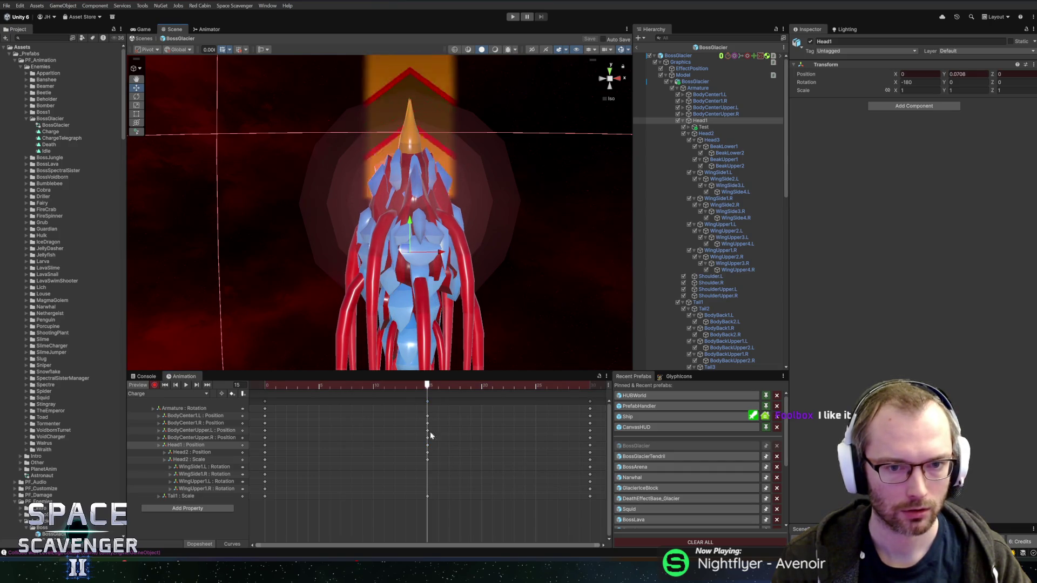
mouse_move(427, 385)
left_mouse_down()
mouse_move(216, 394)
mouse_move(591, 392)
left_mouse_up()
left_click(155, 385)
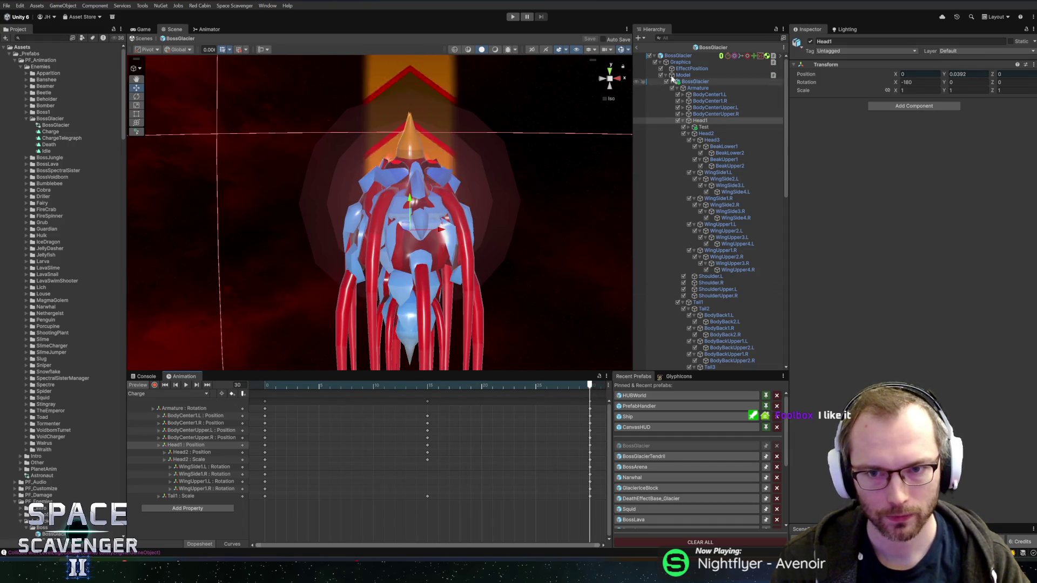
- Set the boss ChargeState's Charge Velocity to 60, return to the scene, and enter Play mode
scroll(670, 90, "down", 10)
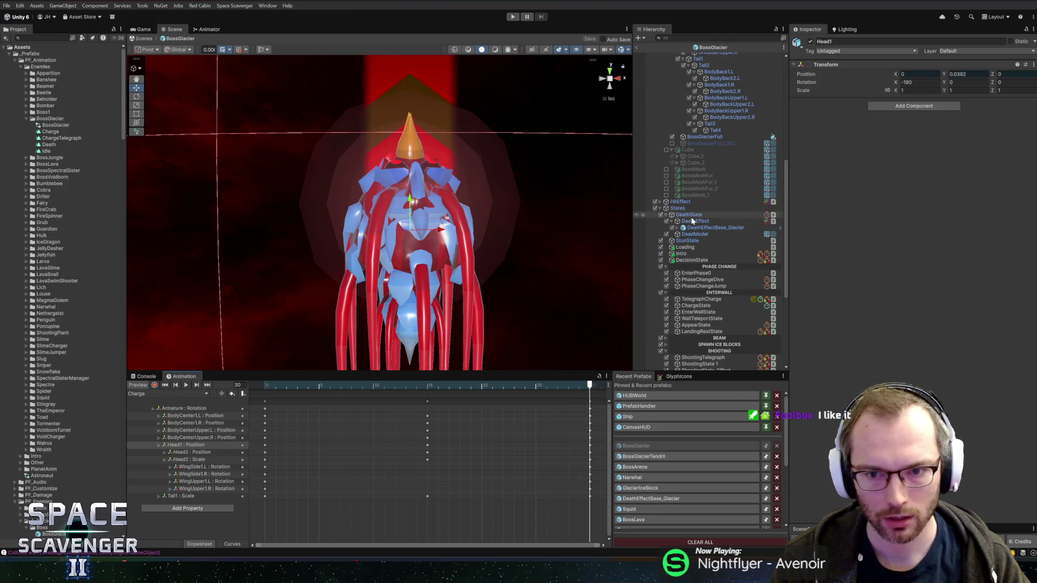
scroll(698, 294, "down", 4)
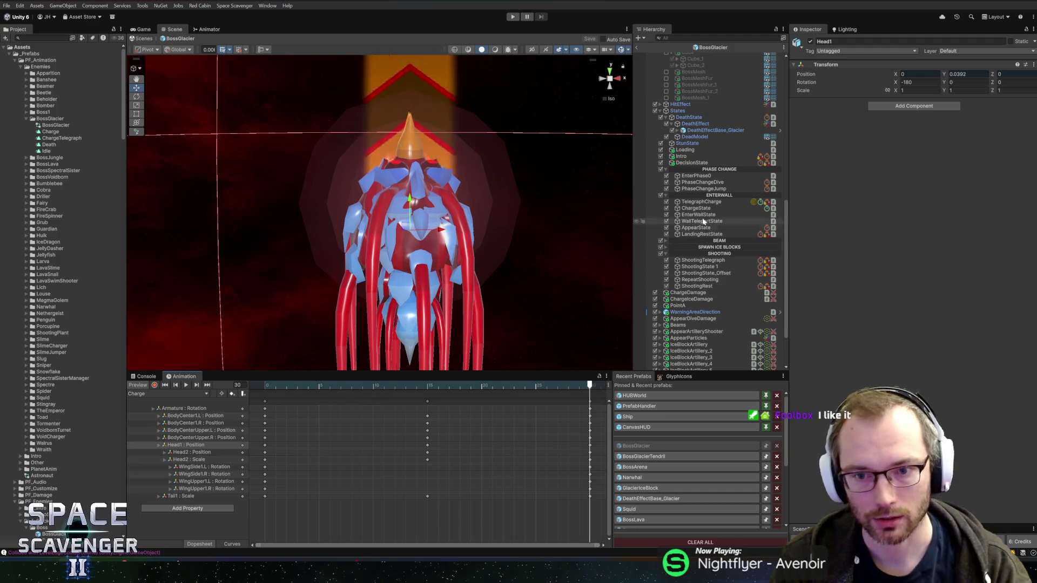
left_click(704, 182)
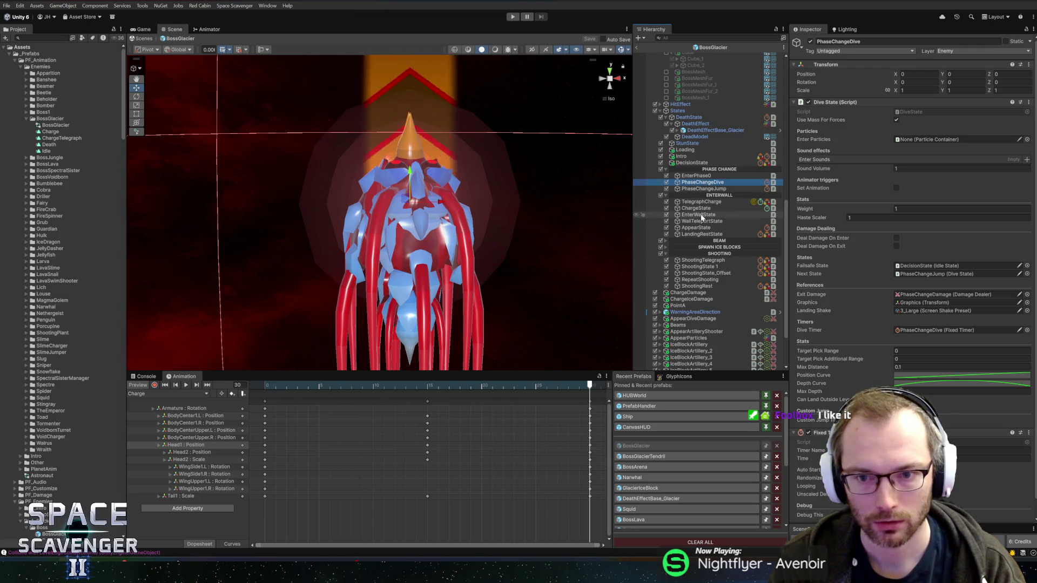
left_click(696, 208)
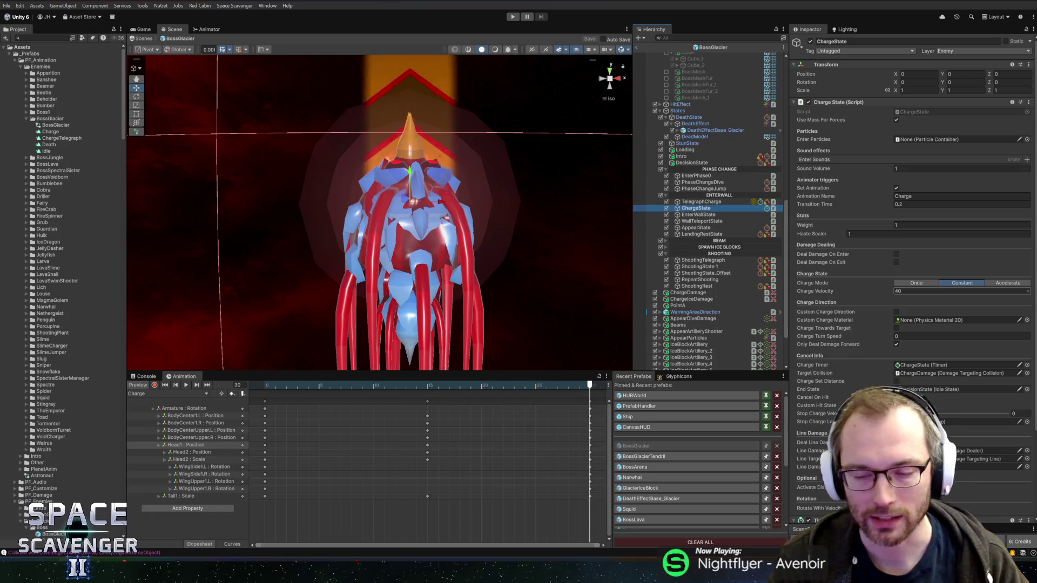
left_click(918, 291)
type("60")
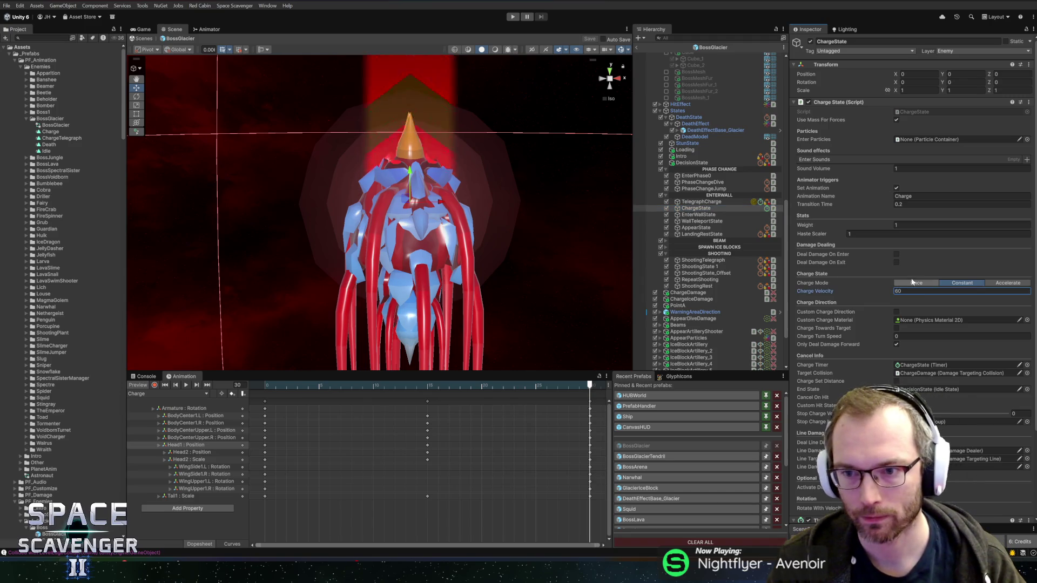
left_click(636, 46)
left_click(513, 18)
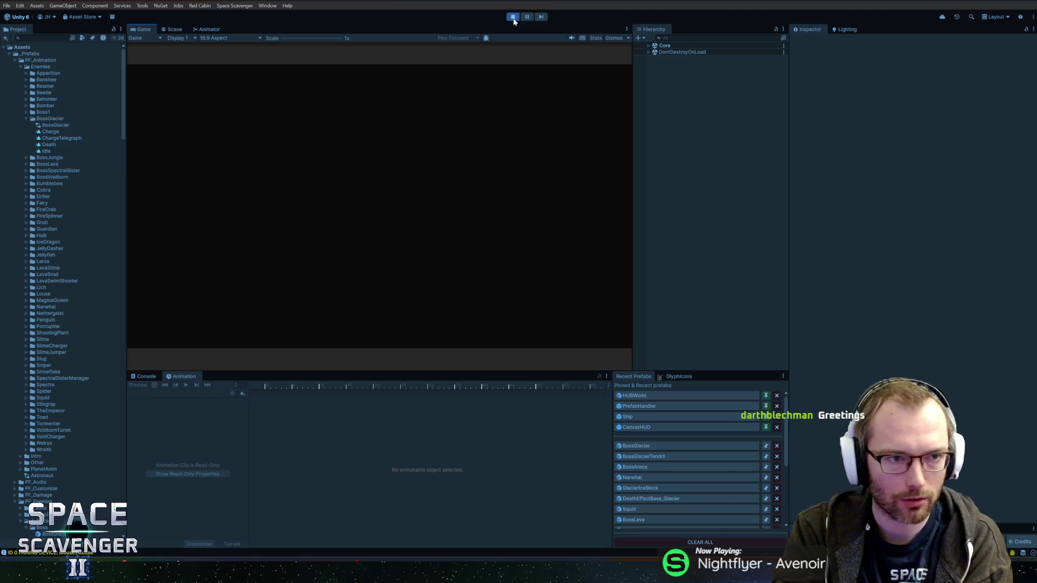
- Maximize the Game view and fly at the Prince of Frost, briefly pausing and resuming
double_click(142, 30)
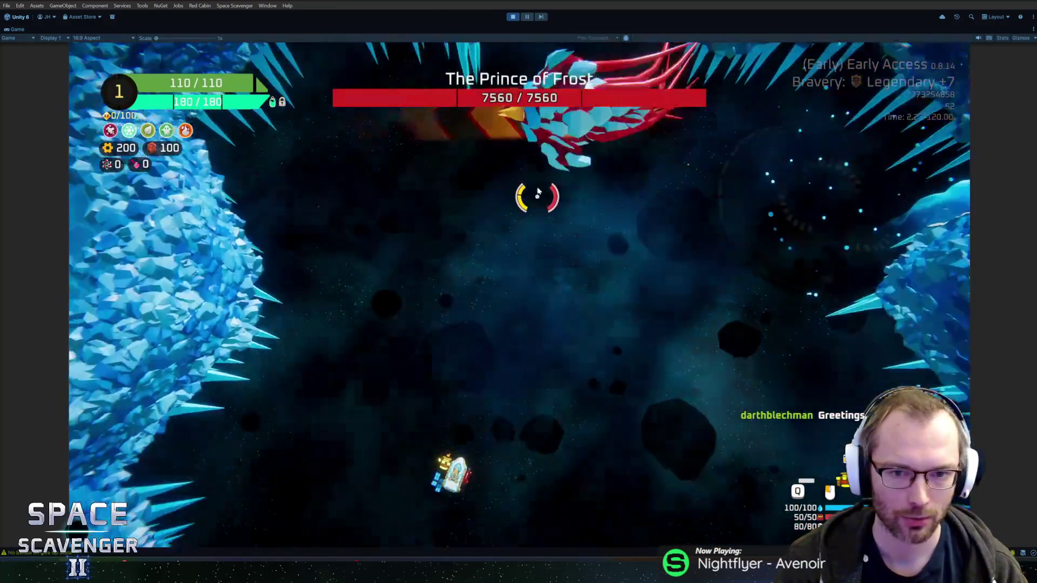
key("w")
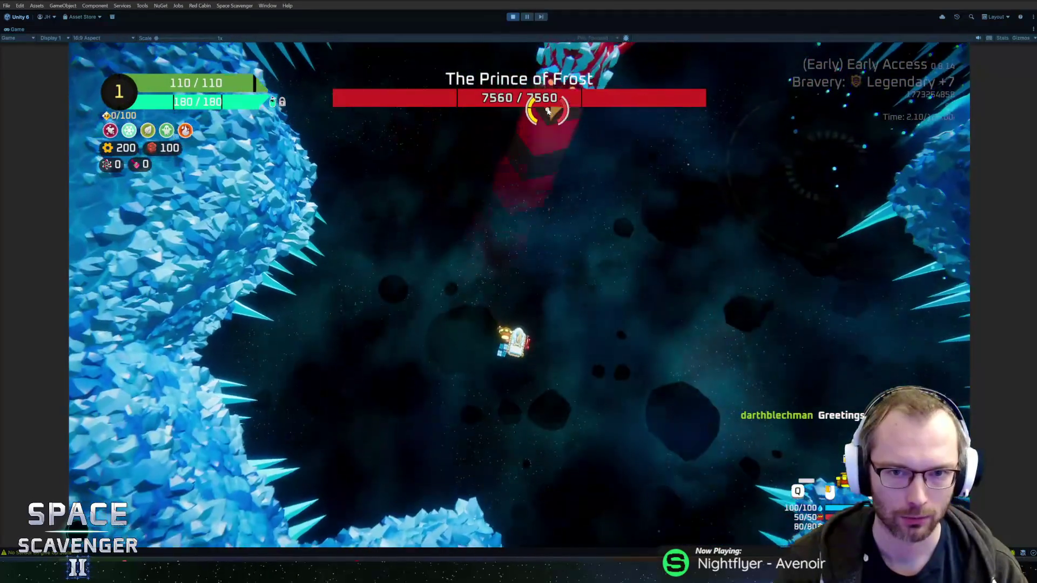
left_click_drag(598, 220, 632, 385)
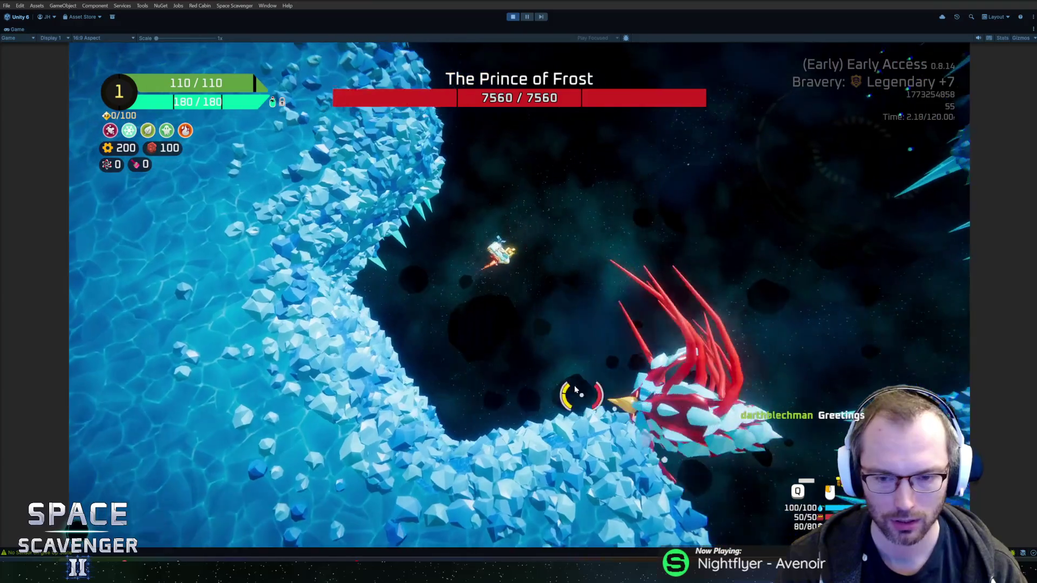
key("shift")
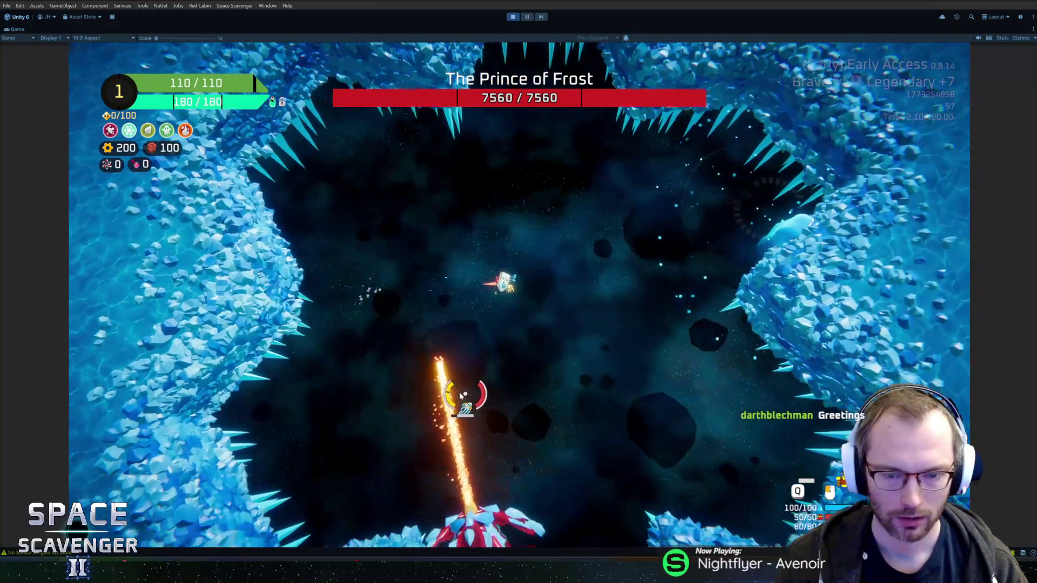
key("s")
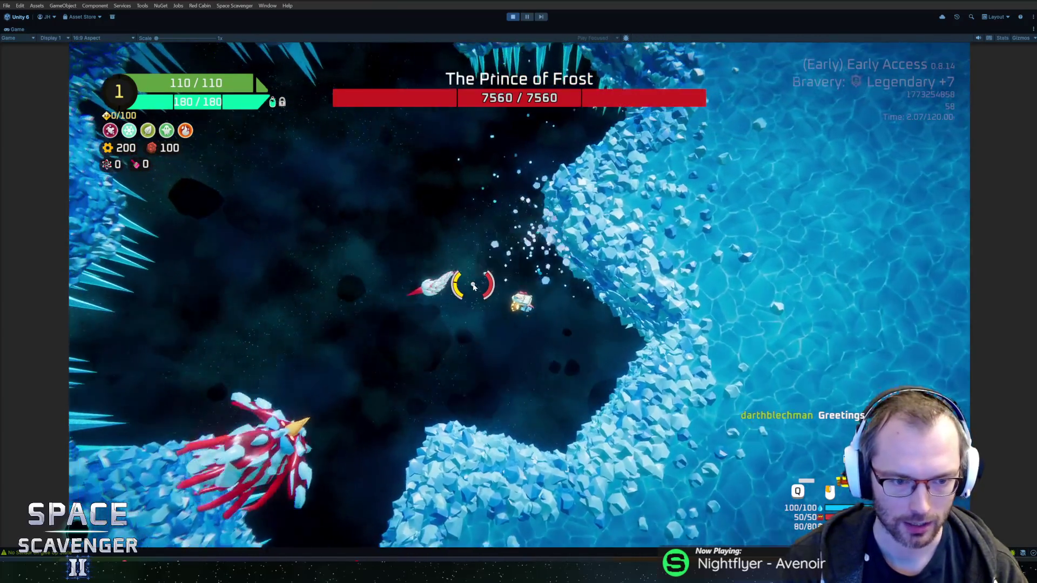
key("Escape")
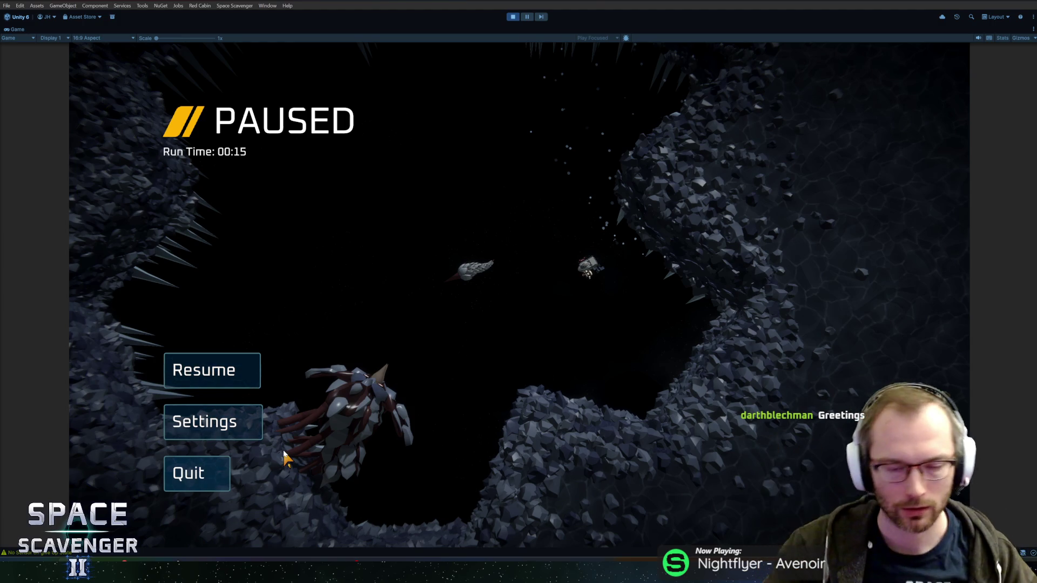
left_click(213, 371)
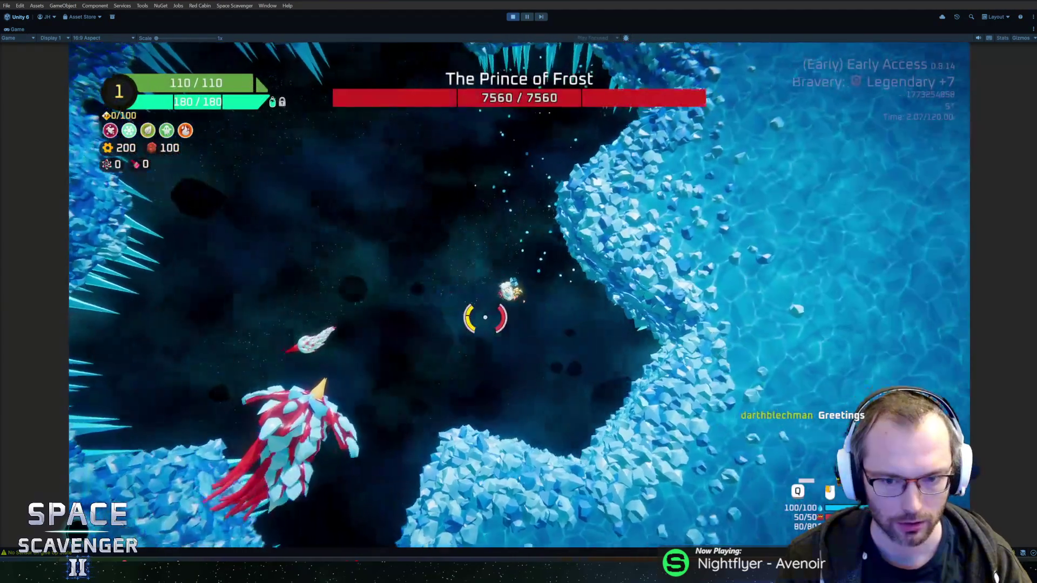
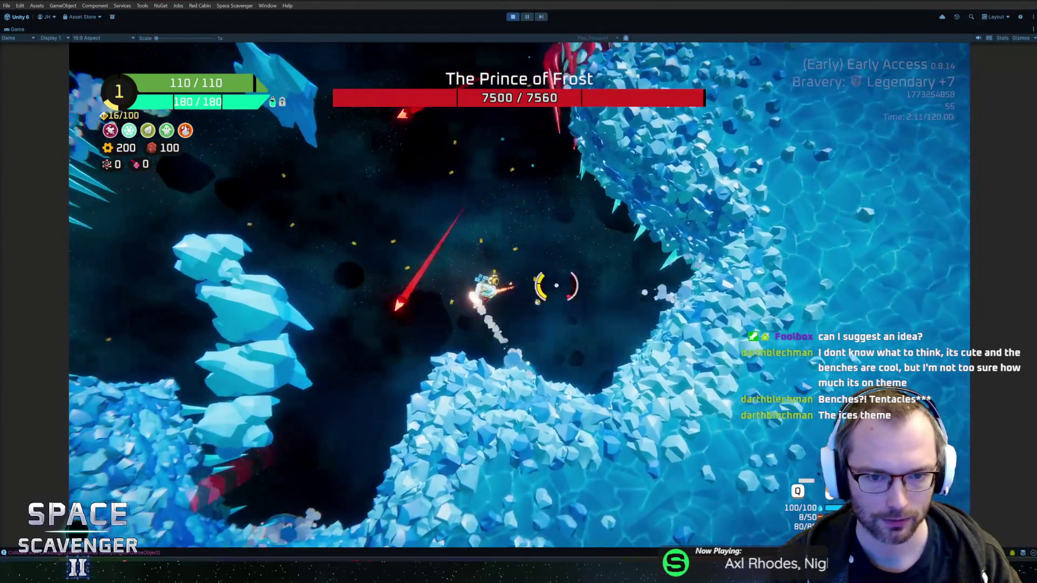
- Spawn a Penguin and a Porcupine using the console commands 'spawn pe' and 'spawn porc'
key("grave")
type("spawn ")
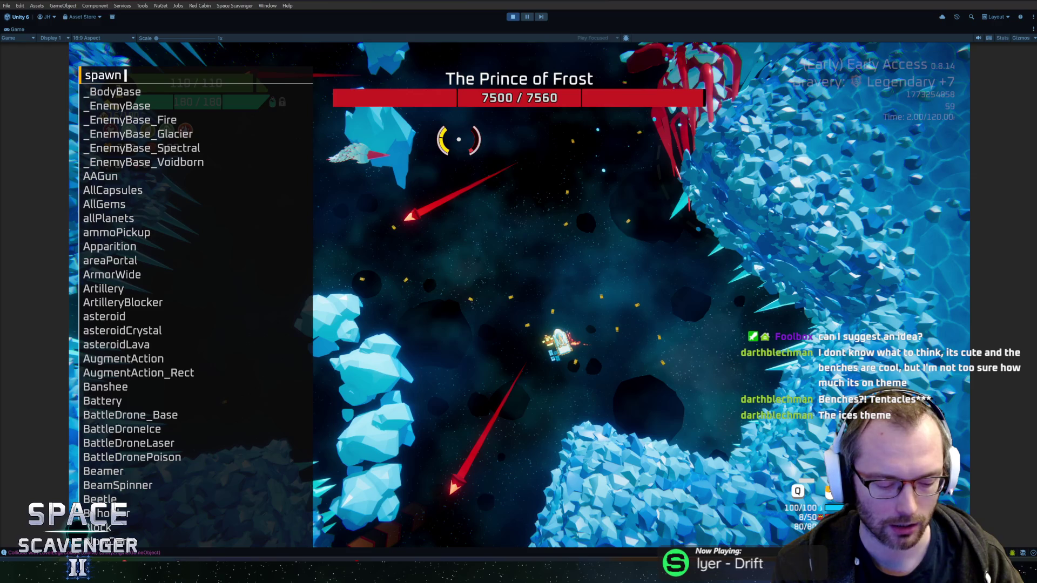
type("pe")
key("Return")
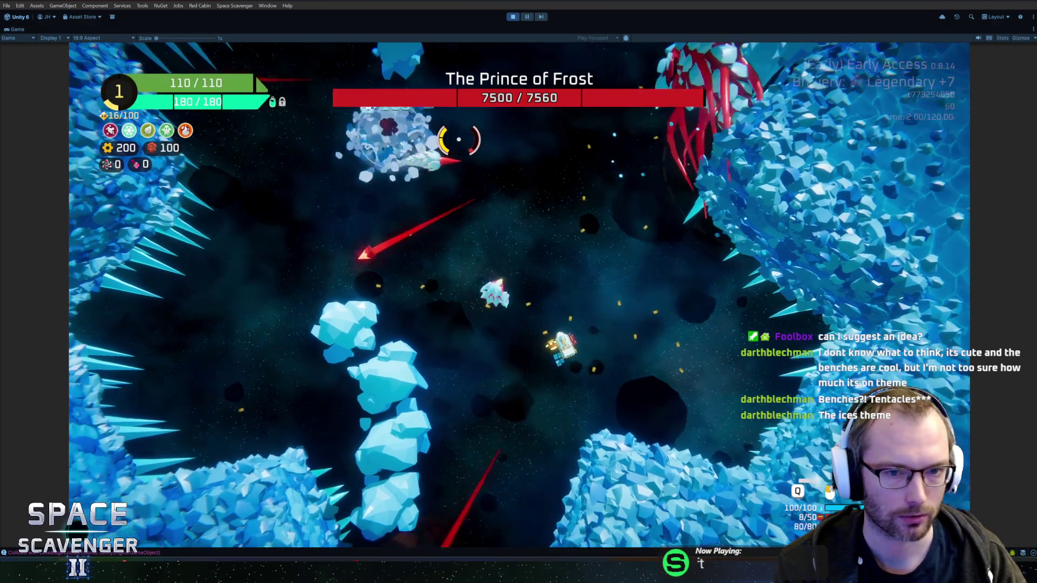
key("grave")
type("spawn ")
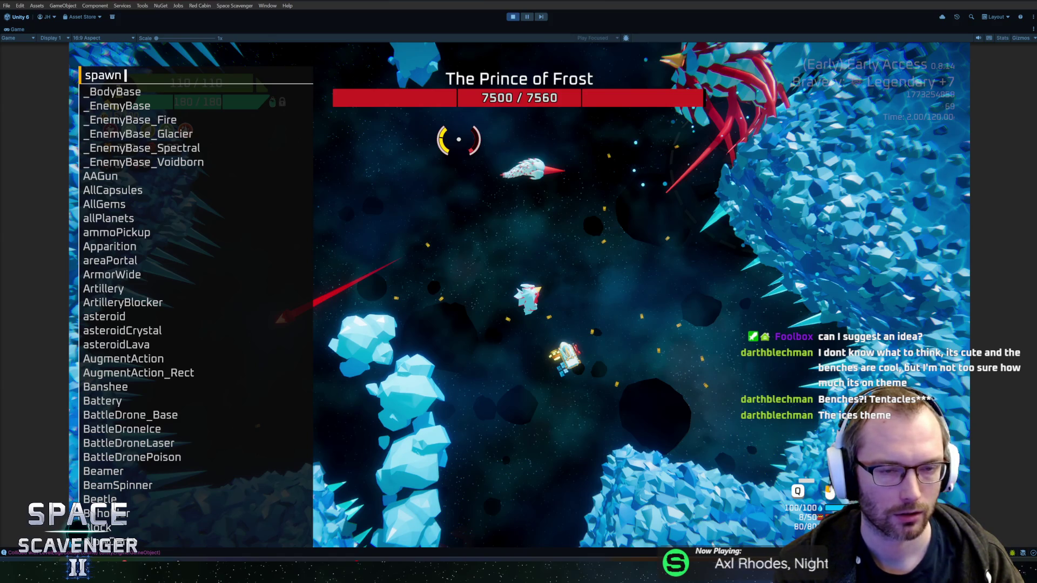
type("porc")
key("Return")
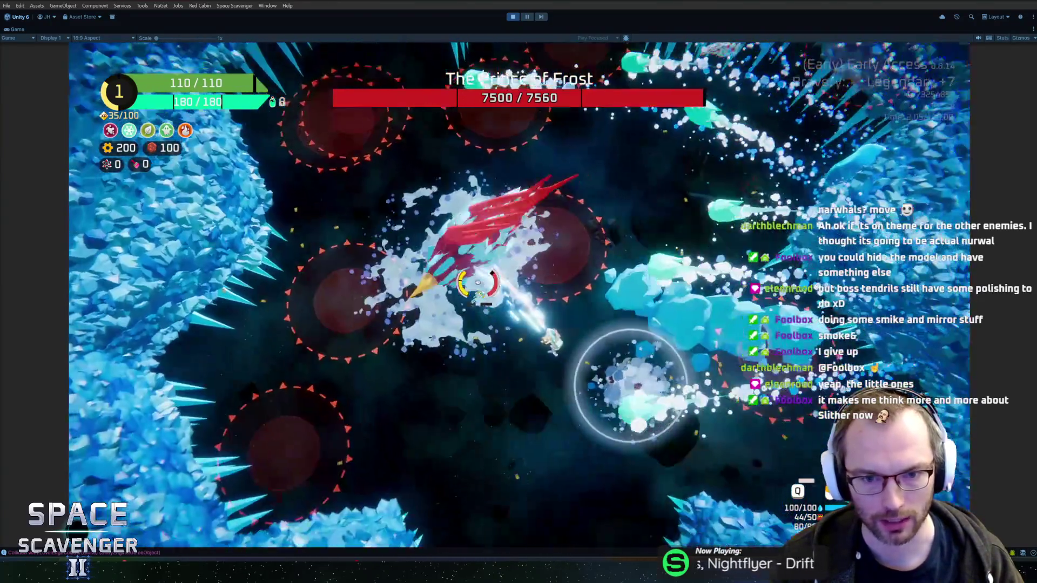
key("Escape")
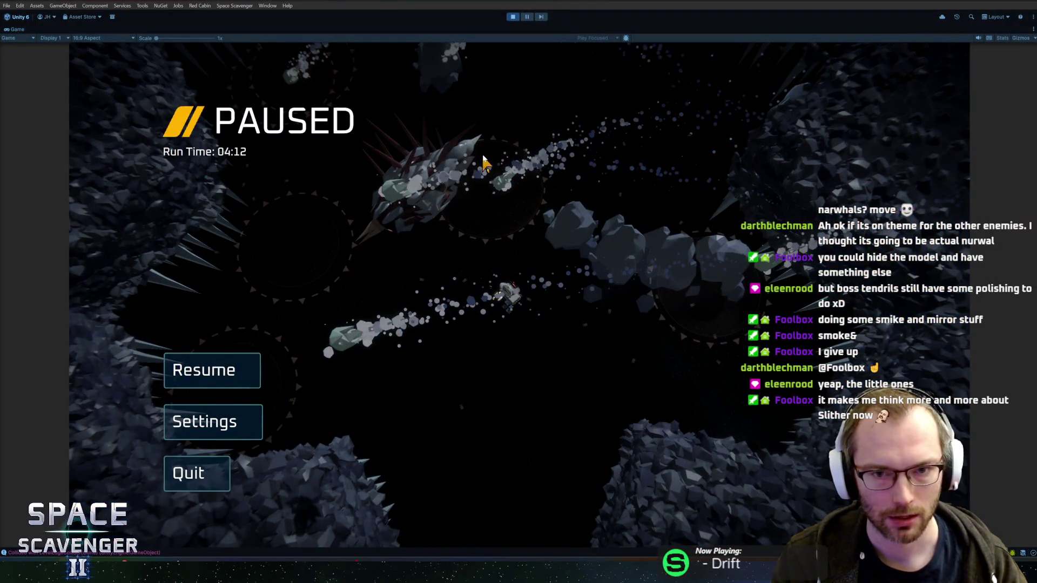
key("Escape")
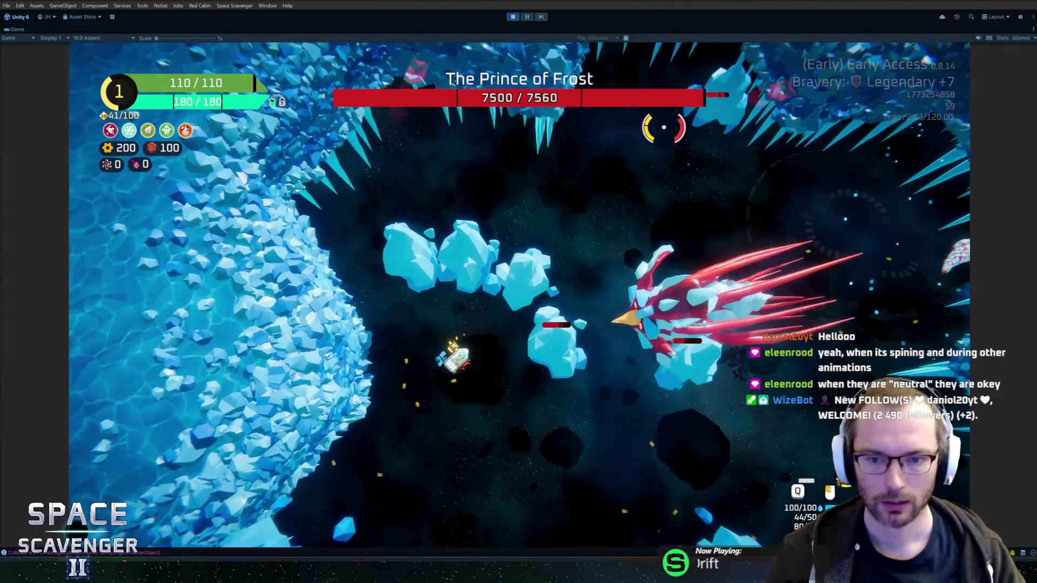
key("ctrl+p")
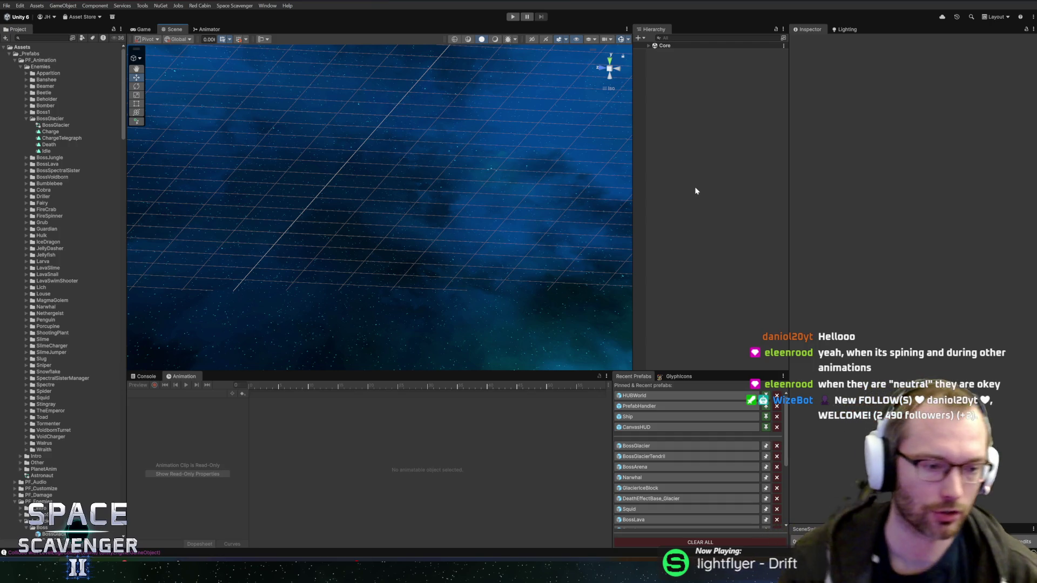
- Open the BossGlacier prefab from Recent Prefabs, lower the boss in view and enlarge the Scene view
left_click(659, 445)
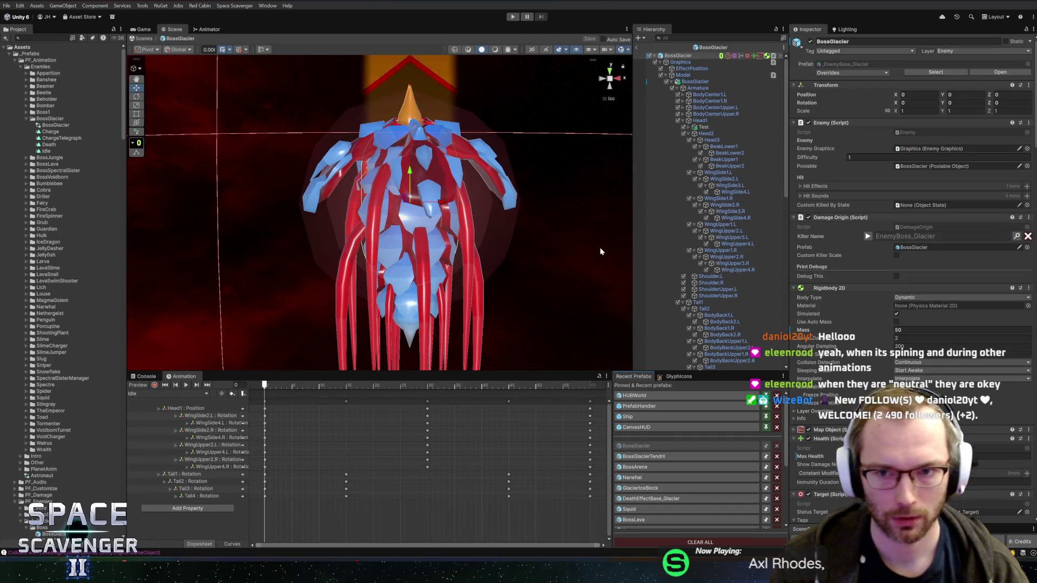
scroll(567, 217, "down", 5)
left_click_drag(573, 169, 572, 205)
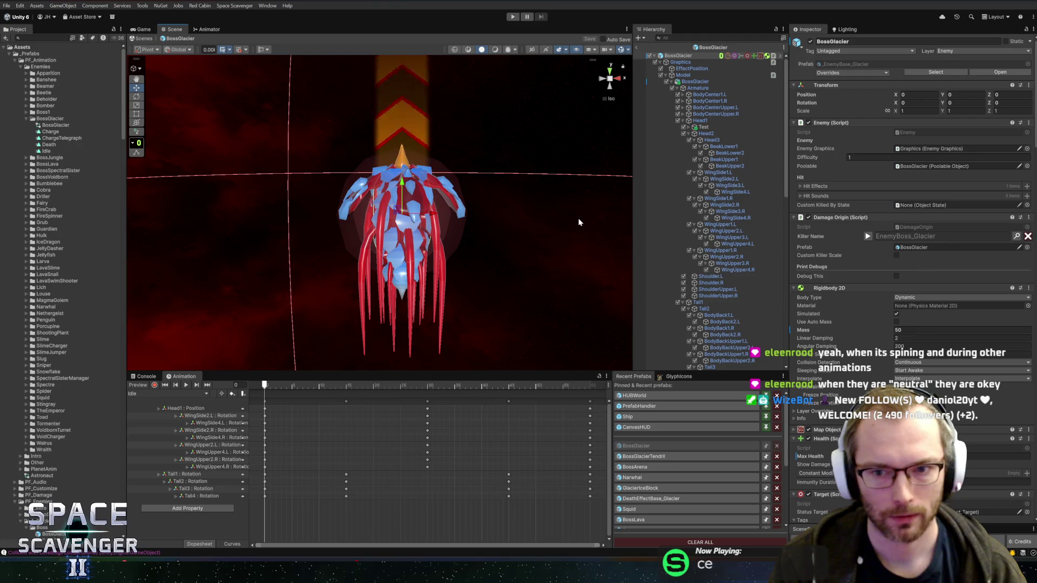
left_click_drag(555, 371, 566, 394)
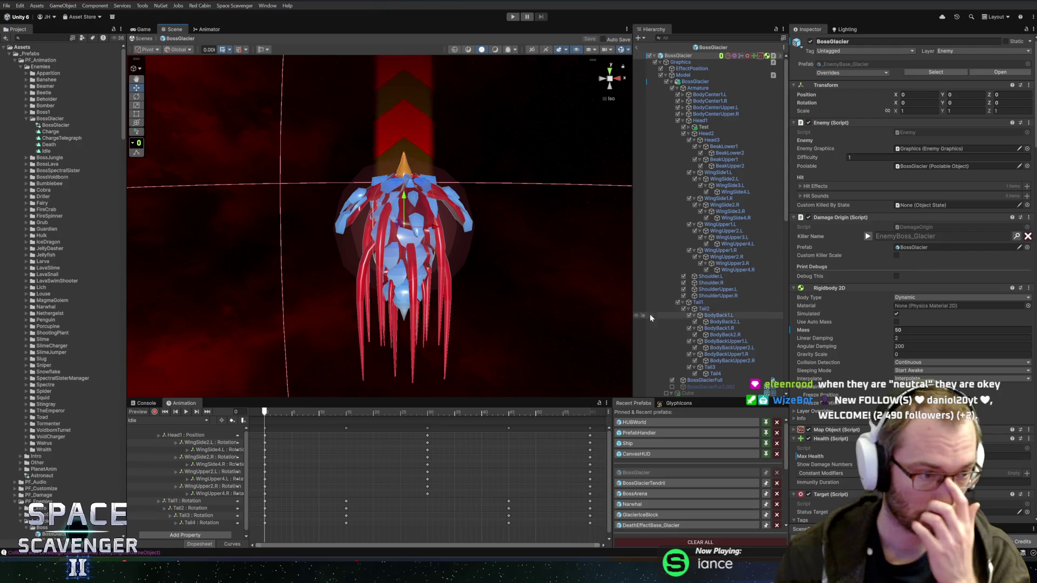
- Enable Loop Time and Loop Pose on the ChargeTelegraph clip
left_click(709, 133)
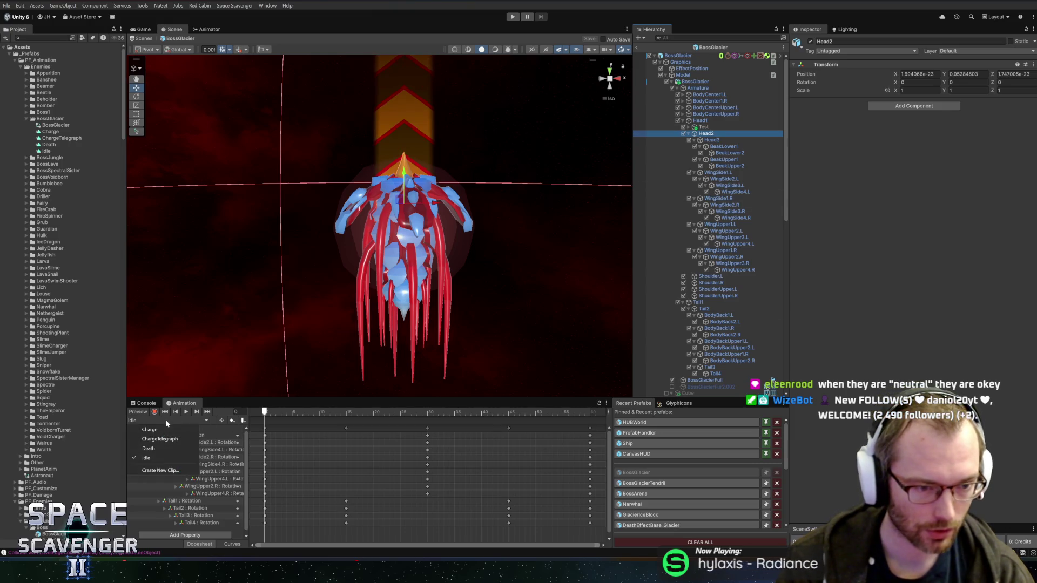
left_click(51, 131)
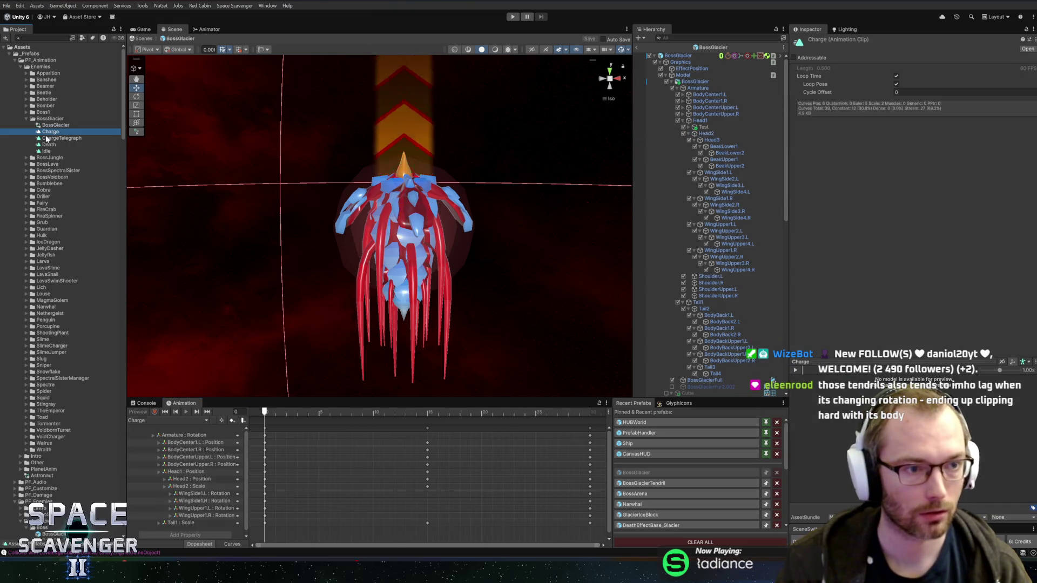
key("Down")
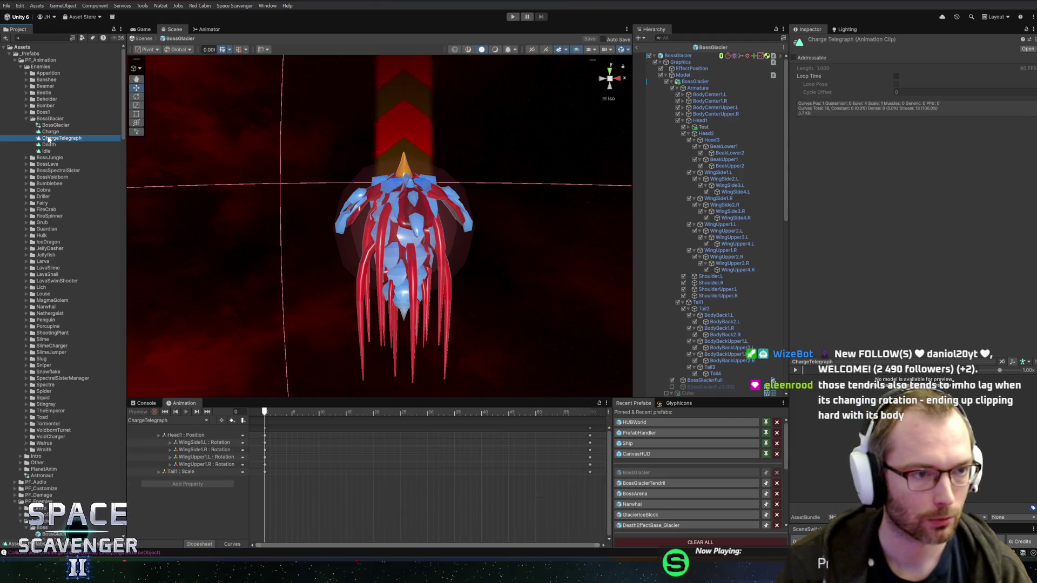
left_click(896, 77)
left_click(896, 84)
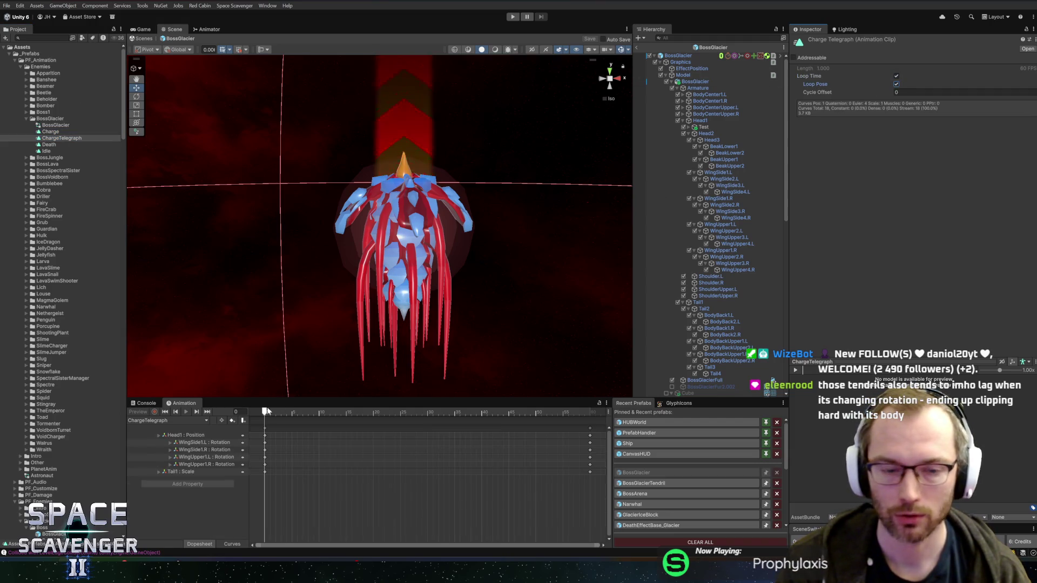
- Preview the telegraph pose partway through the clip and select the BossGlacier root object
scroll(416, 448, "down", 3)
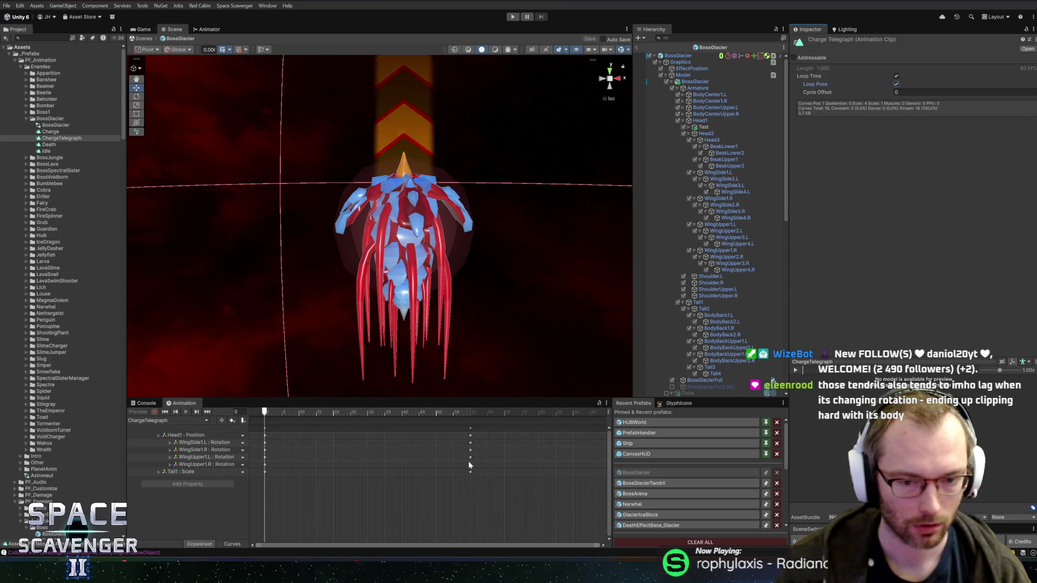
mouse_move(363, 412)
left_mouse_down()
mouse_move(403, 414)
mouse_move(319, 415)
mouse_move(347, 421)
left_mouse_up()
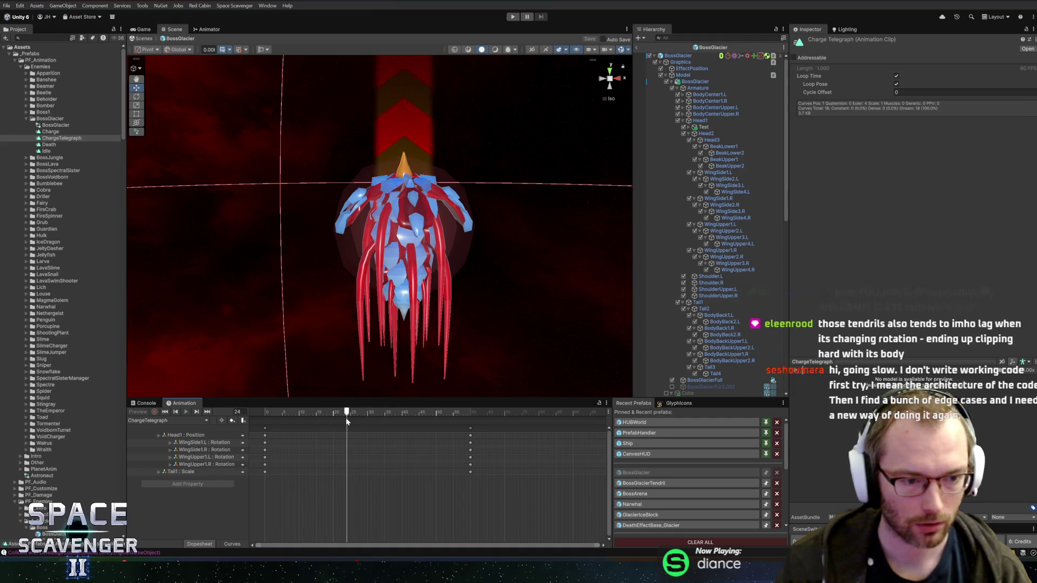
left_click(711, 55)
left_click(170, 421)
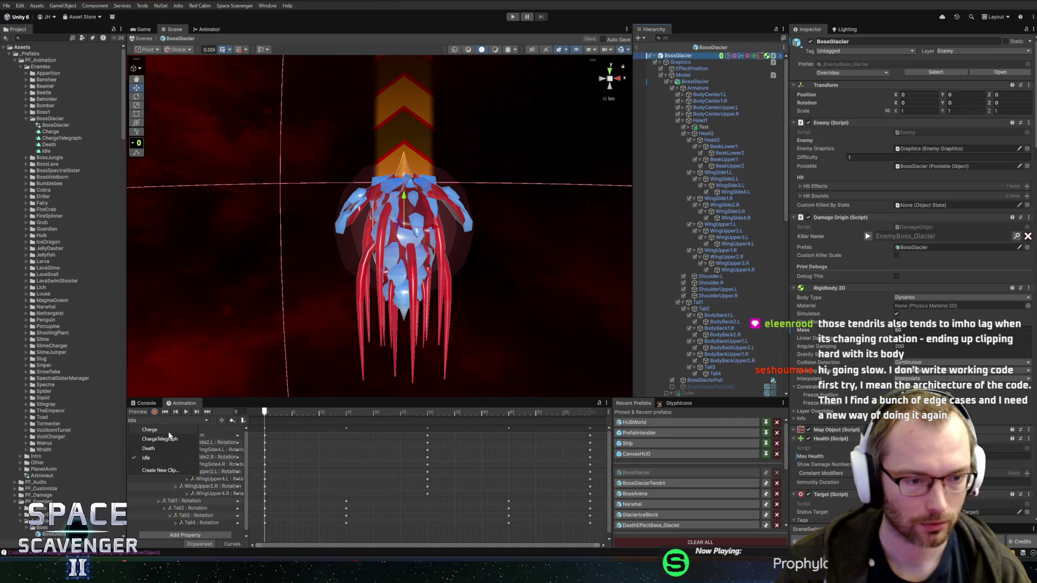
- Switch the Animation window to ChargeTelegraph and preview its motion through frame 60
left_click(162, 436)
left_click_drag(373, 414, 589, 413)
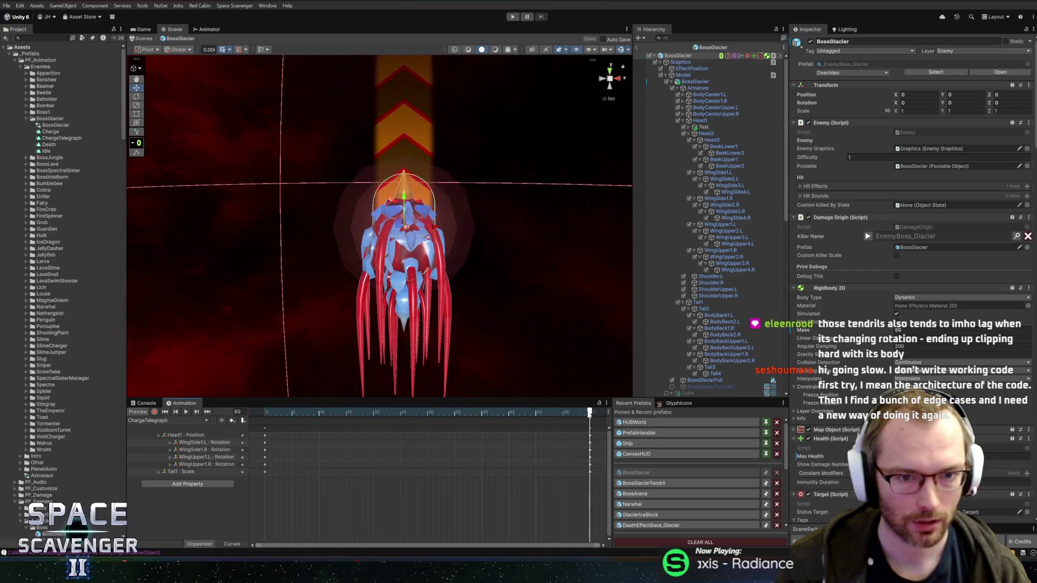
mouse_move(554, 508)
left_mouse_down()
mouse_move(594, 426)
mouse_move(248, 421)
left_mouse_up()
left_click(277, 426)
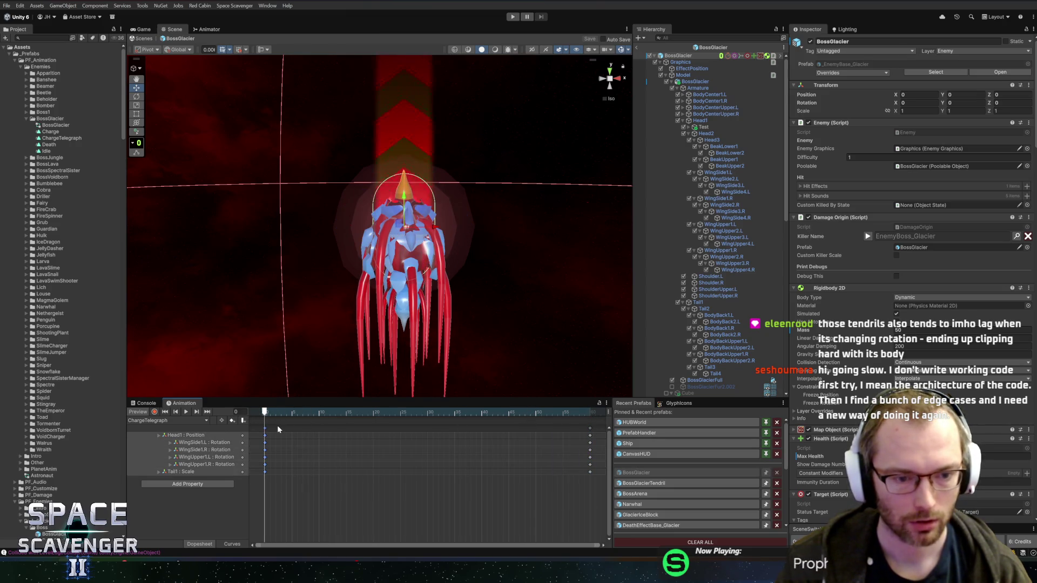
- Turn on Record mode and move the playhead to frame 30
left_click(155, 411)
left_click(351, 413)
left_click_drag(378, 415, 427, 414)
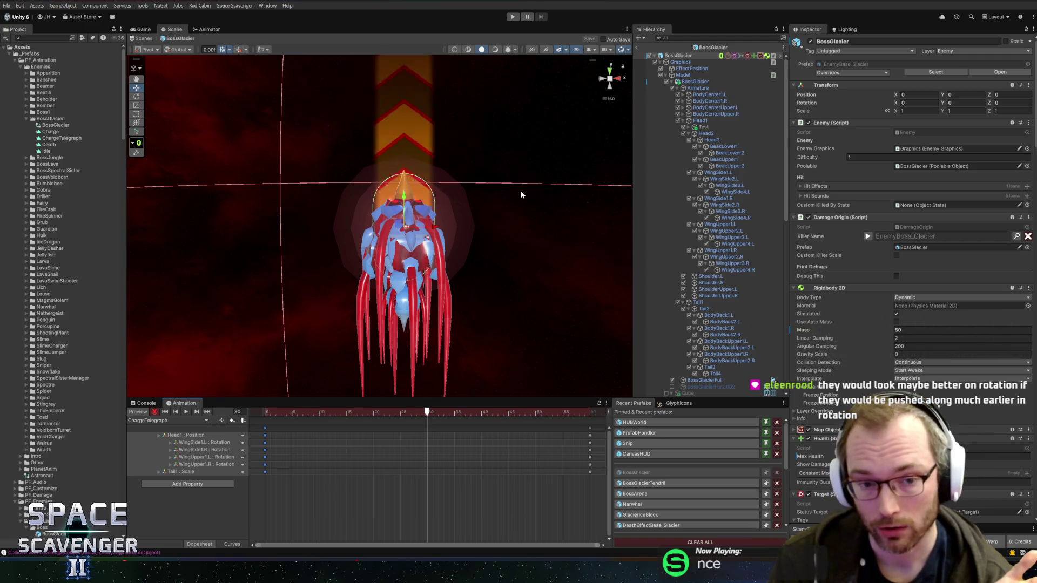
- Key WingSide1.L at about 104.7° and WingSide1.R at about 105.2° rotation
left_click_drag(389, 268, 415, 230)
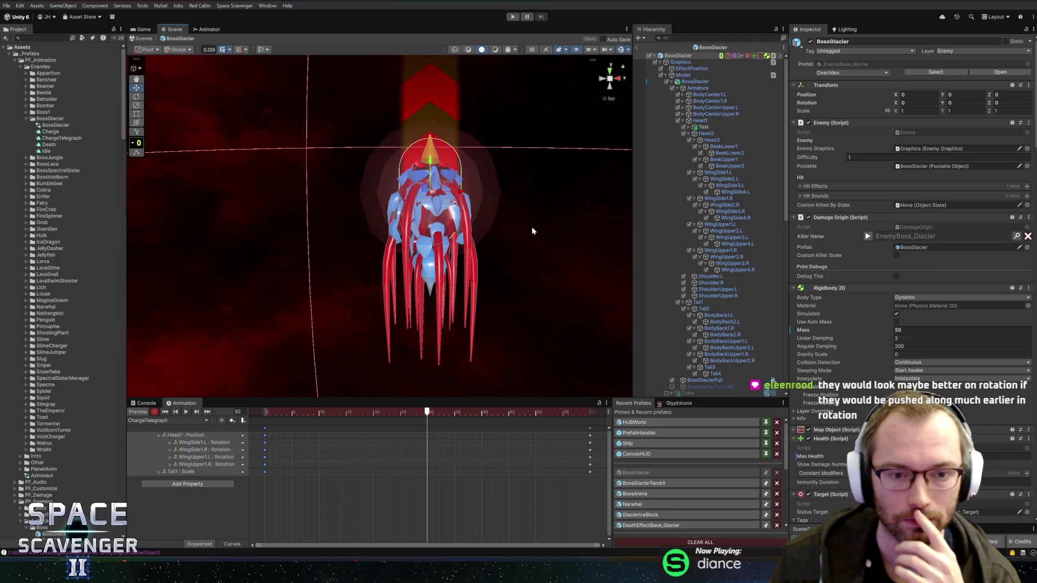
left_click_drag(521, 222, 516, 235)
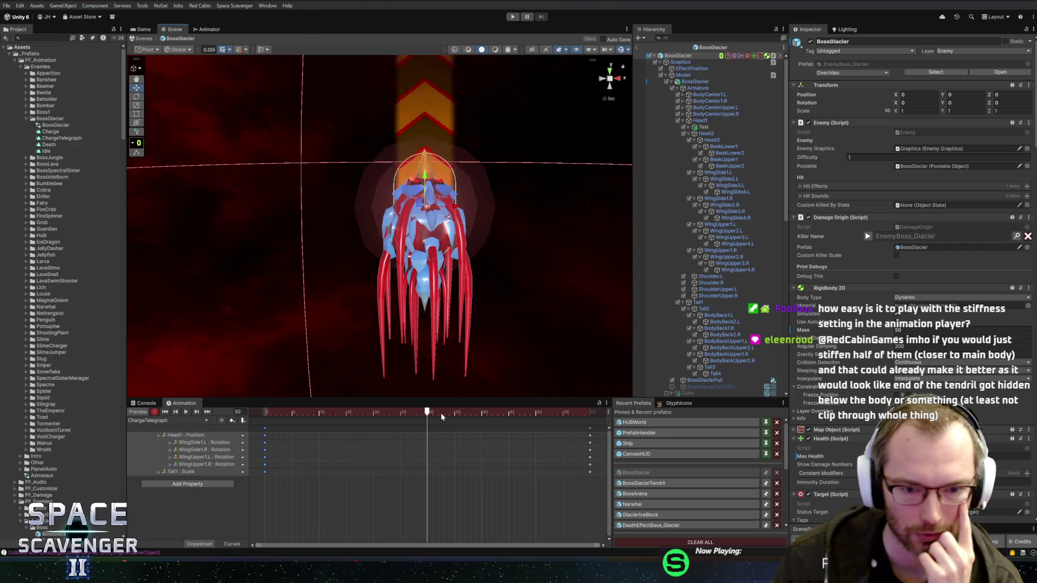
left_click_drag(401, 399, 402, 363)
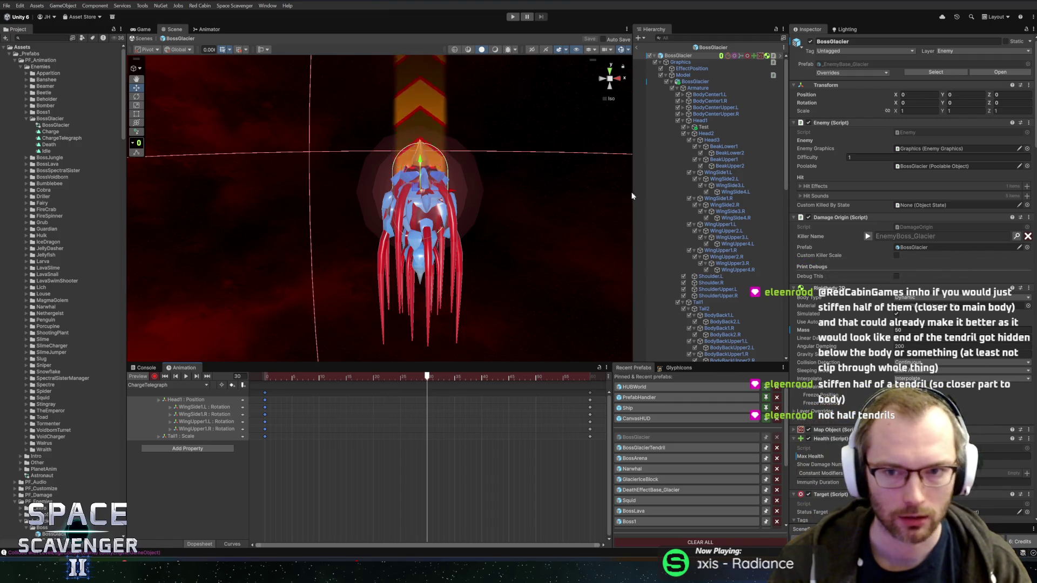
left_click(204, 407)
key("e")
left_click_drag(415, 142, 393, 156)
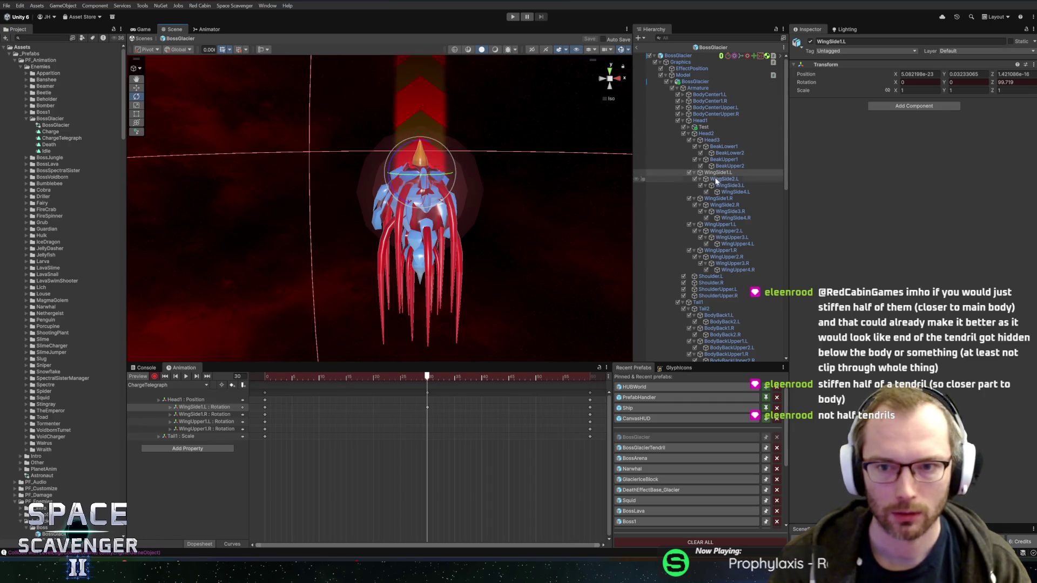
left_click(204, 414)
left_click_drag(414, 156, 408, 159)
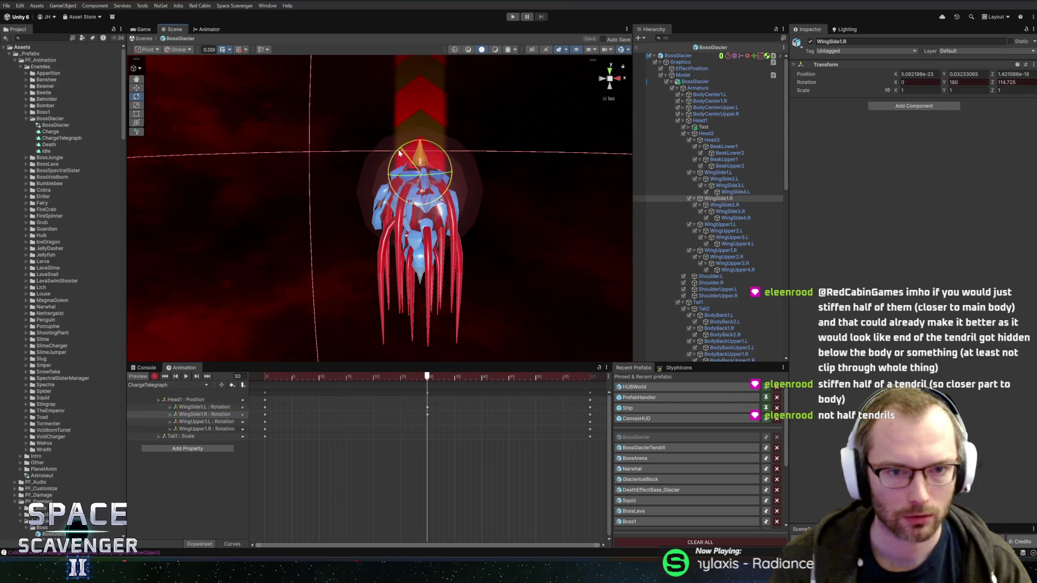
- Key WingUpper1.L at about -104.7° rotation and WingUpper1.R to match it
left_click(206, 421)
key("f")
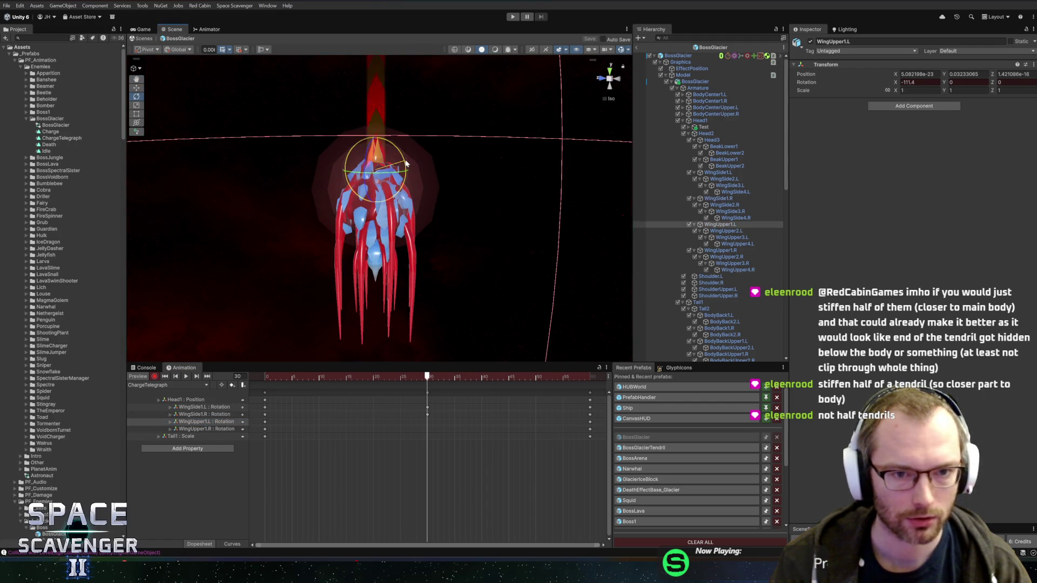
left_click_drag(409, 166, 410, 151)
left_click(193, 429)
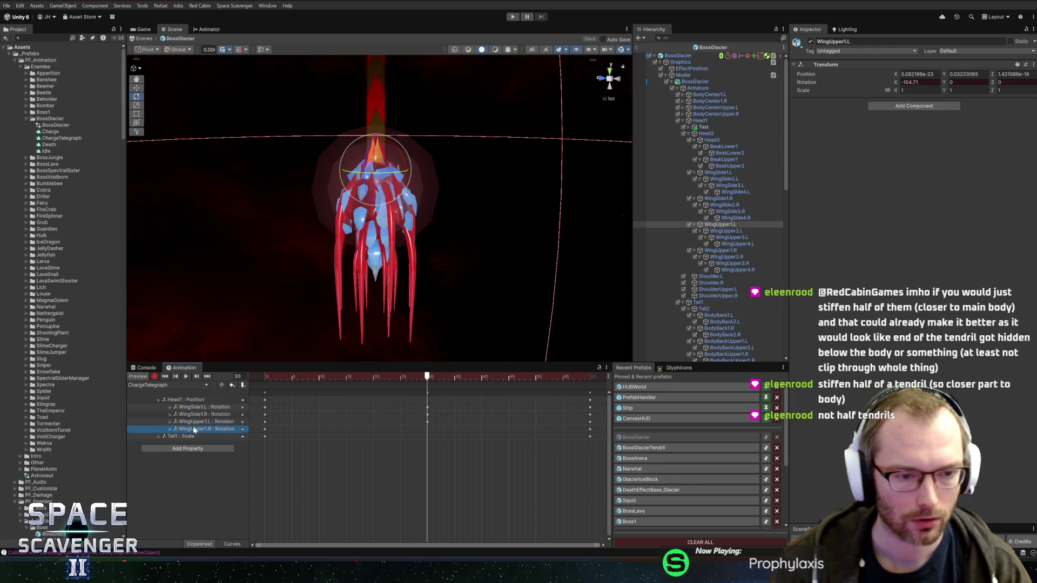
left_click_drag(390, 147, 396, 161)
- Key a vertical scale change on Tail1 and preview the pose at another frame
left_click(178, 436)
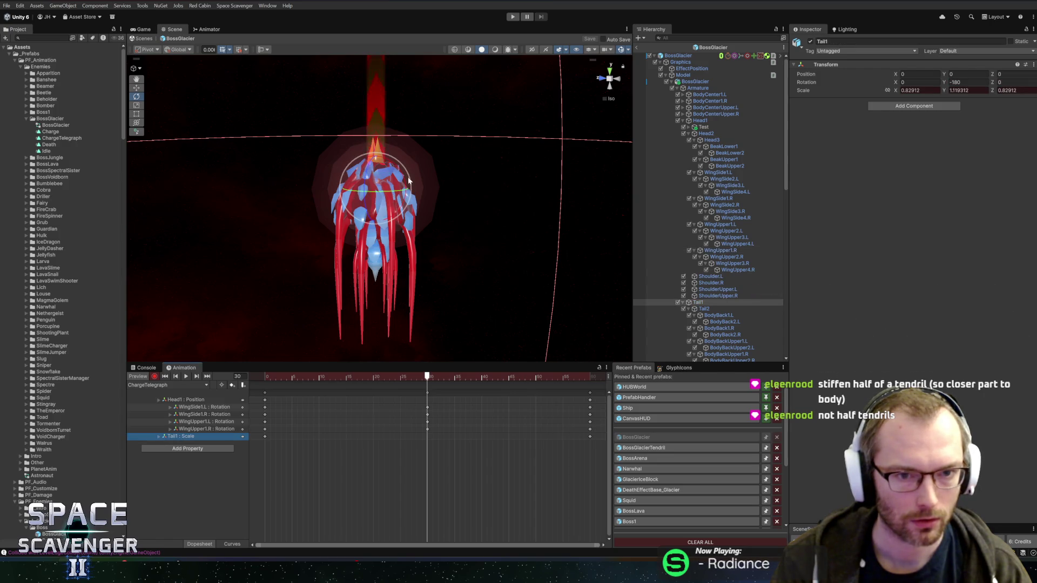
key("r")
left_click_drag(374, 206, 377, 218)
left_click(411, 376)
key("space")
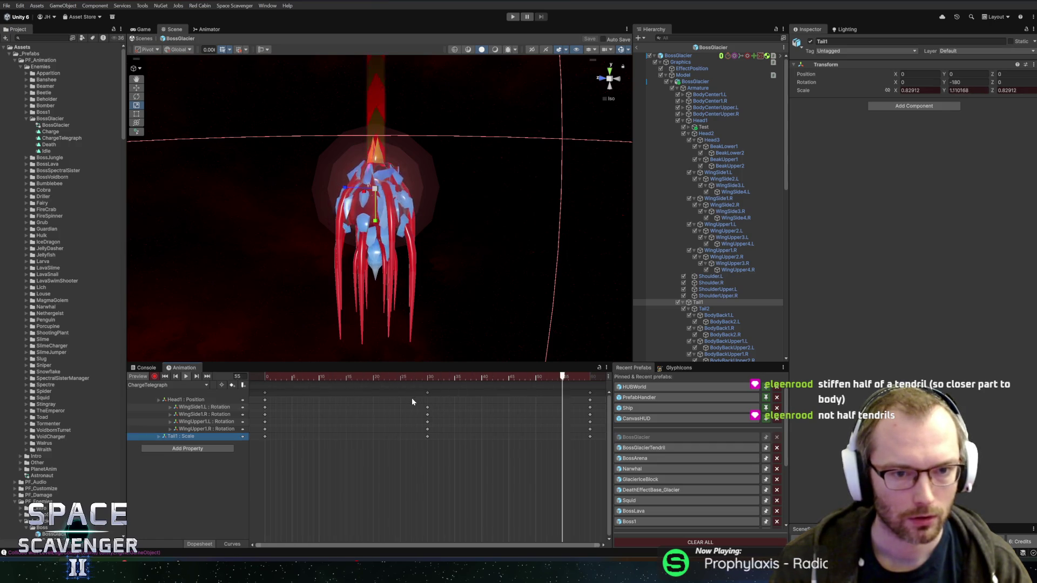
- Scrub back to frame 15 and select the boss's Armature root with the Rotate tool
left_click_drag(516, 285, 375, 284)
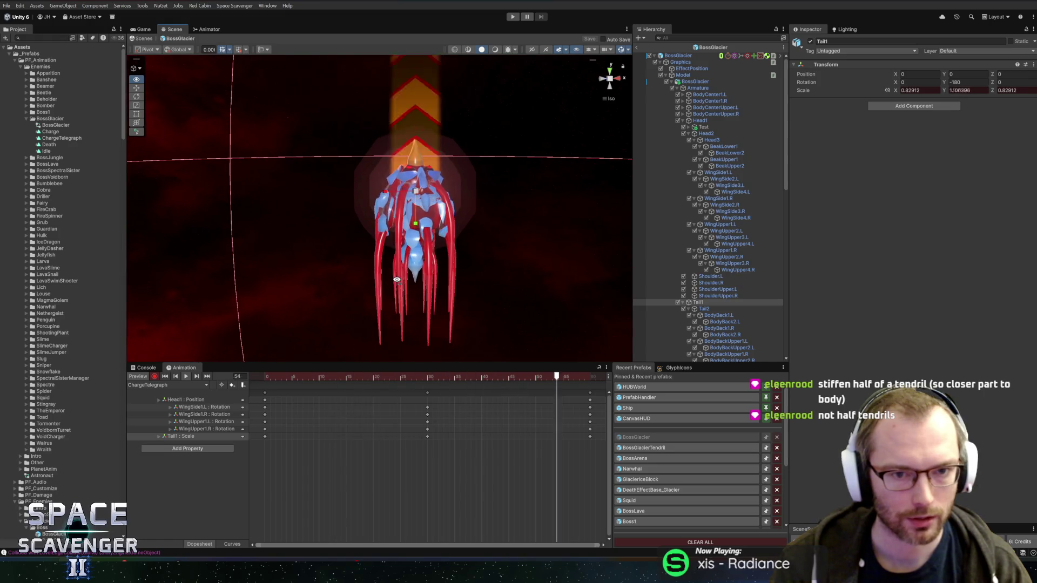
left_click_drag(390, 377, 348, 382)
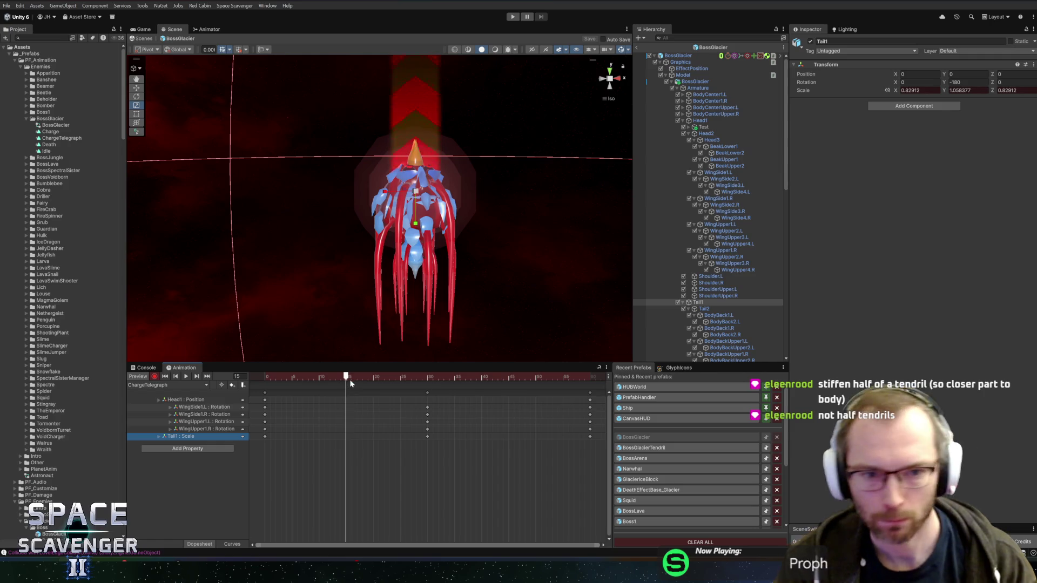
key("e")
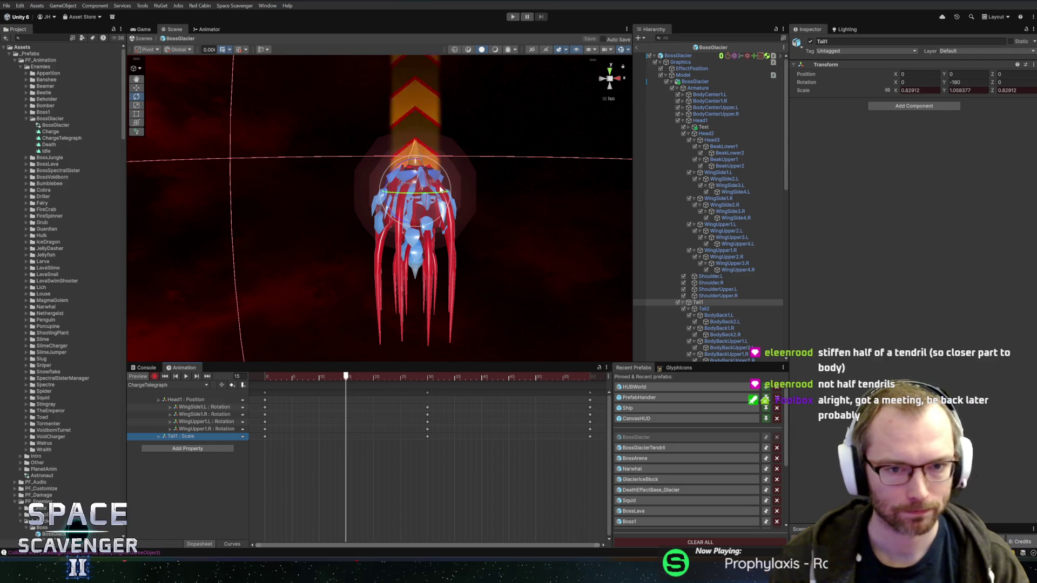
left_click(698, 87)
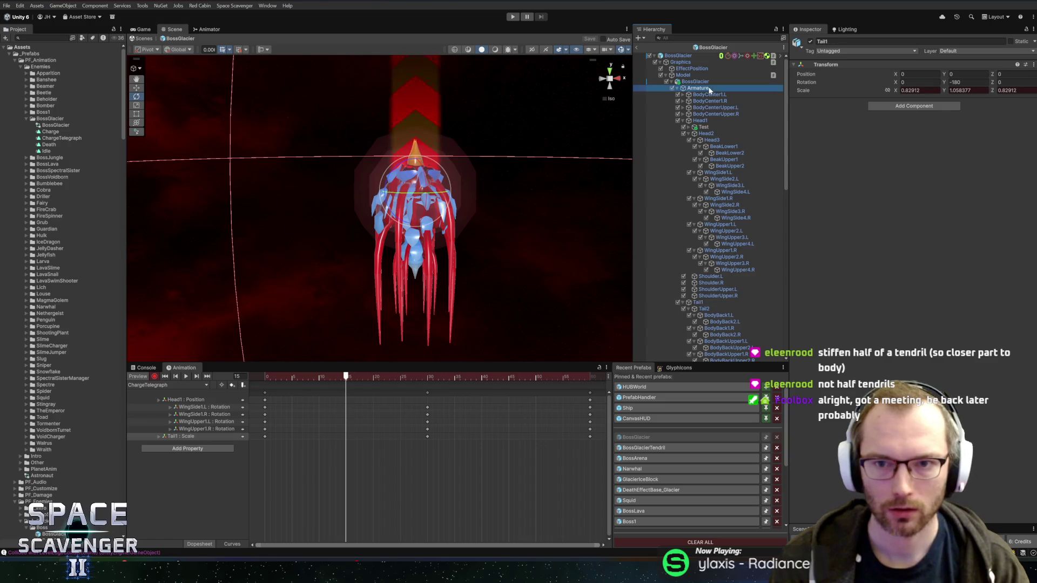
- Key the Armature tilted about 18.5° at frame 15 and Y rotation 0 at frame 45
left_click_drag(416, 191, 436, 195)
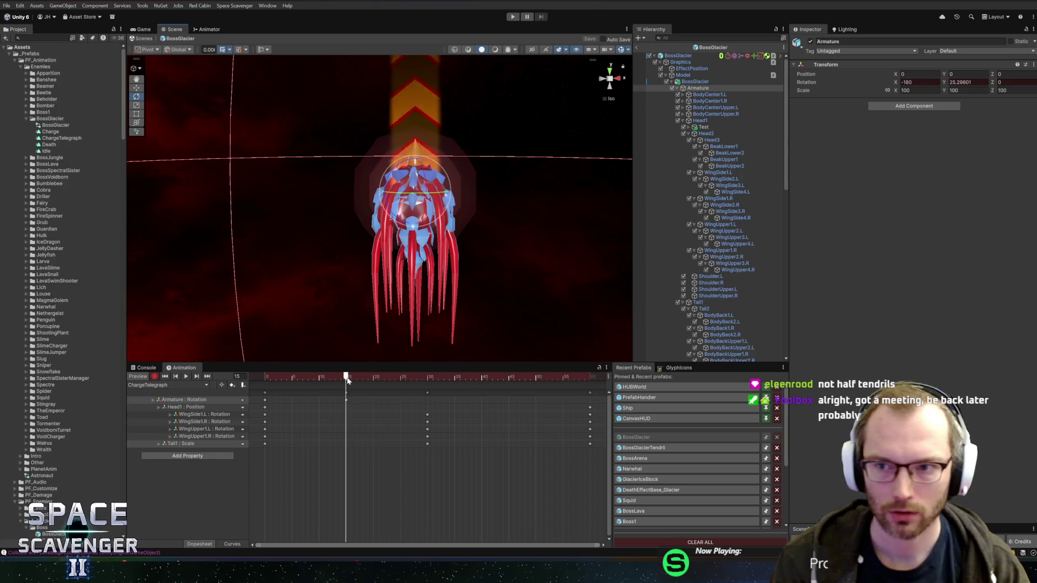
key("ctrl+z")
left_click_drag(420, 203, 392, 199)
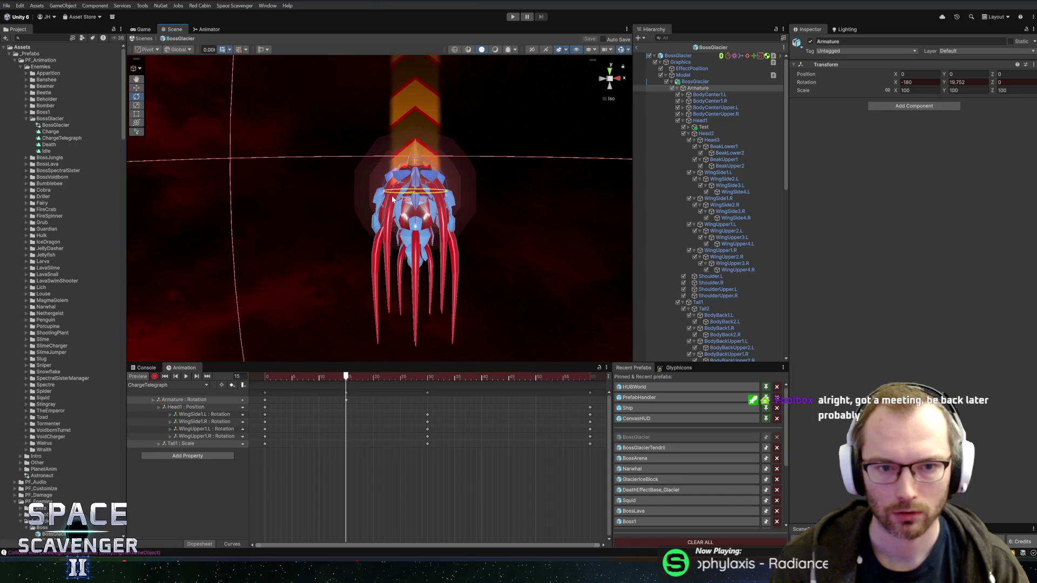
left_click(509, 377)
double_click(967, 82)
type("0")
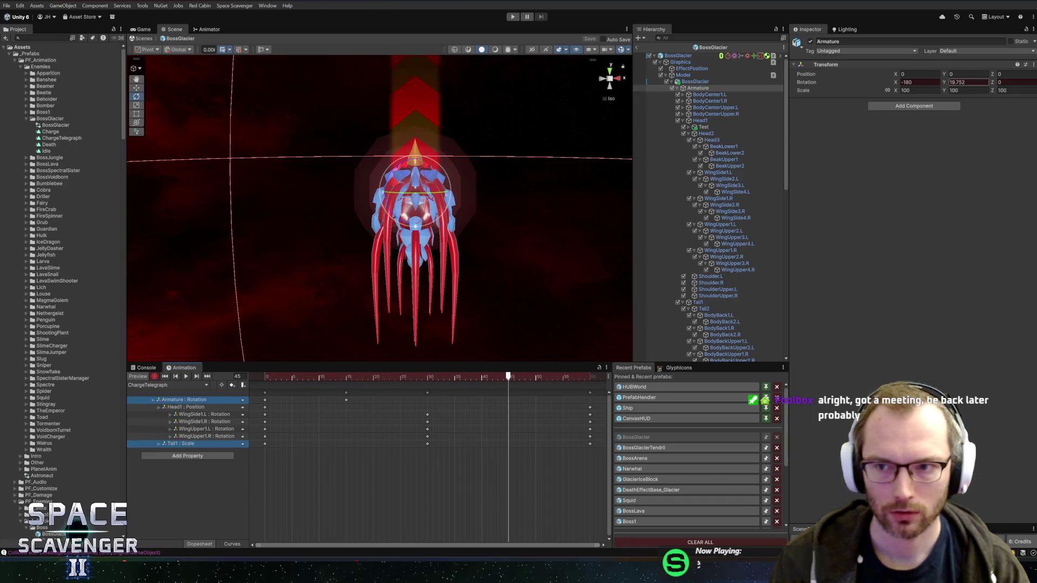
key("Return")
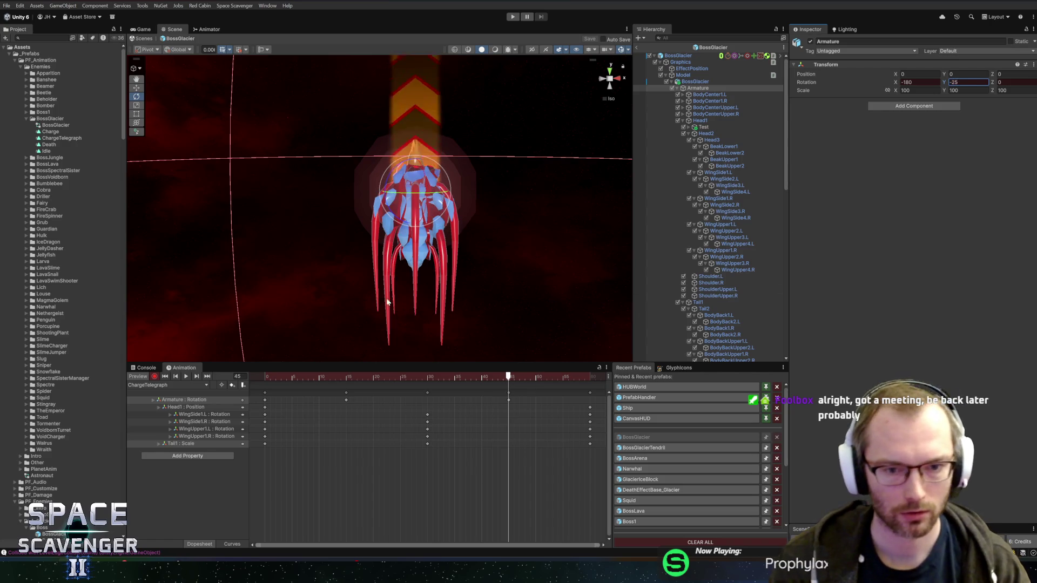
- Copy the Armature's first-frame keys and paste them at the clip's end
left_click_drag(319, 377, 247, 385)
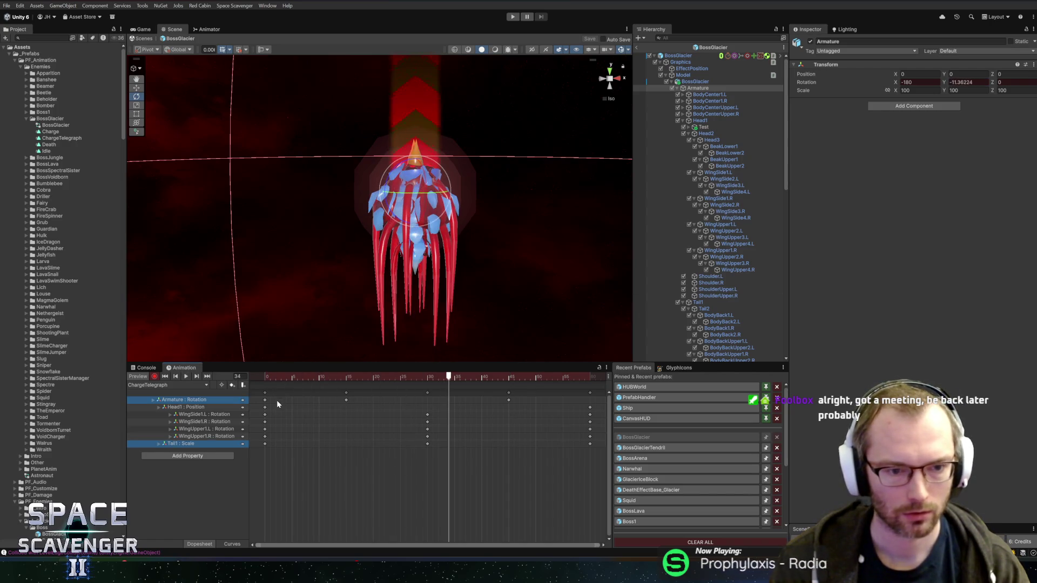
left_click(261, 402)
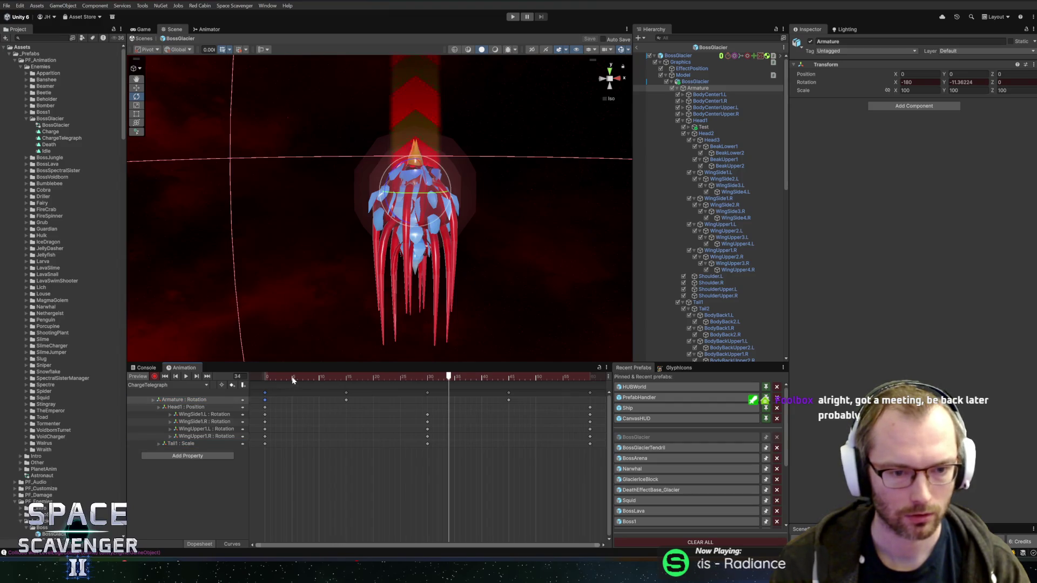
left_click(604, 377)
left_click_drag(601, 387, 589, 383)
key("k")
key("space")
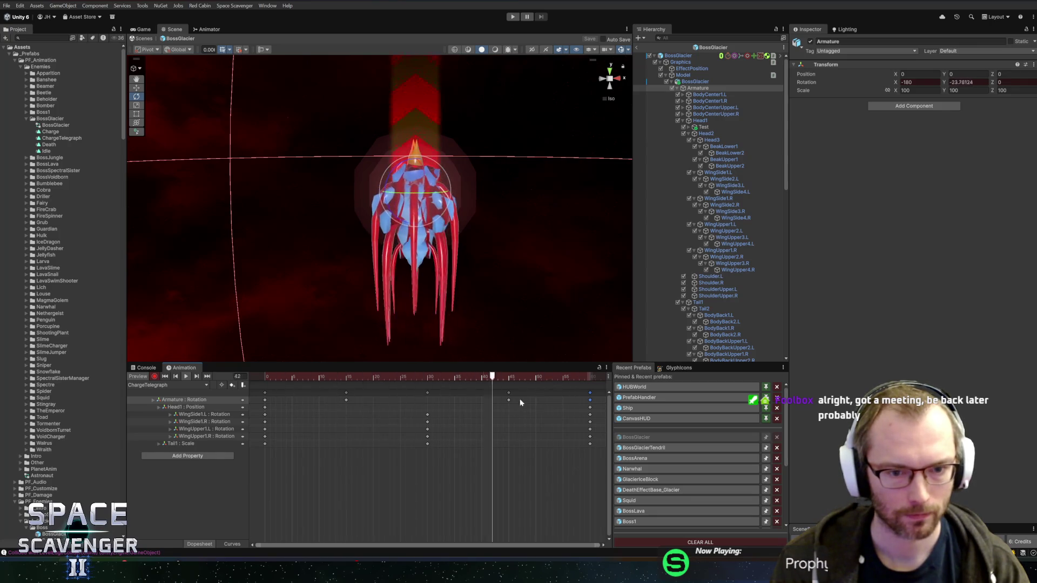
left_click(190, 400)
left_click(232, 544)
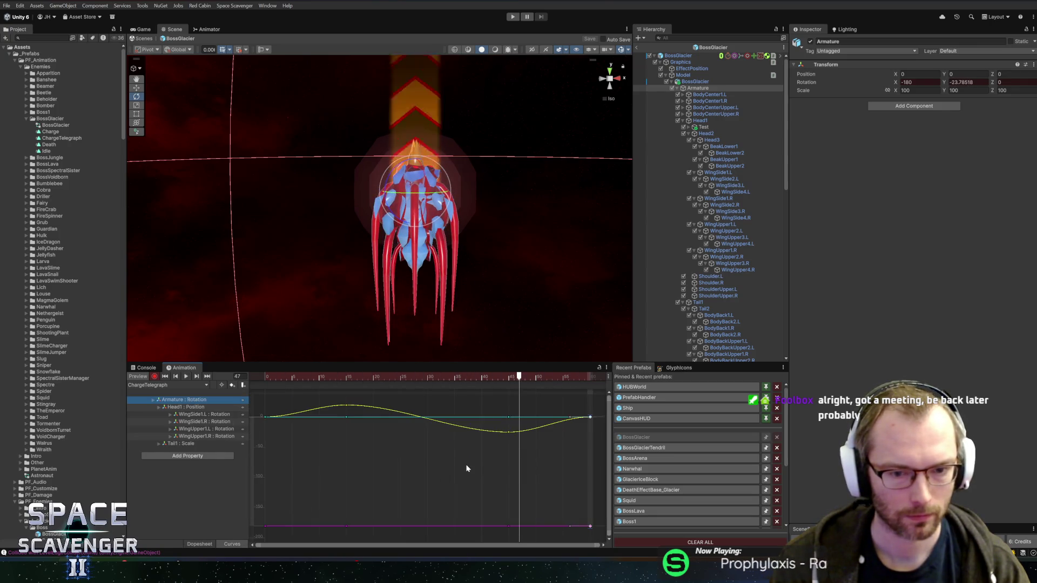
- Steepen the Armature Rotation.y curve into its final keyframe and play the sway preview
left_click(154, 400)
left_click(178, 414)
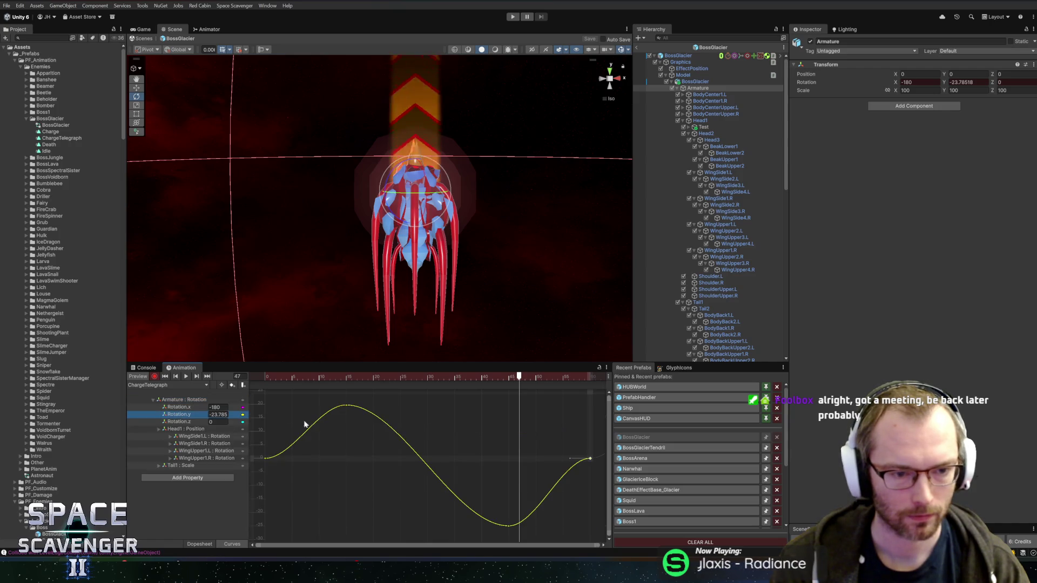
left_click(287, 458)
left_click_drag(582, 443, 633, 474)
left_click_drag(567, 463, 580, 478)
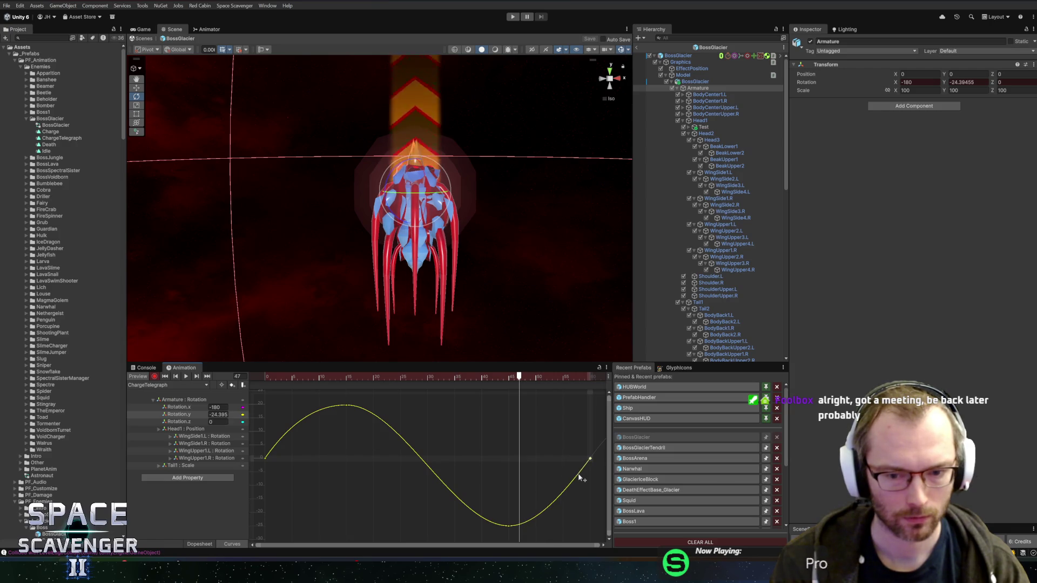
key("space")
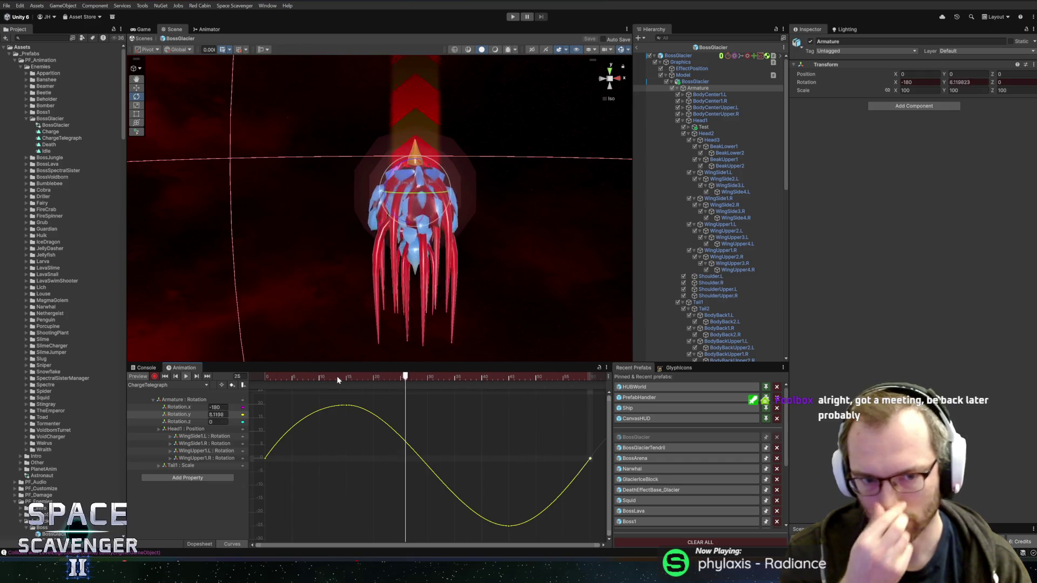
- Turn off animation recording and orbit the view around the boss
left_click(156, 377)
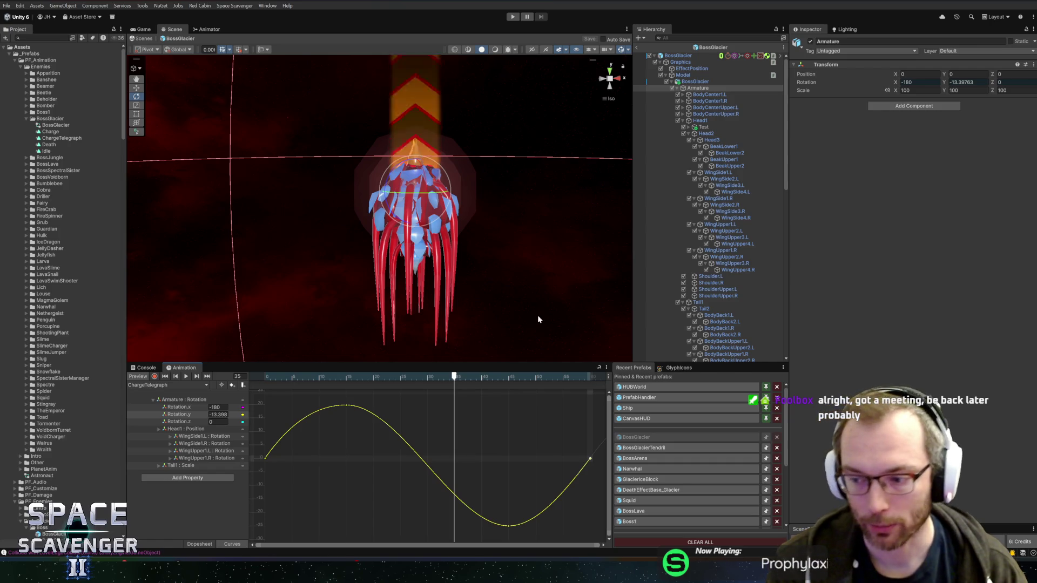
mouse_move(395, 274)
left_mouse_down()
mouse_move(413, 230)
mouse_move(593, 201)
left_mouse_up()
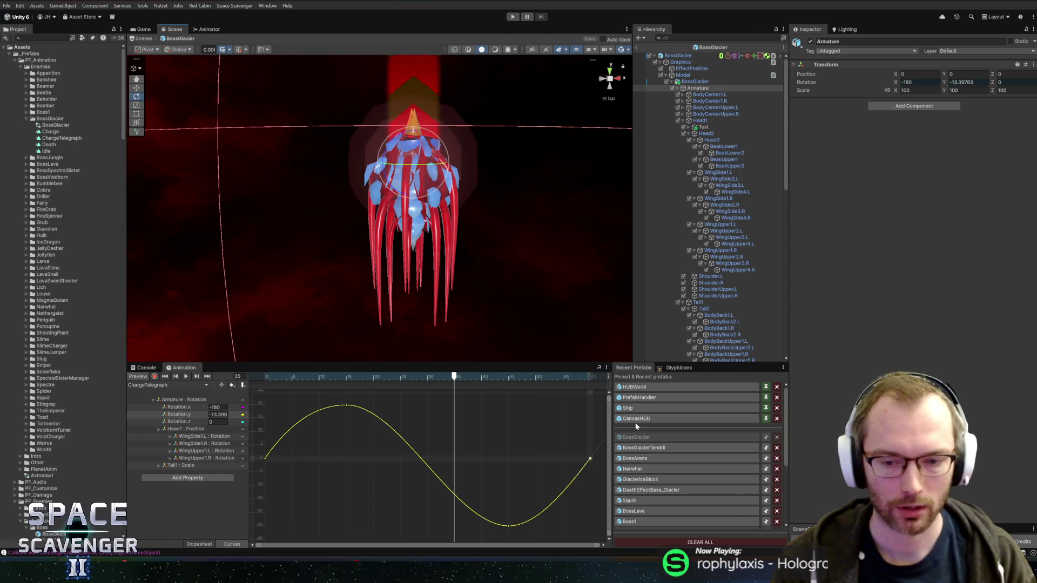
left_click(645, 448)
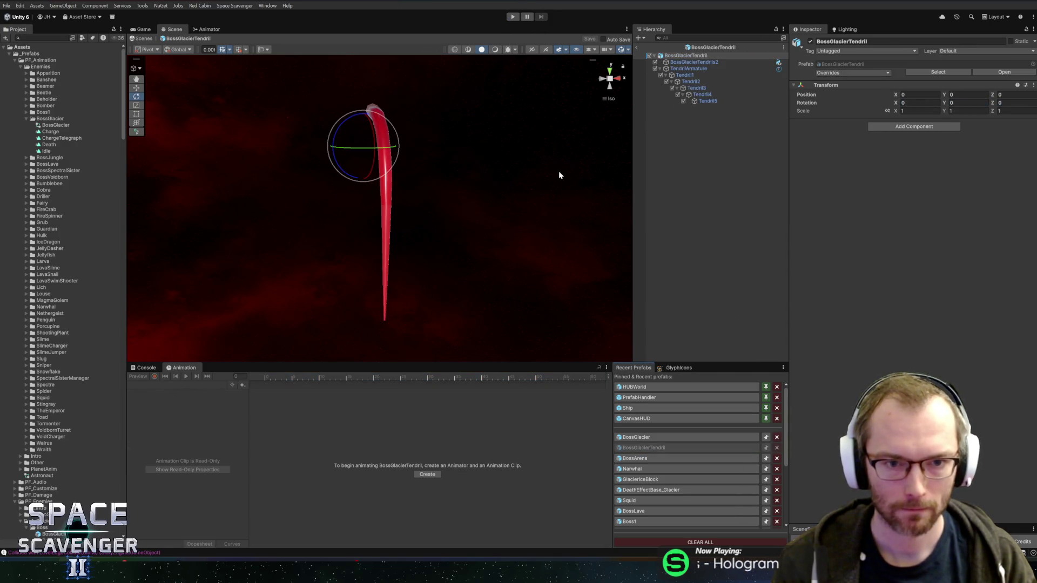
- Lower TendrilArmature's Tail Animator Slithery from 1.2 to about 0.07, save, and exit prefab mode
mouse_move(441, 144)
left_mouse_down()
mouse_move(494, 168)
mouse_move(515, 120)
left_mouse_up()
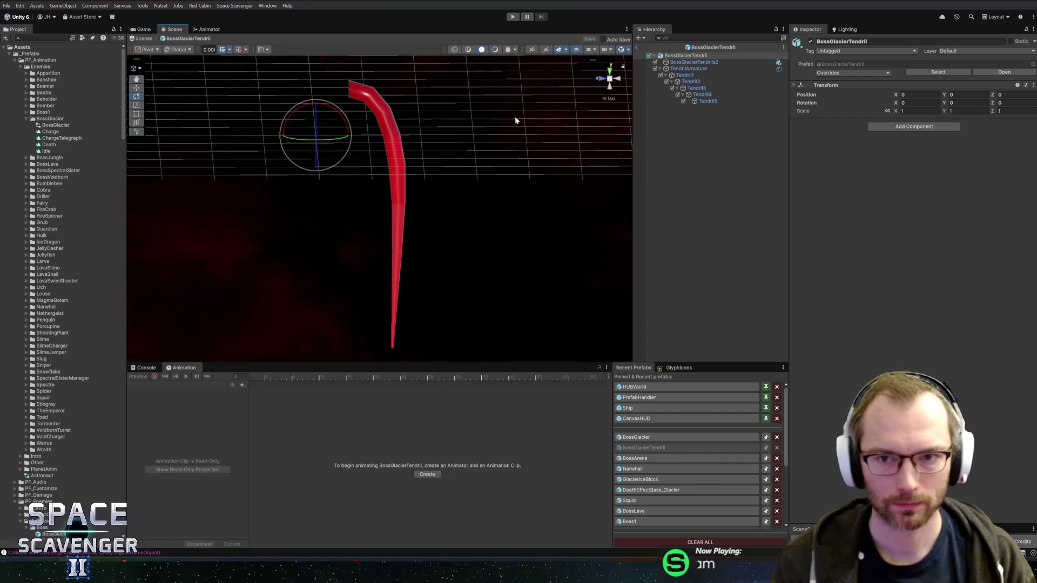
left_click(702, 68)
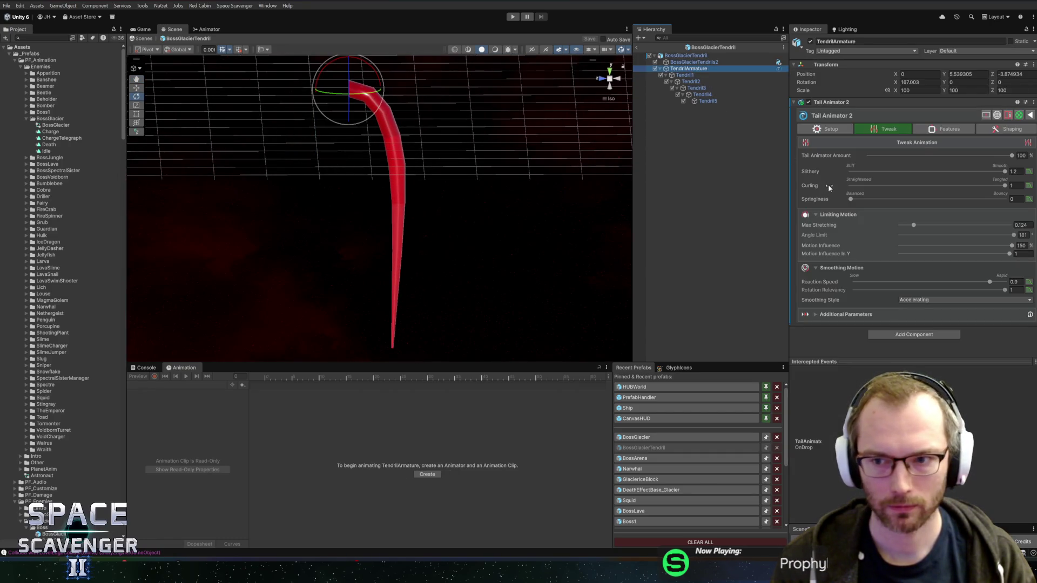
mouse_move(1002, 173)
left_mouse_down()
mouse_move(831, 179)
mouse_move(866, 182)
left_mouse_up()
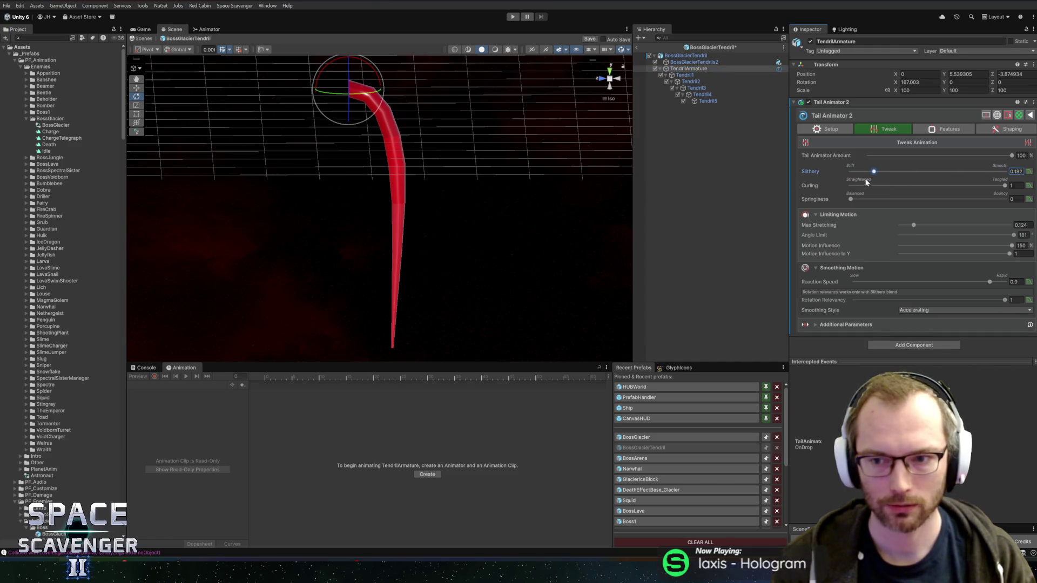
key("ctrl+s")
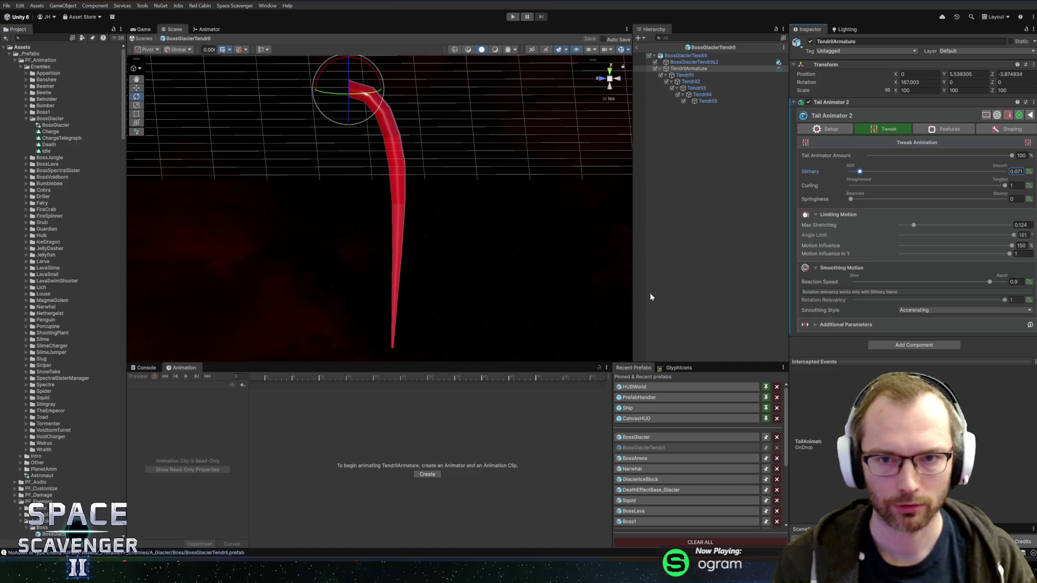
left_click(636, 47)
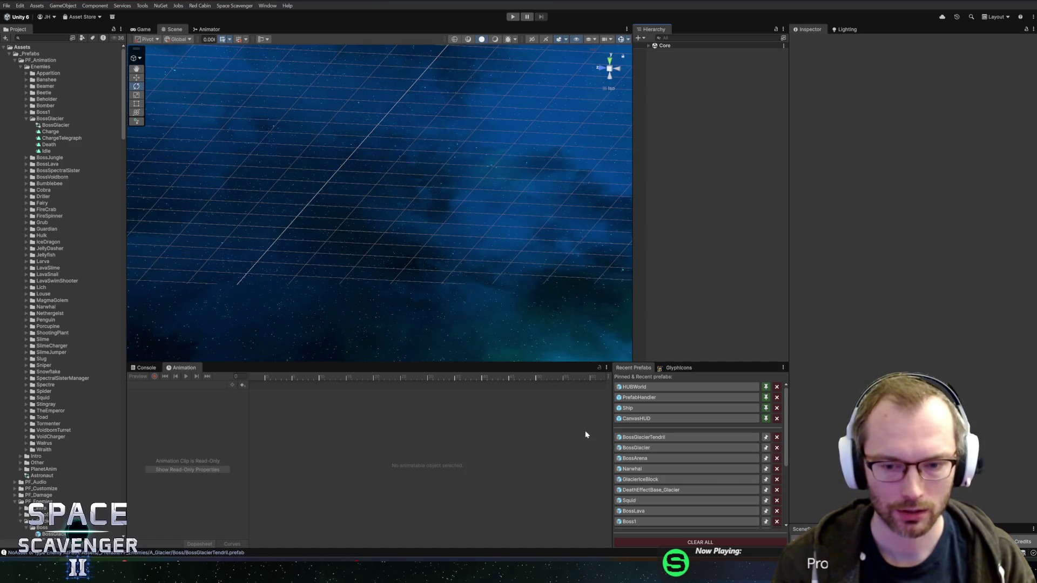
- Duplicate the BossGlacier Death clip and rename the copy WallAppearJump
left_click(629, 449)
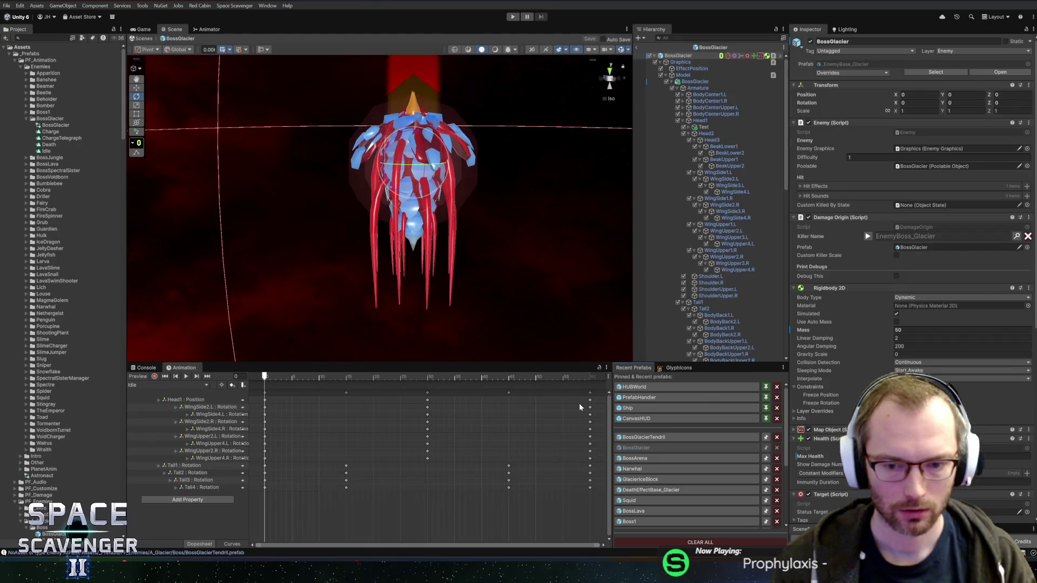
left_click(48, 138)
left_click(41, 145)
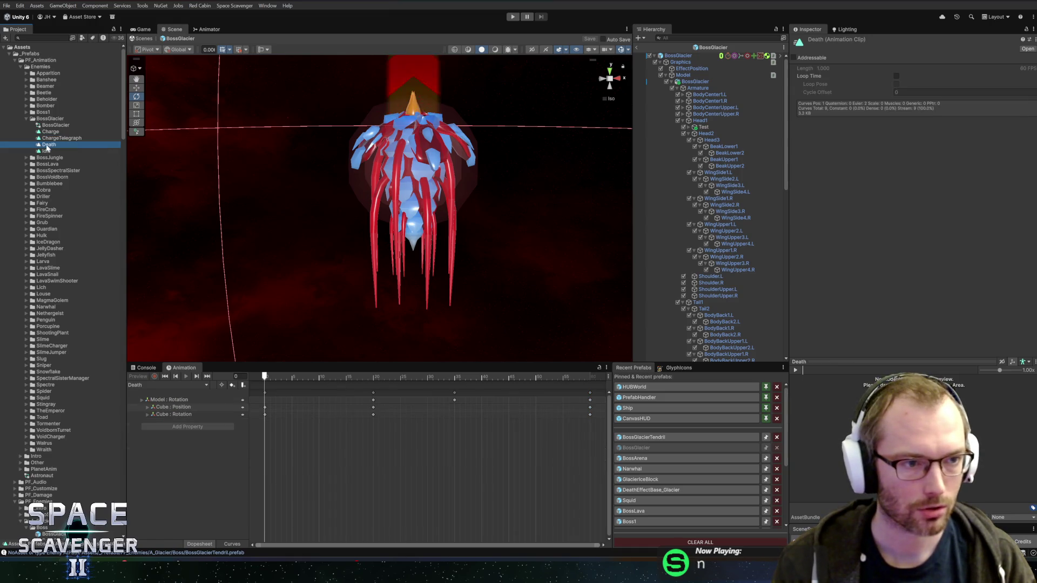
key("ctrl+d")
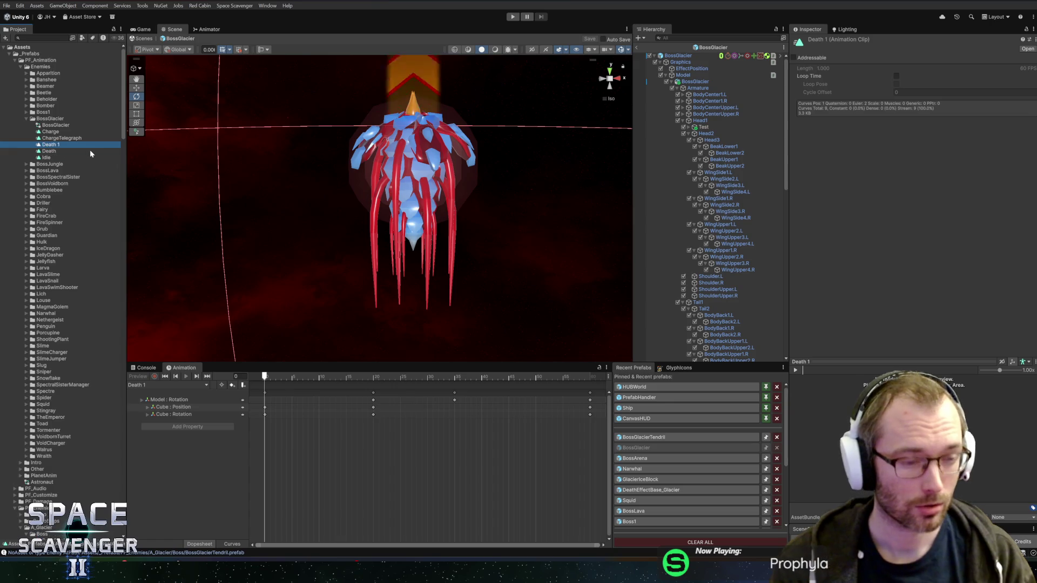
key("F2")
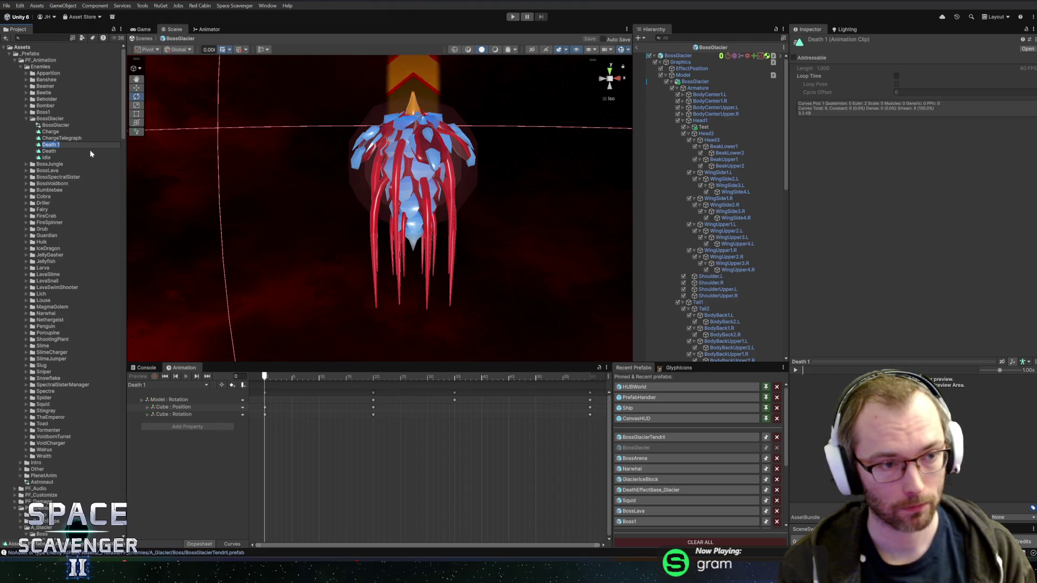
type("WallA")
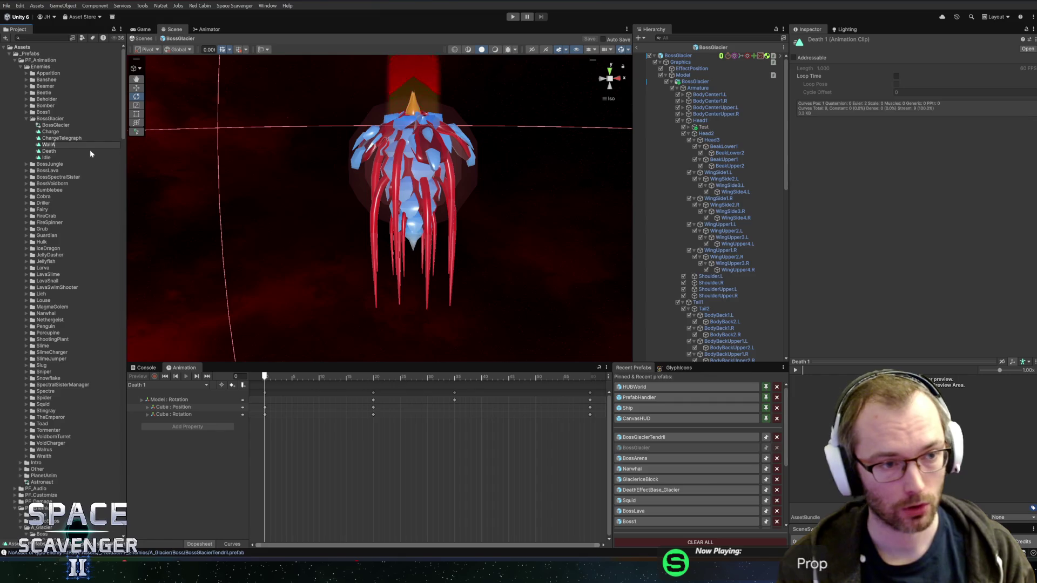
type("ppear")
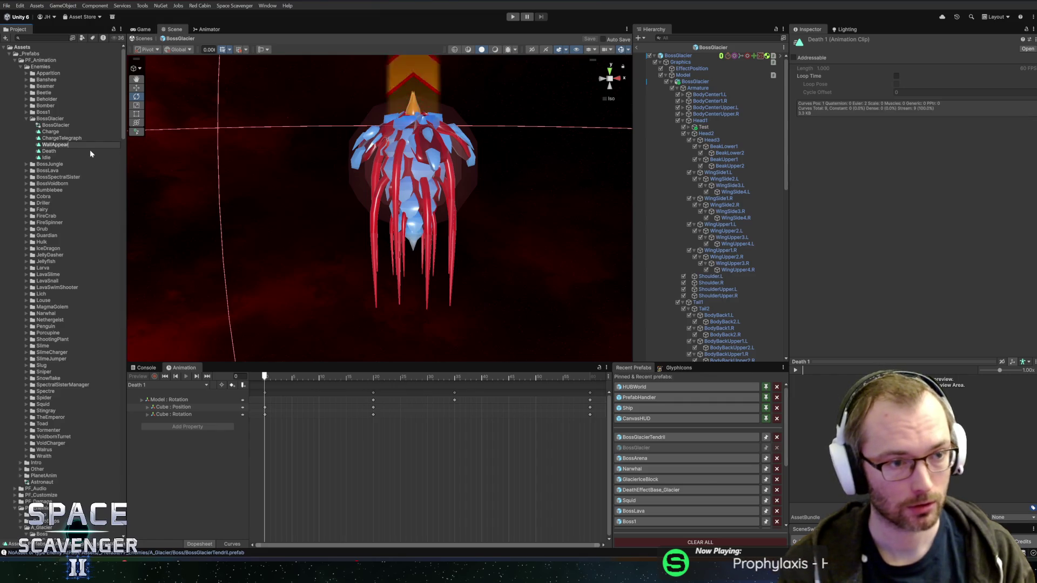
type("Jump")
key("Return")
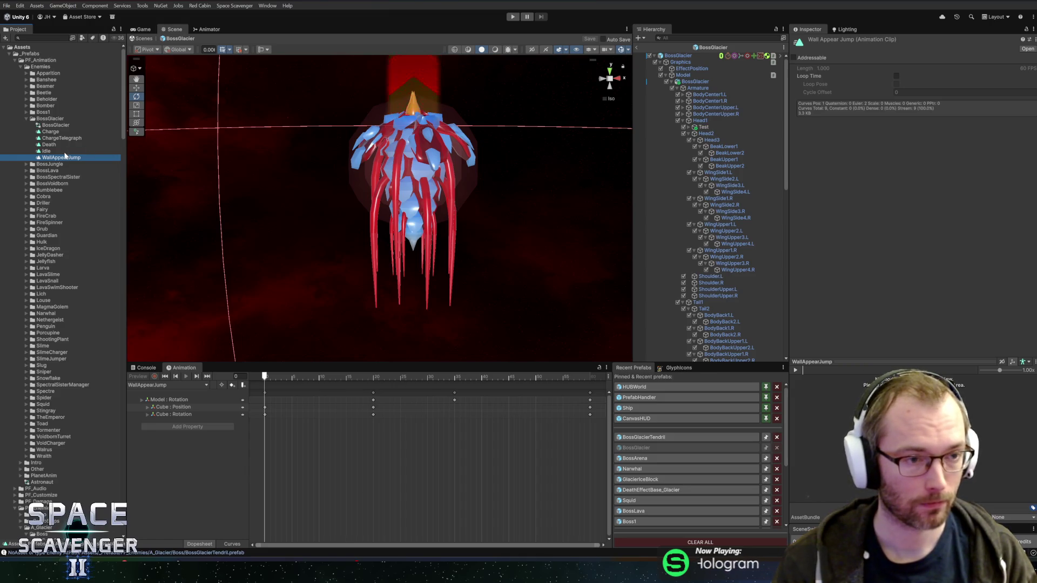
left_click(205, 29)
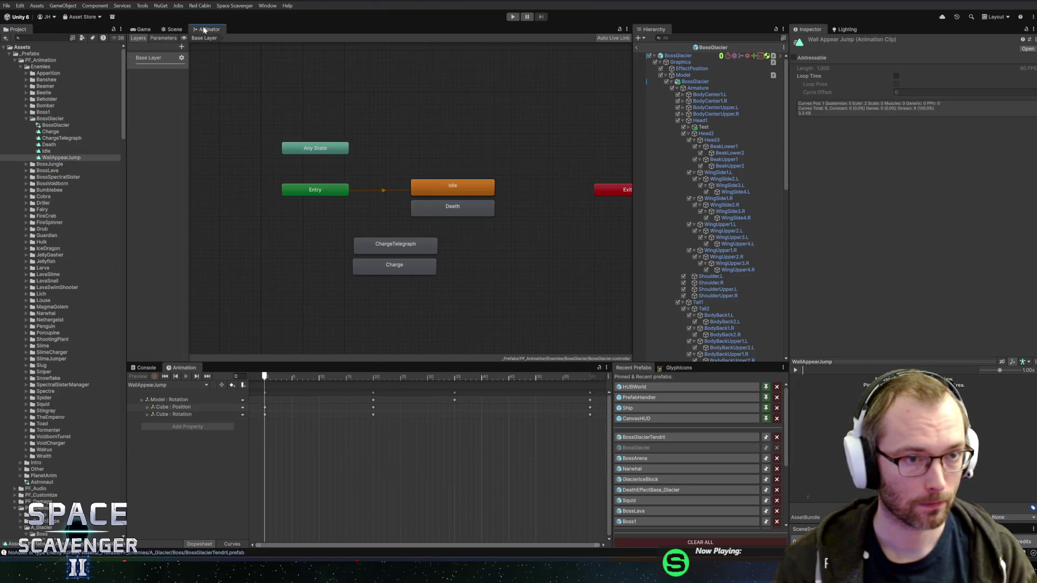
- Drag the WallAppearJump clip into the Animator graph as a new state, then return to the Scene view
mouse_move(58, 159)
left_mouse_down()
mouse_move(478, 237)
mouse_move(464, 262)
mouse_move(373, 297)
mouse_move(374, 287)
left_mouse_up()
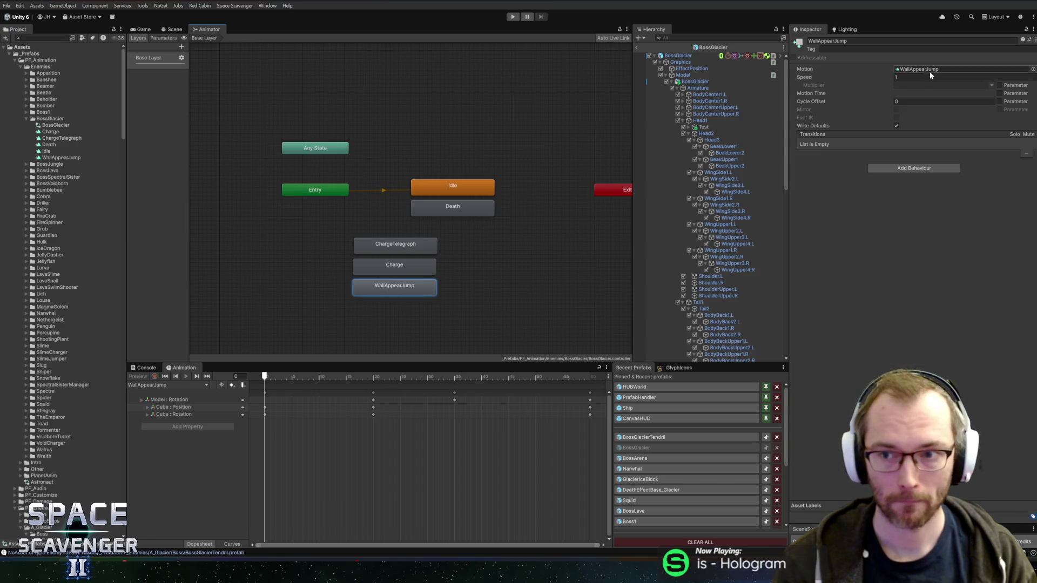
left_click(50, 159)
left_click(508, 275)
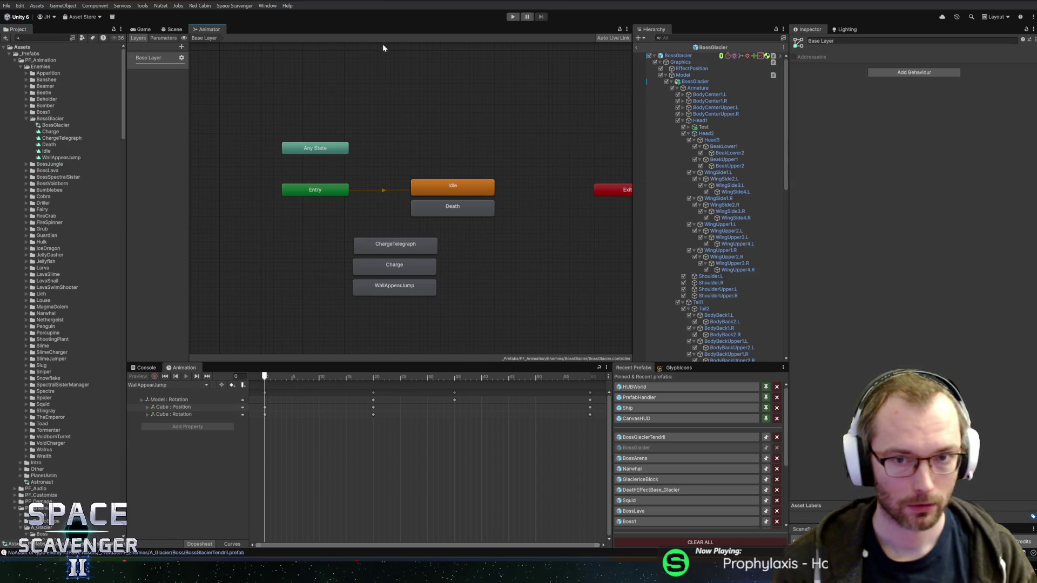
left_click(171, 29)
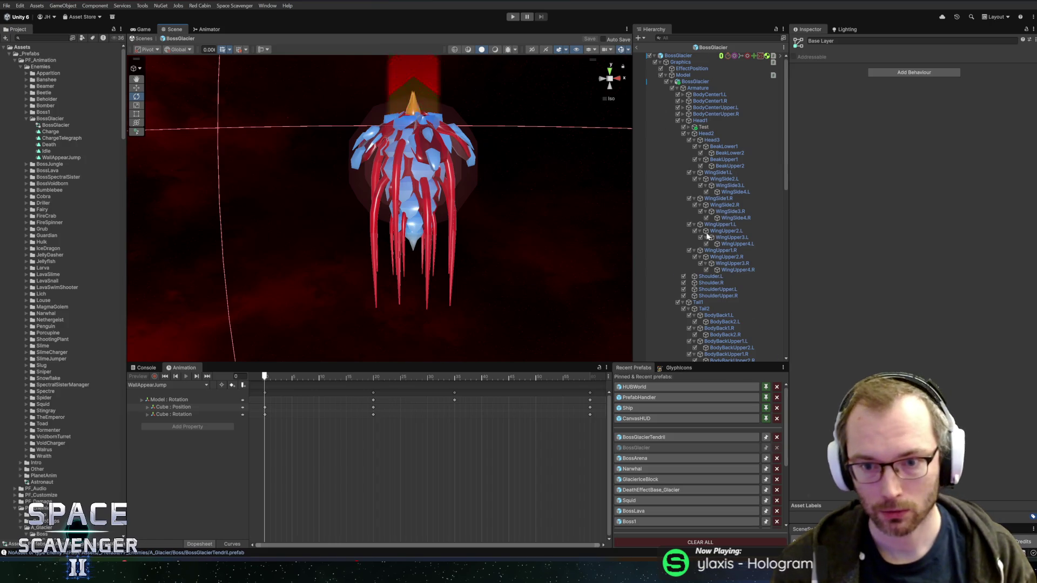
- Enable Set Animation on AppearState with Animation Name WallAppearJump and Transition Time 0
scroll(699, 248, "down", 15)
scroll(697, 252, "up", 3)
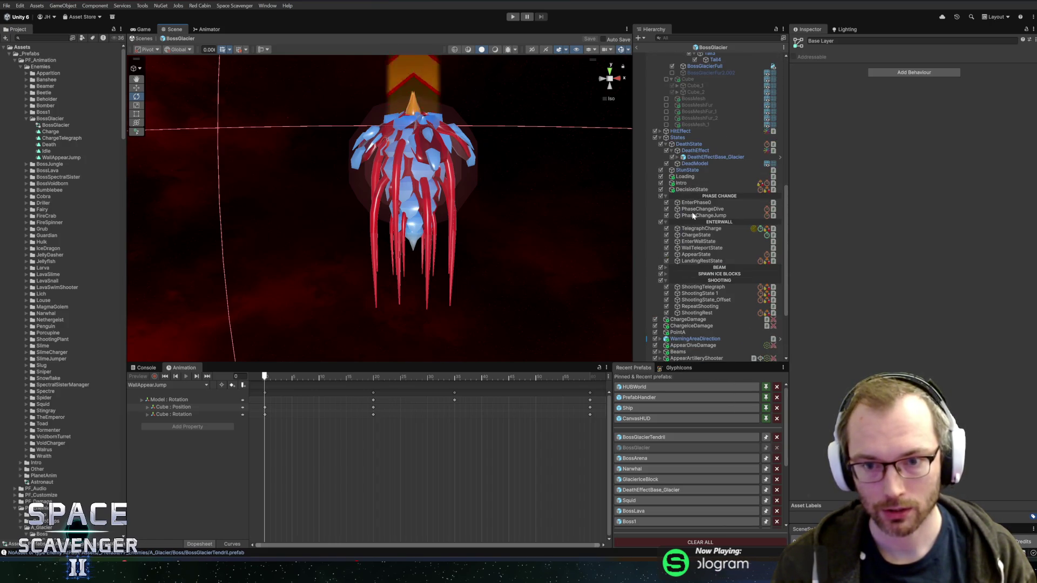
left_click(698, 256)
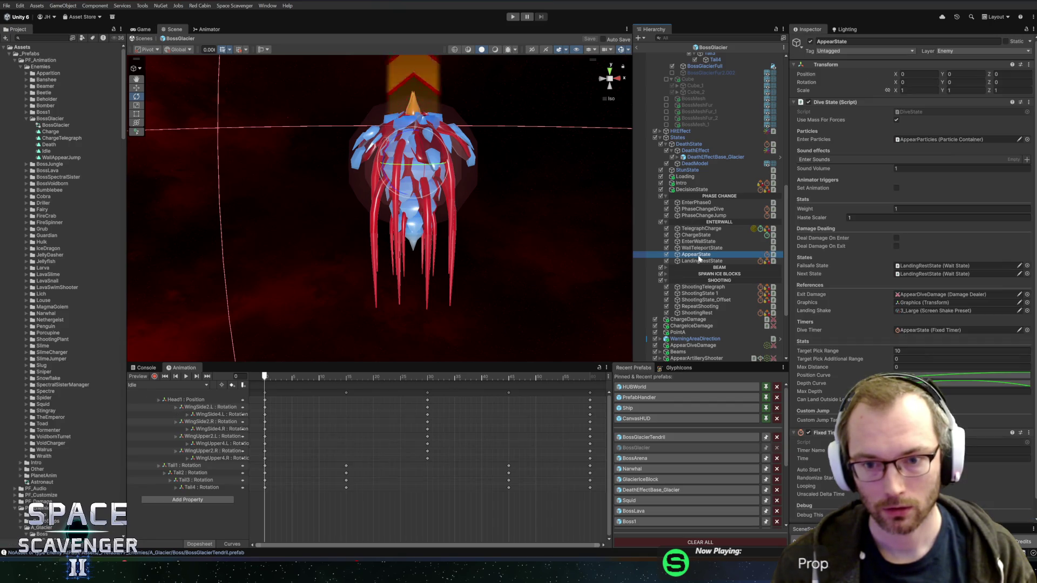
left_click(896, 187)
key("Tab")
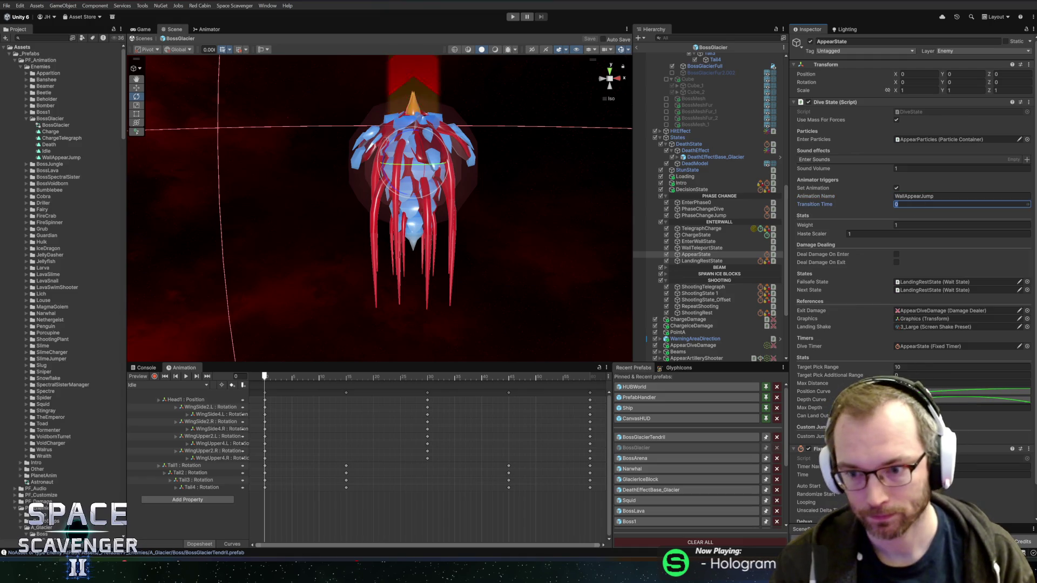
scroll(857, 283, "down", 3)
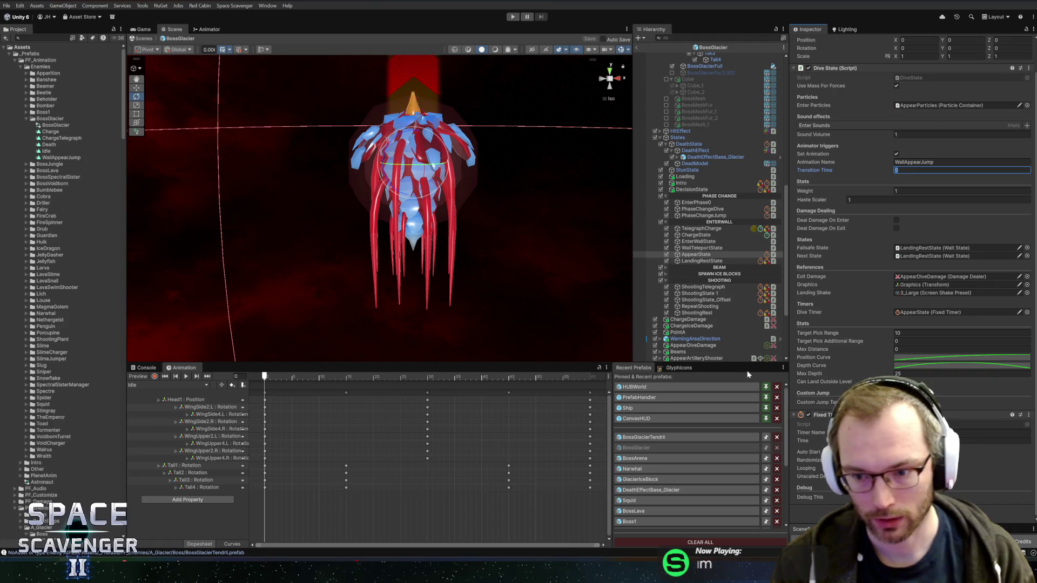
- Load the WallAppearJump clip in the Animation window and select all its keyframes
left_click(169, 386)
left_click(160, 432)
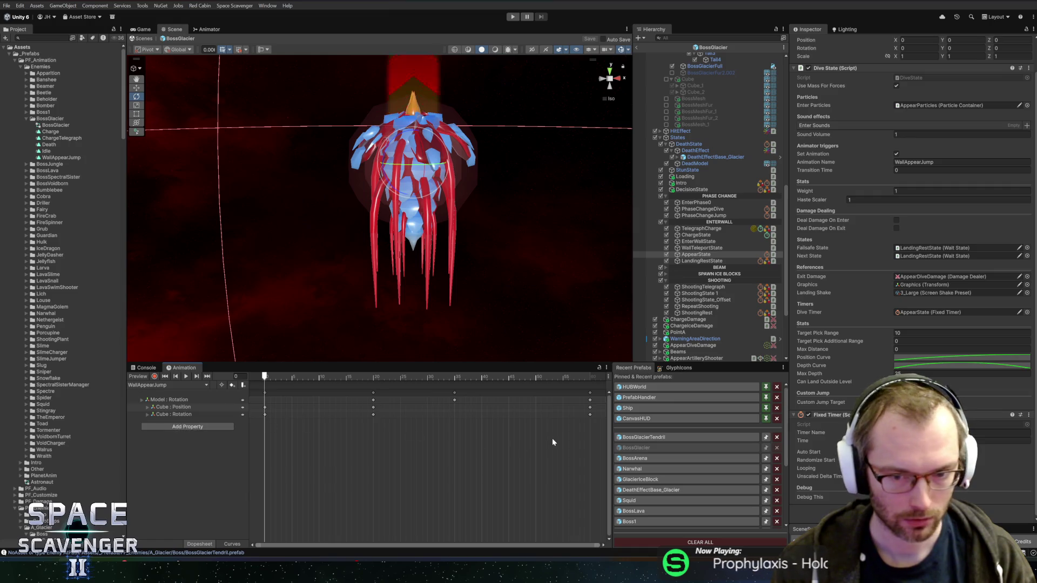
left_click_drag(514, 437, 166, 352)
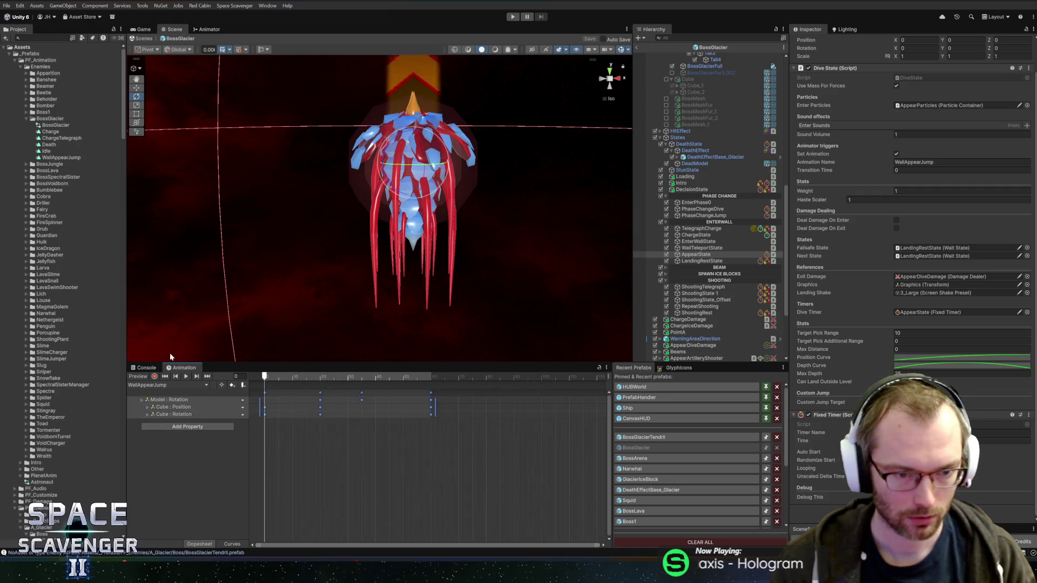
- Delete all WallAppearJump keyframes, move the playhead to frame 70, and start recording
key("Delete")
mouse_move(281, 383)
left_mouse_down()
mouse_move(516, 381)
mouse_move(411, 382)
mouse_move(469, 378)
mouse_move(460, 379)
left_mouse_up()
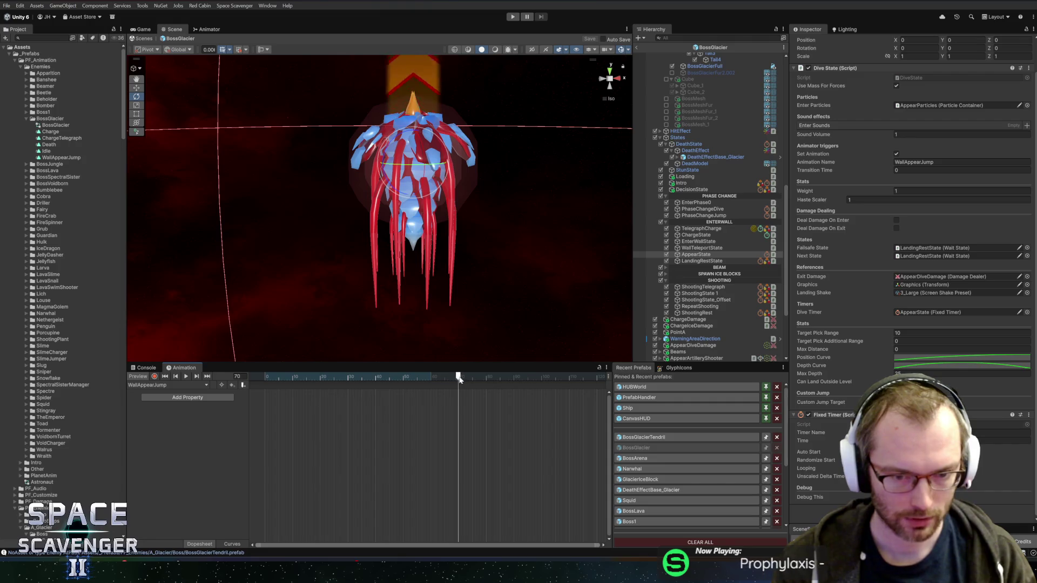
key("k")
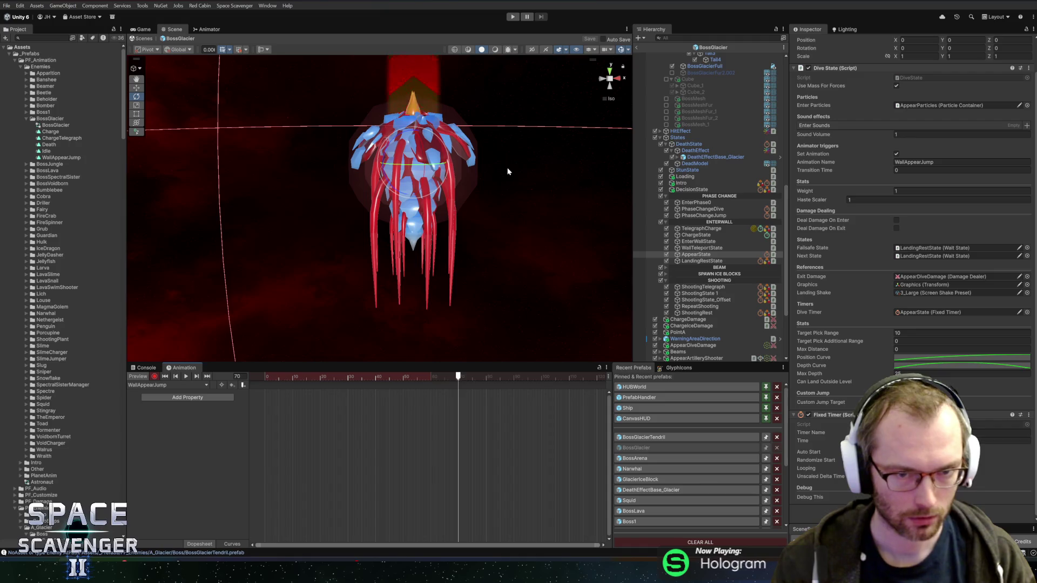
mouse_move(523, 147)
left_mouse_down("alt")
mouse_move(517, 187)
mouse_move(444, 191)
mouse_move(495, 178)
mouse_move(510, 192)
left_mouse_up("alt")
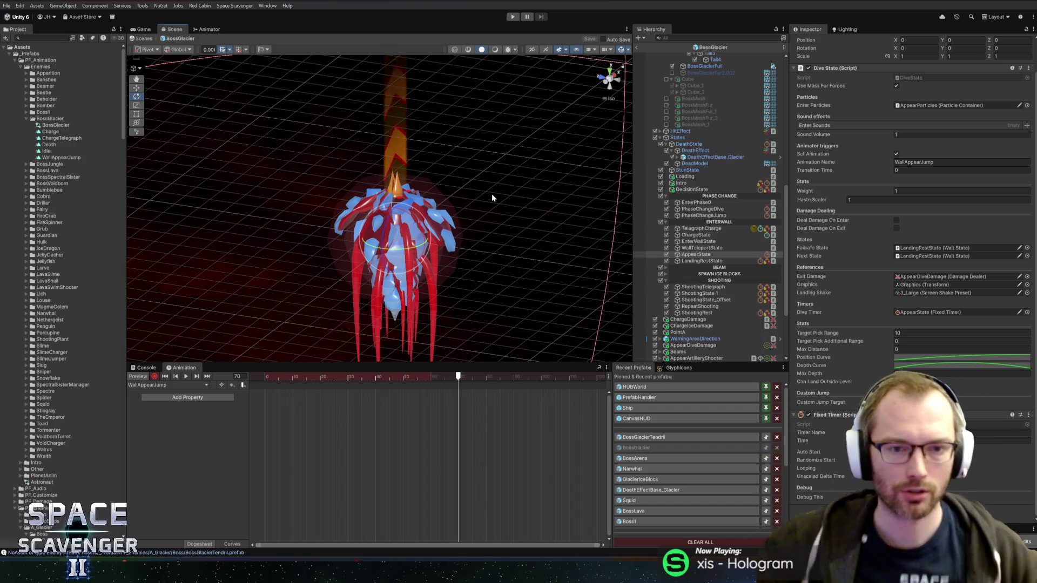
left_click(493, 192)
mouse_move(540, 189)
left_mouse_down("alt")
mouse_move(433, 155)
mouse_move(383, 227)
mouse_move(299, 218)
mouse_move(372, 210)
mouse_move(405, 193)
left_mouse_up("alt")
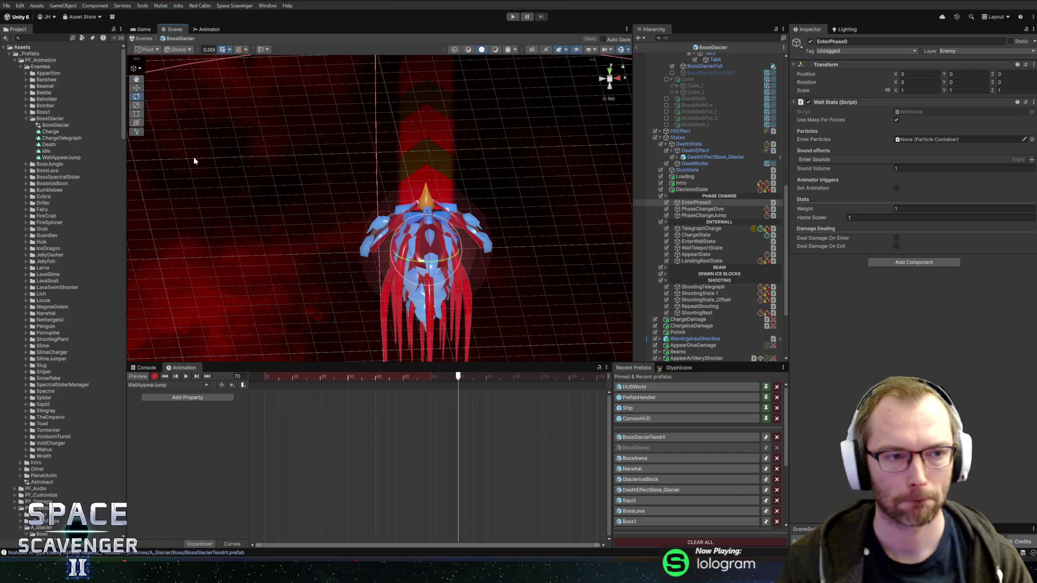
- Duplicate the WallAppearJump clip and rename the copy LandingRest
left_click(103, 157)
key("ctrl+d")
key("F2")
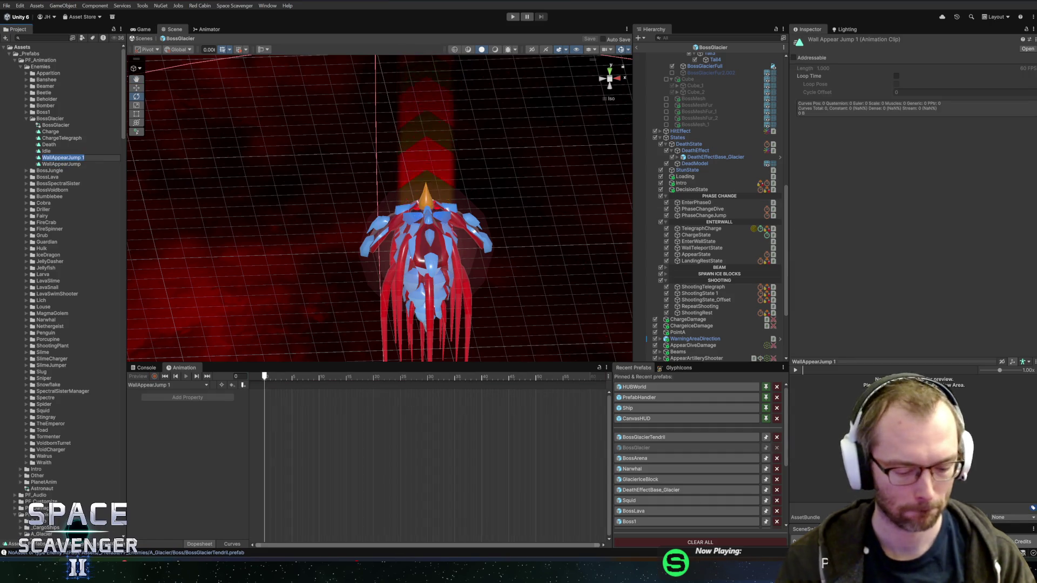
type("LandingReset")
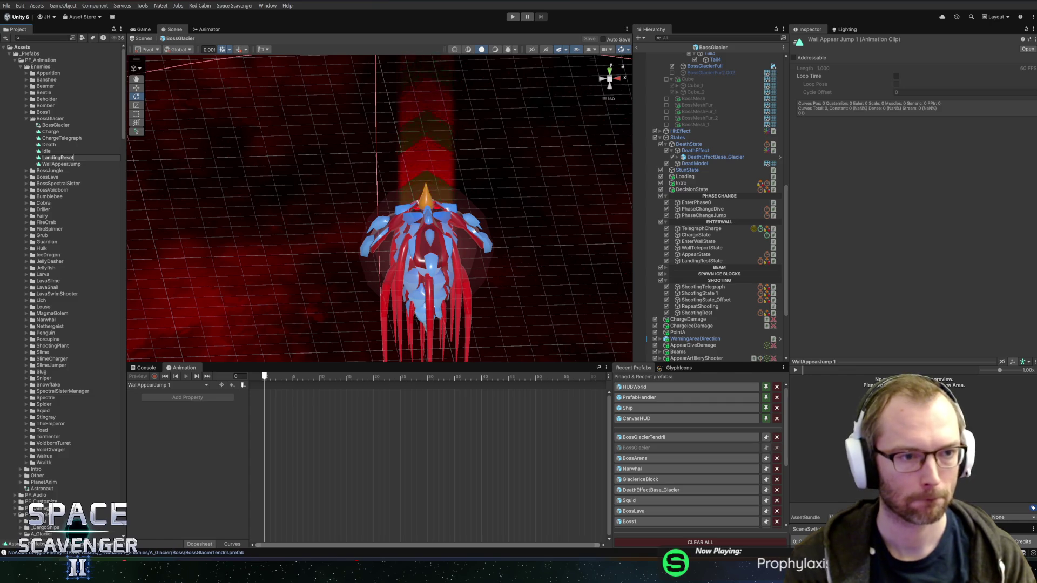
key("BackSpace")
key("BackSpace")
type("t")
key("Return")
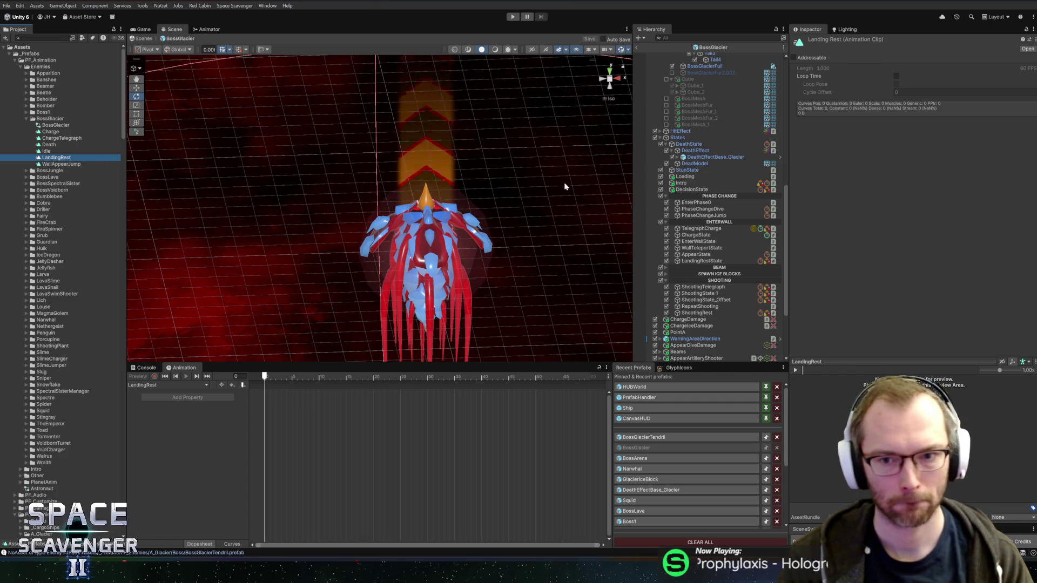
- Add the LandingRest clip as a new state in the BossGlacier animator controller
left_click(46, 126)
double_click(47, 126)
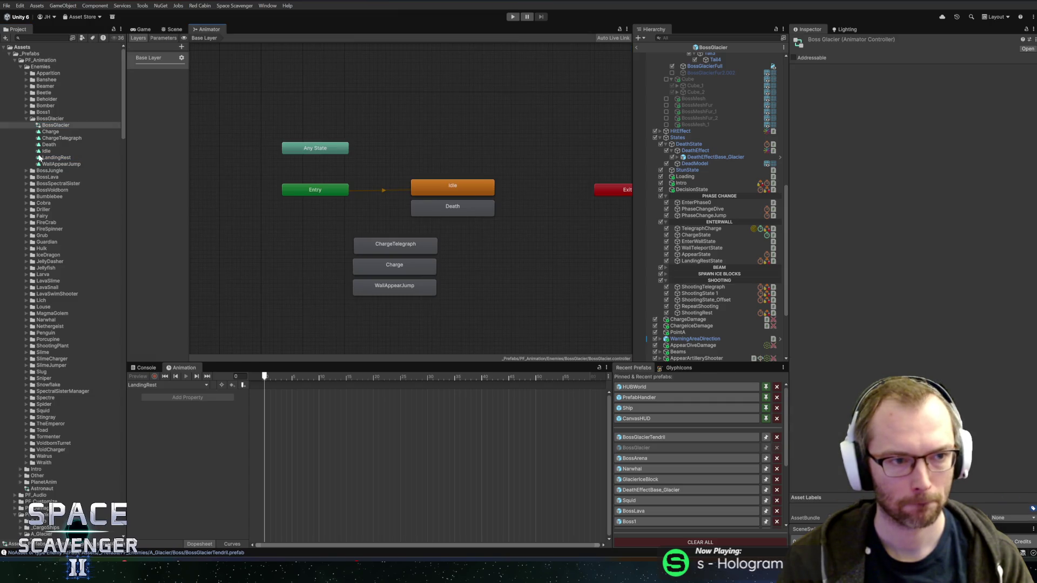
mouse_move(278, 294)
left_mouse_down()
mouse_move(383, 309)
mouse_move(367, 307)
left_mouse_up()
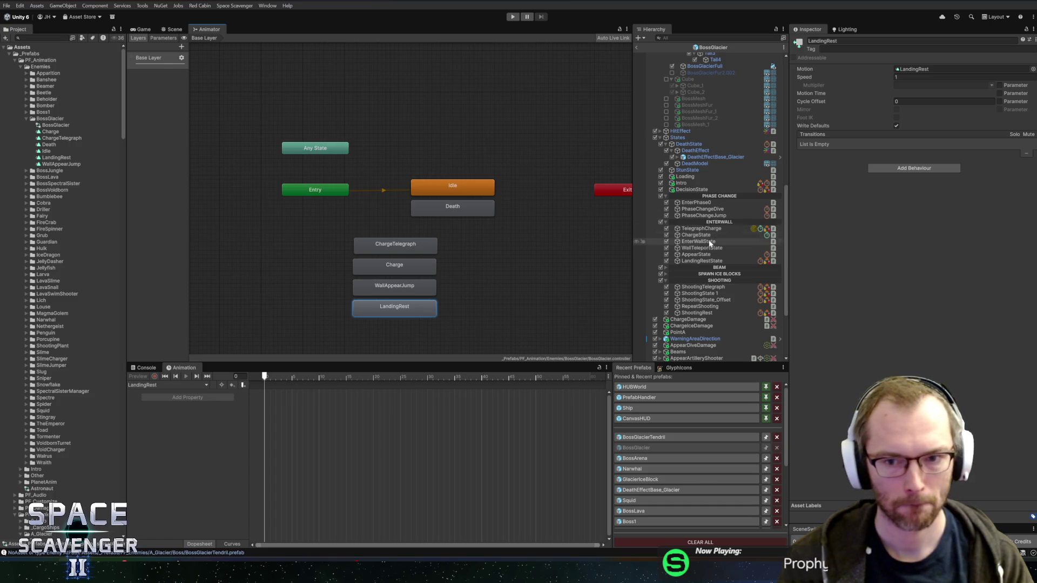
- Set LandingRestState to play the LandingRest animation with a Transition Time of 0
left_click(702, 261)
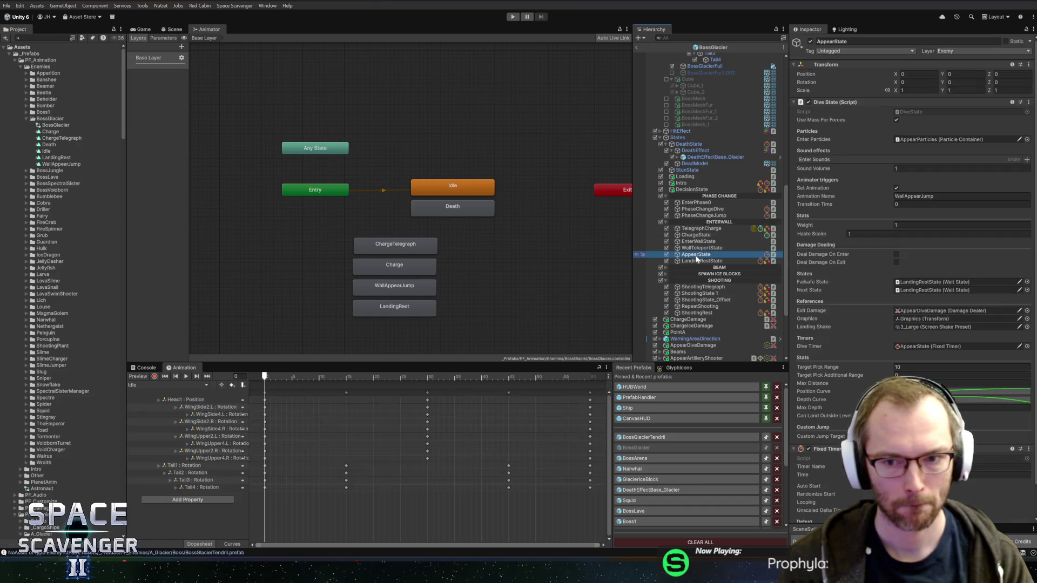
left_click(896, 188)
left_click(903, 196)
type("LandingRes")
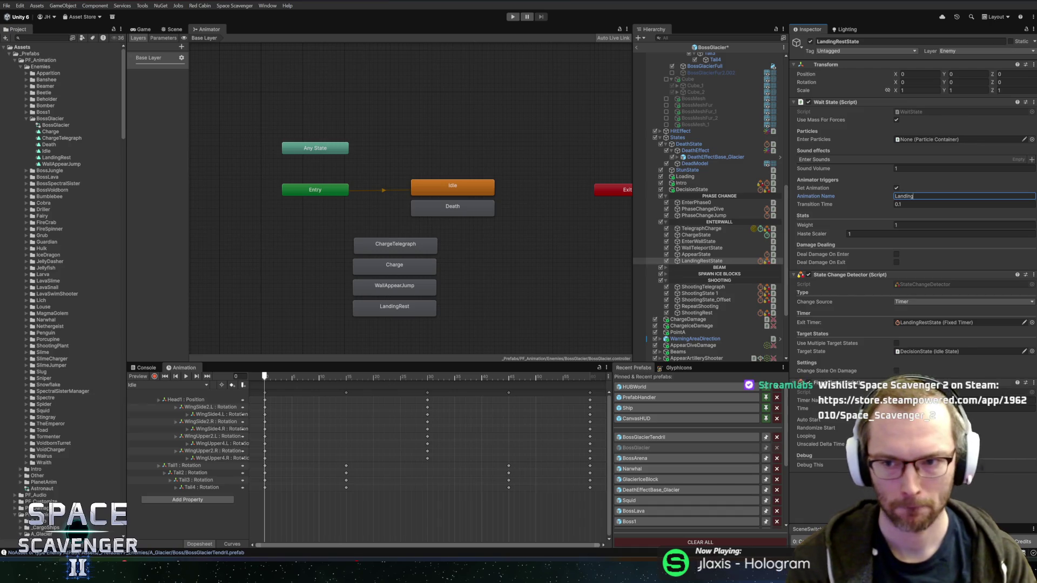
type("t")
key("Tab")
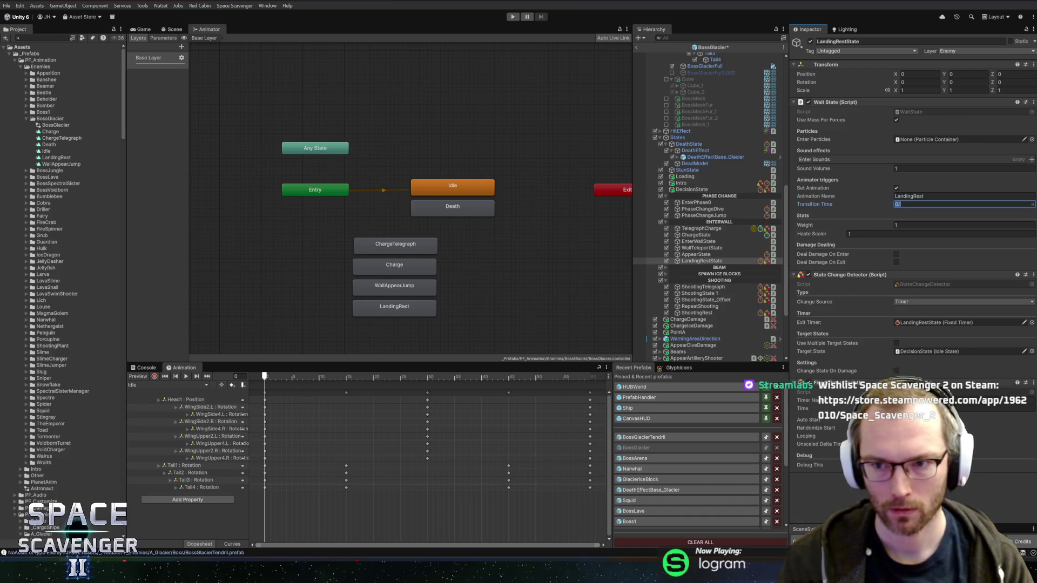
left_click(700, 256)
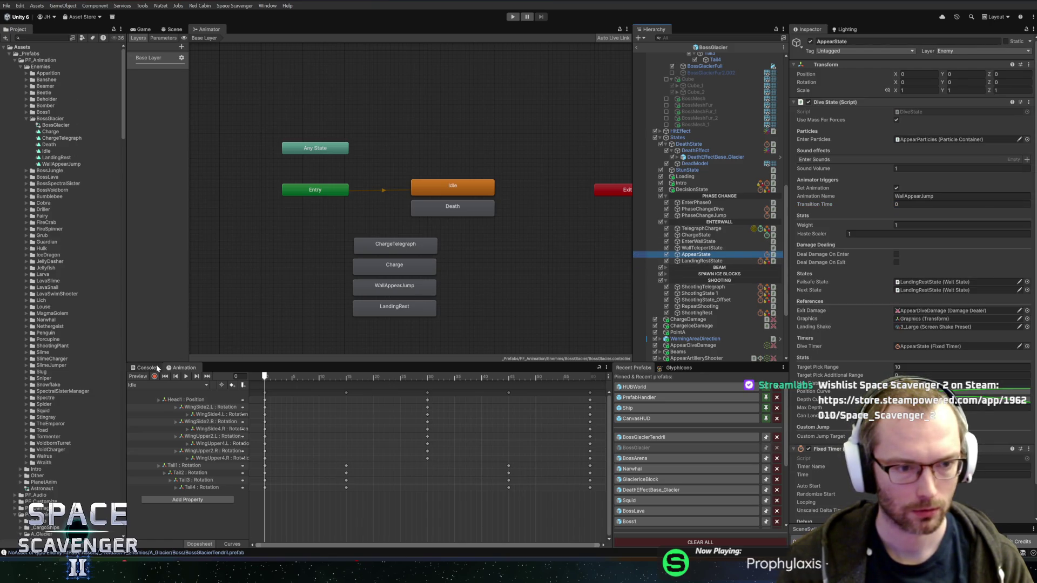
- Select BossGlacier and reopen WallAppearJump with recording on at frame 60
left_click(175, 29)
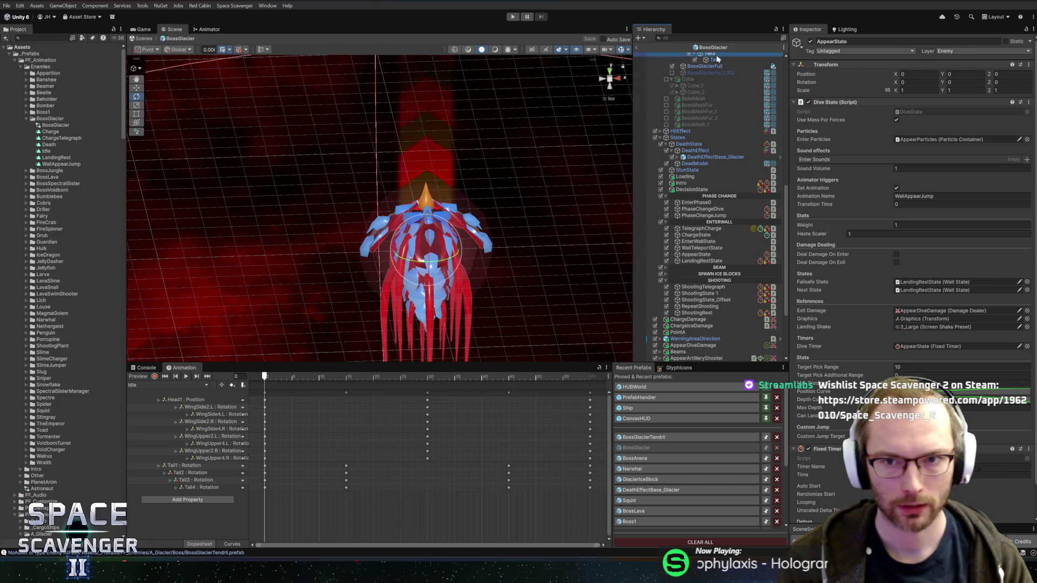
left_click(427, 291)
left_click(701, 54)
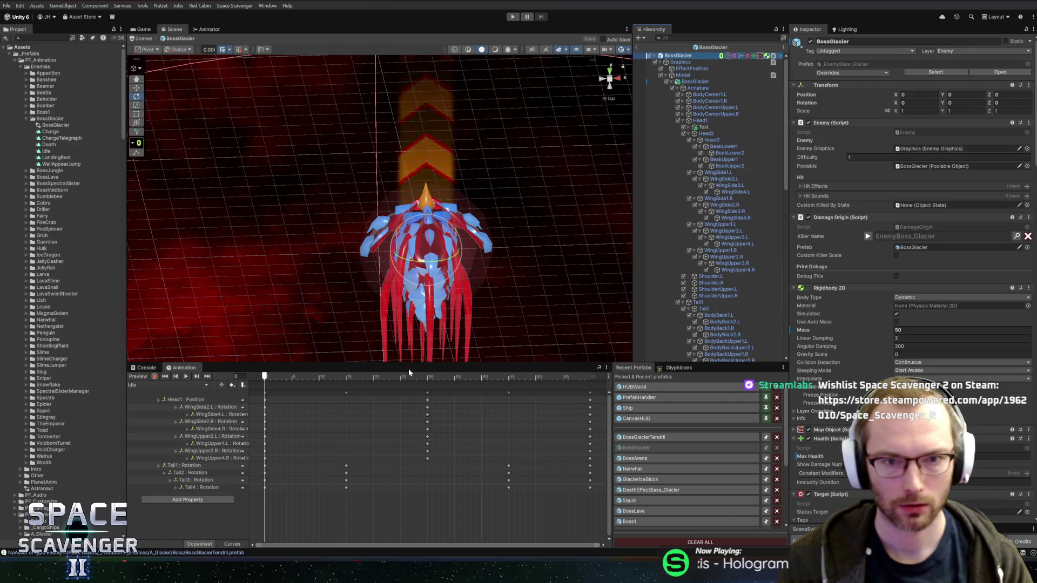
left_click(176, 383)
left_click(159, 442)
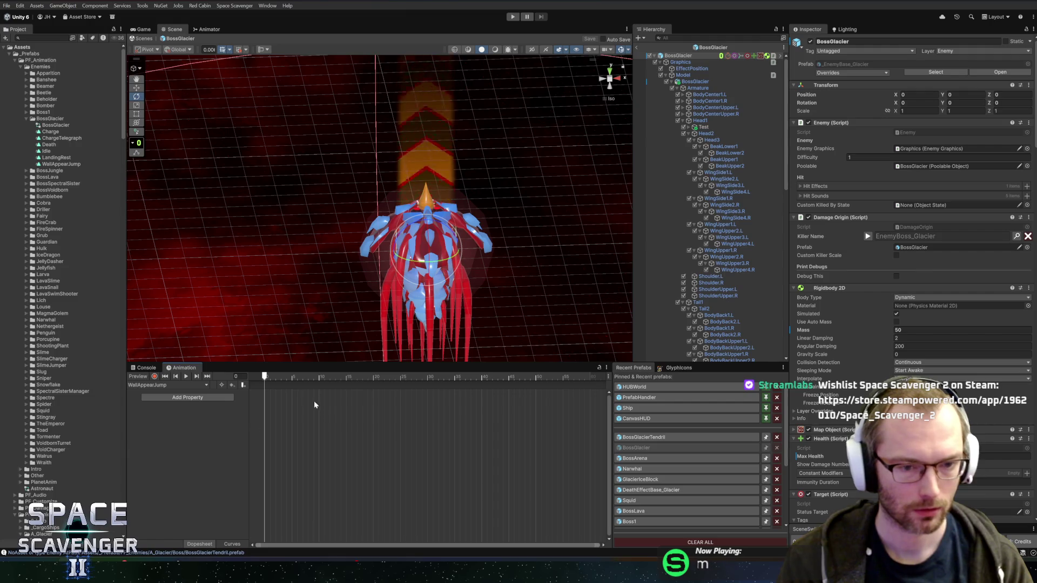
left_click(537, 377)
left_click_drag(536, 377, 588, 378)
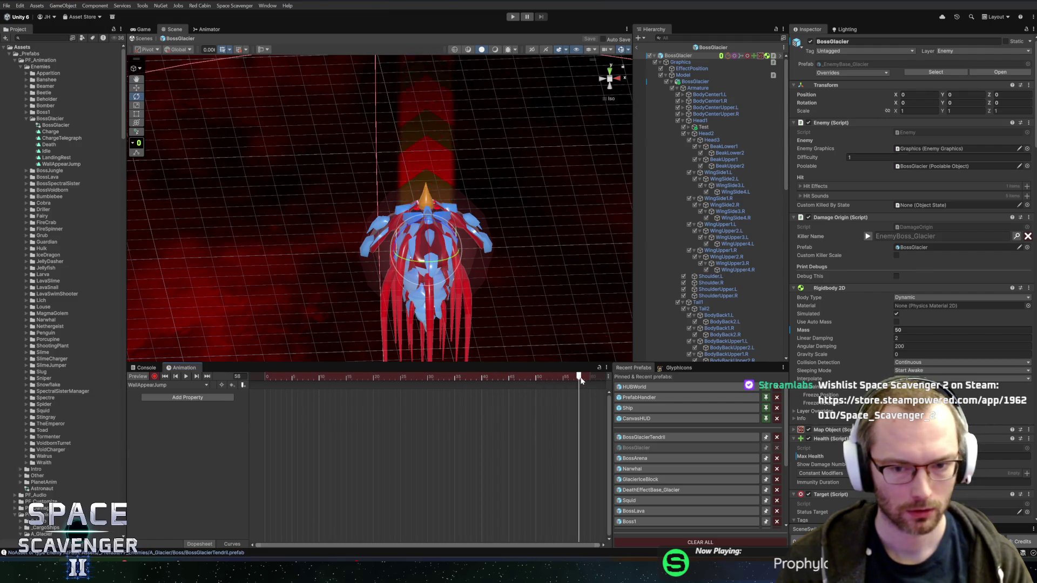
scroll(562, 392, "down", 5)
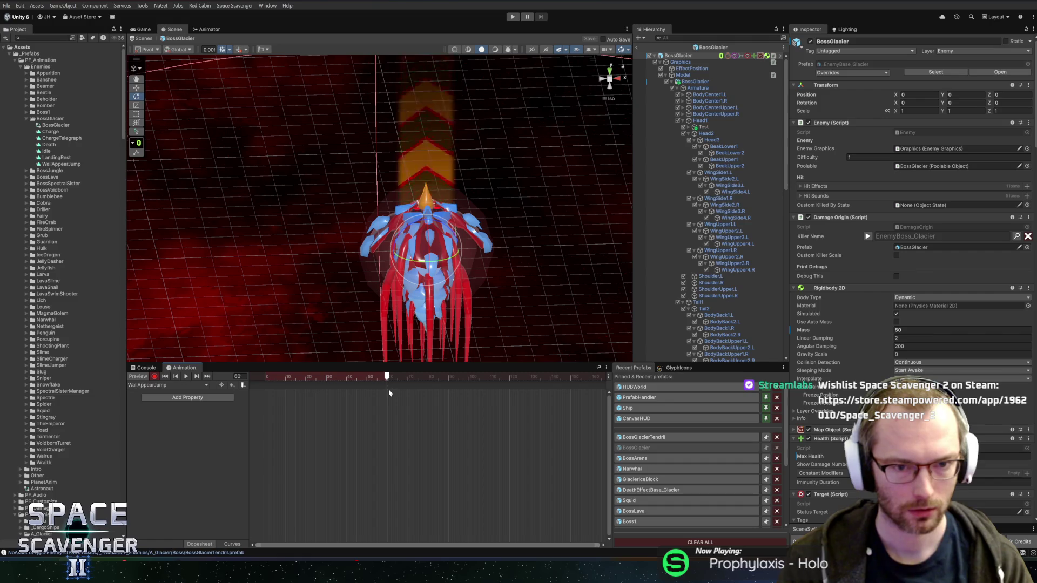
- Key the BeakLower1 and BeakUpper1 bones rotated open
left_click(726, 147)
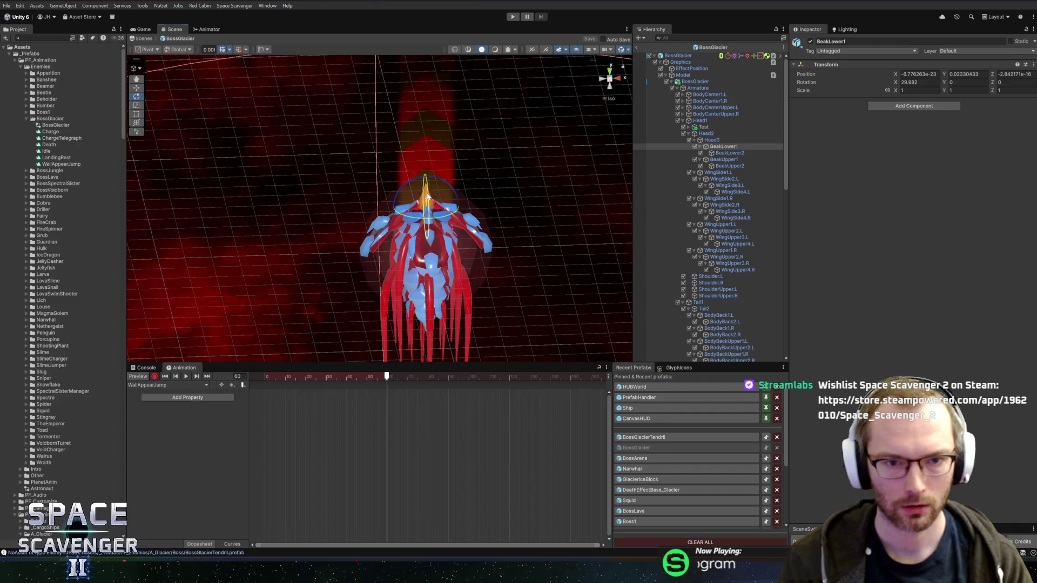
left_click_drag(459, 194, 537, 161)
left_click(723, 160)
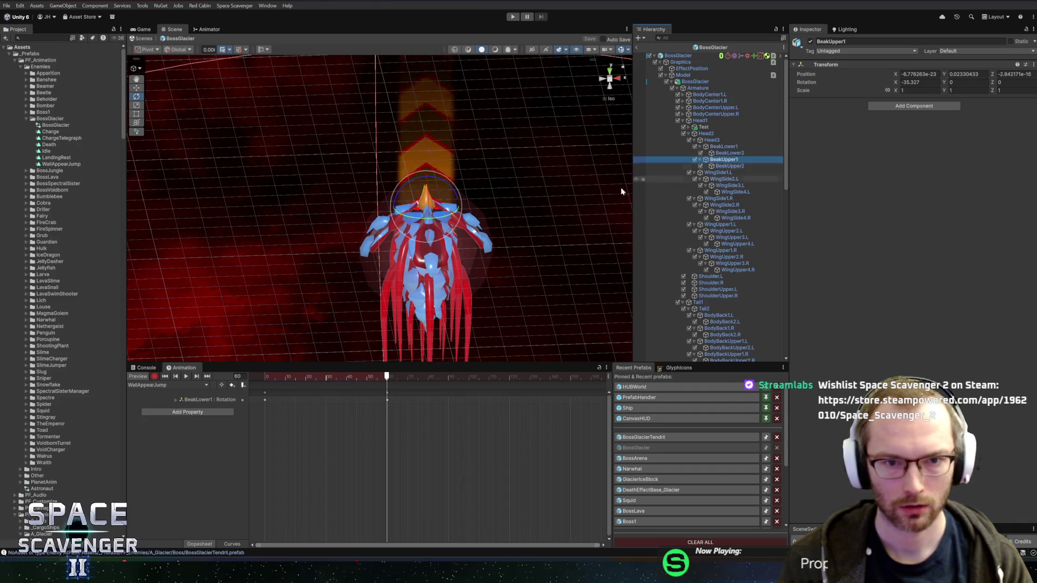
left_click_drag(427, 178, 433, 238)
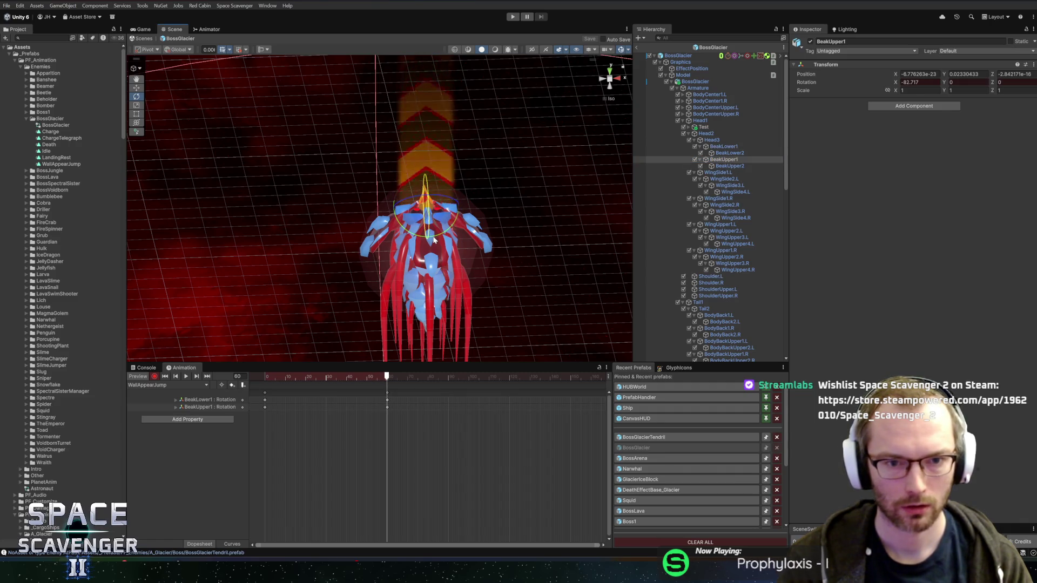
- Key the WingSide2.L wing bone swung outward
left_click(484, 220)
left_click_drag(485, 219, 476, 216)
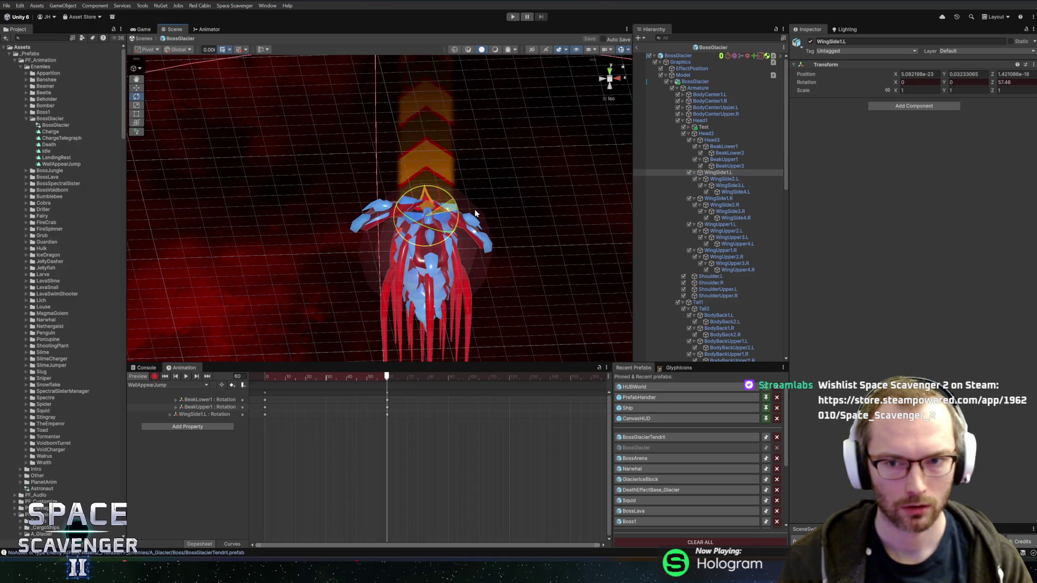
key("ctrl+z")
left_click(430, 195)
mouse_move(431, 195)
left_mouse_down()
mouse_move(416, 173)
mouse_move(395, 176)
left_mouse_up()
left_click(740, 186)
left_click(354, 205)
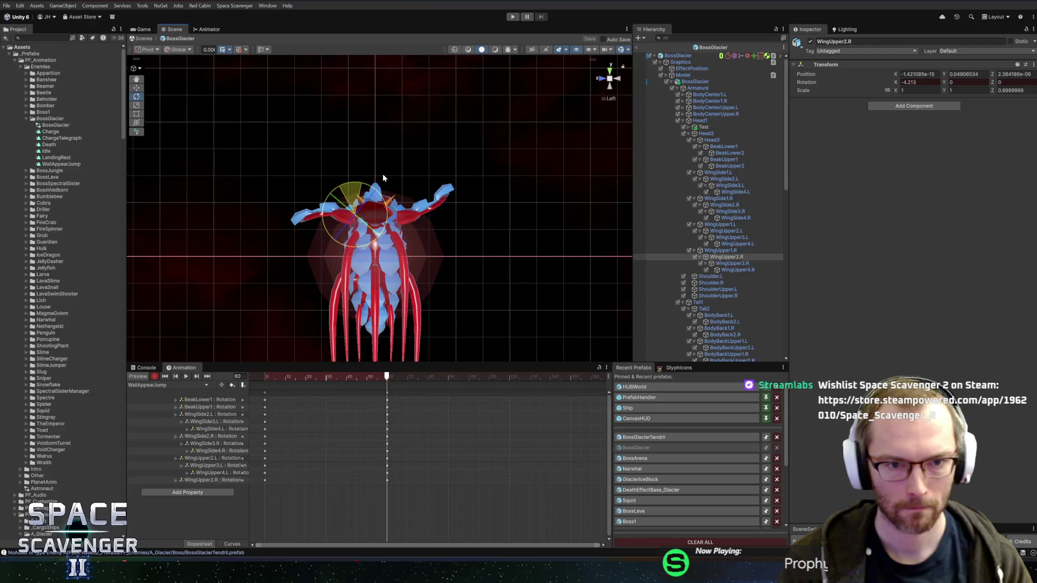
- Rotate WingUpper3.R and WingUpper4.R to raise the right upper wing, then check the pose
left_click(729, 263)
left_click_drag(327, 185, 358, 185)
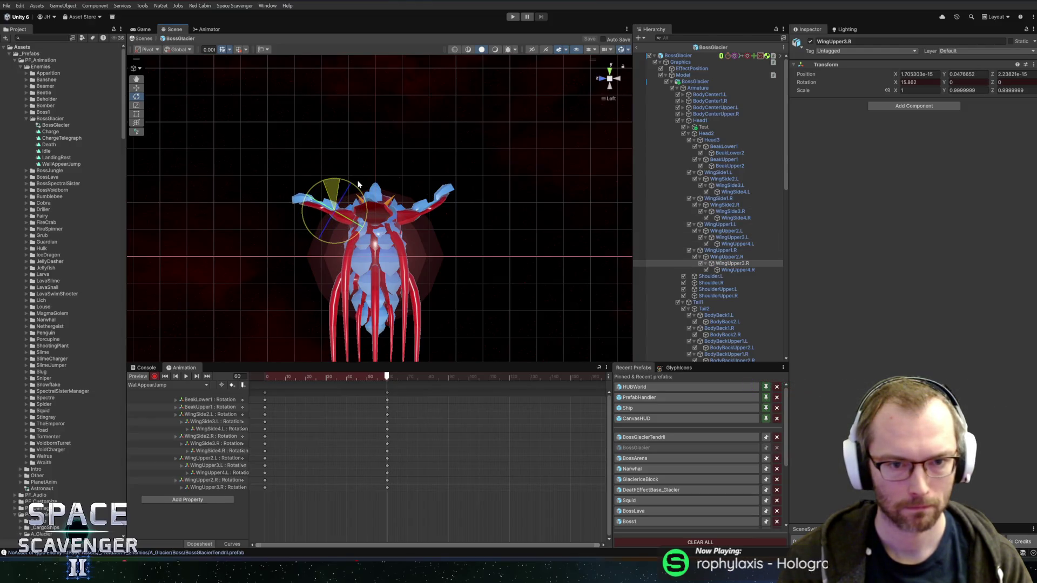
left_click(756, 269)
mouse_move(302, 182)
left_mouse_down()
mouse_move(384, 176)
mouse_move(354, 184)
left_mouse_up()
left_click(734, 264)
mouse_move(385, 374)
left_mouse_down()
mouse_move(264, 376)
mouse_move(387, 375)
left_mouse_up()
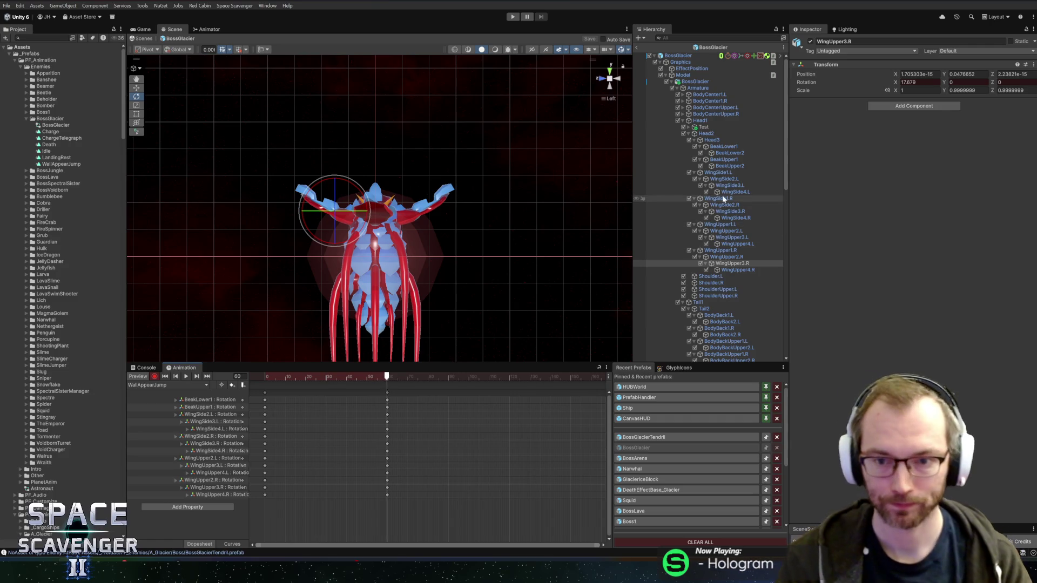
- Scale the Head2 bone up to about 1.34
mouse_move(493, 234)
left_mouse_down()
mouse_move(340, 271)
mouse_move(359, 266)
left_mouse_up()
left_click(723, 135)
key("r")
left_click_drag(425, 234, 442, 235)
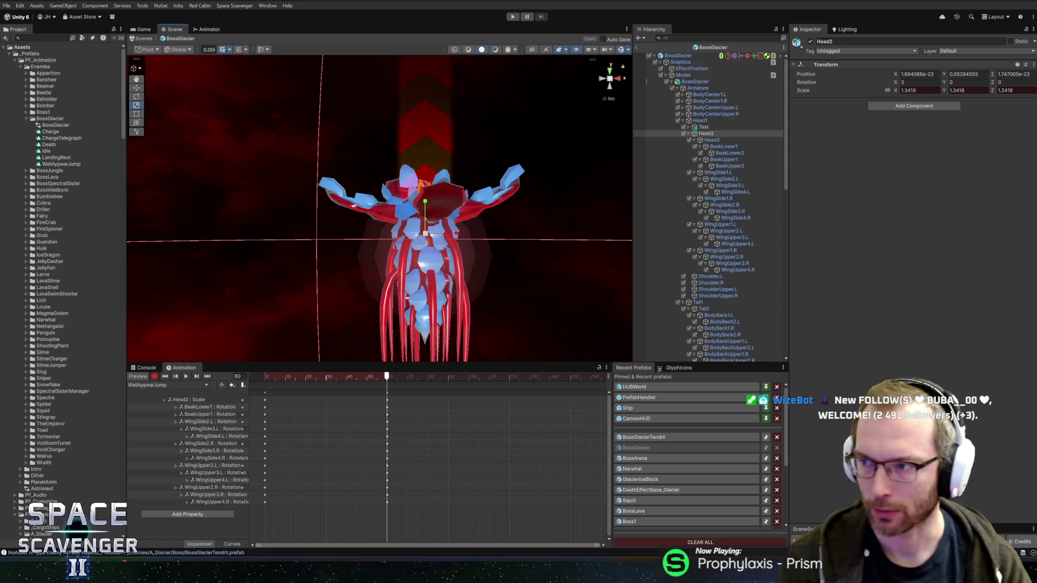
- Key the Tail1 bone scaled wider and flatter
left_click(703, 302)
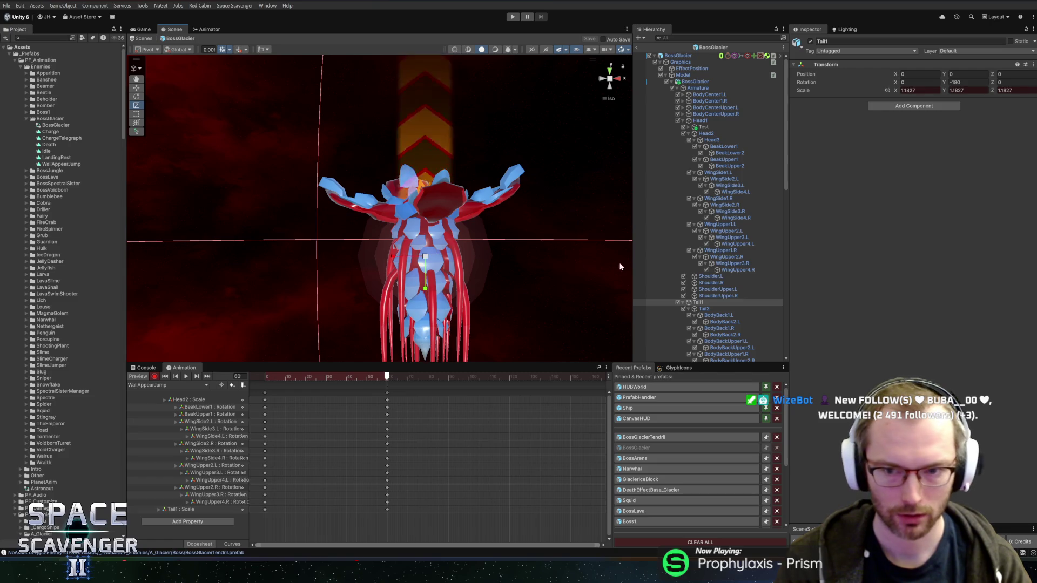
mouse_move(431, 250)
left_mouse_down()
mouse_move(430, 289)
mouse_move(458, 252)
mouse_move(435, 304)
mouse_move(427, 285)
left_mouse_up()
mouse_move(378, 376)
left_mouse_down()
mouse_move(245, 384)
mouse_move(365, 378)
mouse_move(387, 387)
left_mouse_up()
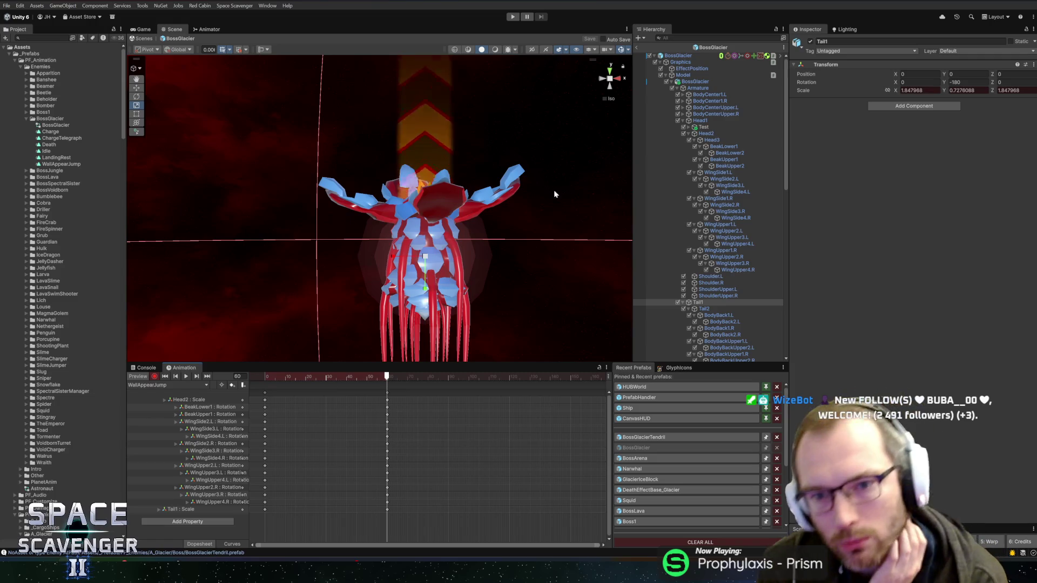
- Scale the four BodyCenter bones up together to about 1.51 at frame 60
left_click(718, 113)
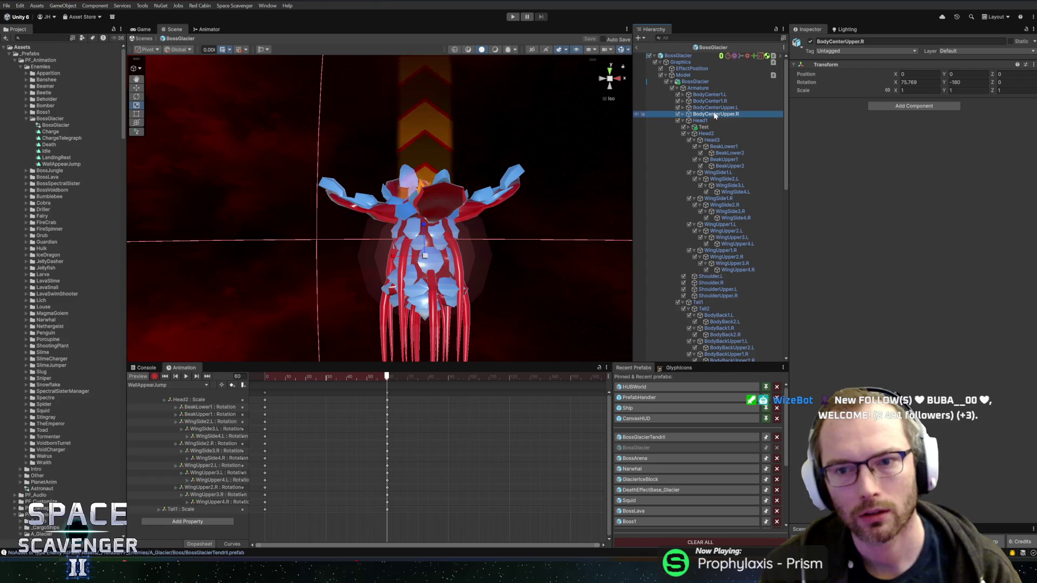
left_click(714, 102)
left_click(709, 95)
left_click(716, 114, "shift")
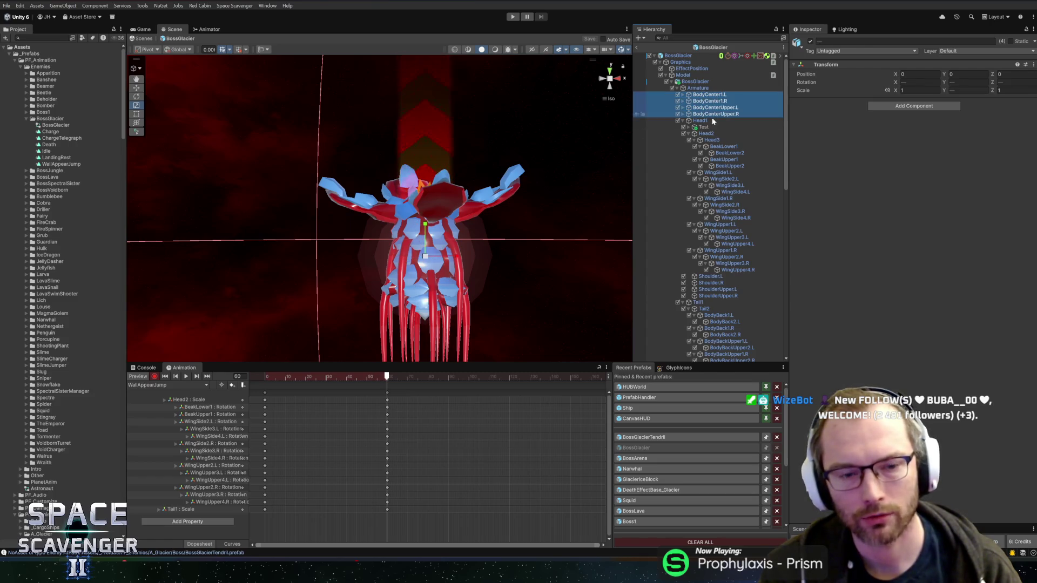
left_click_drag(417, 259, 455, 266)
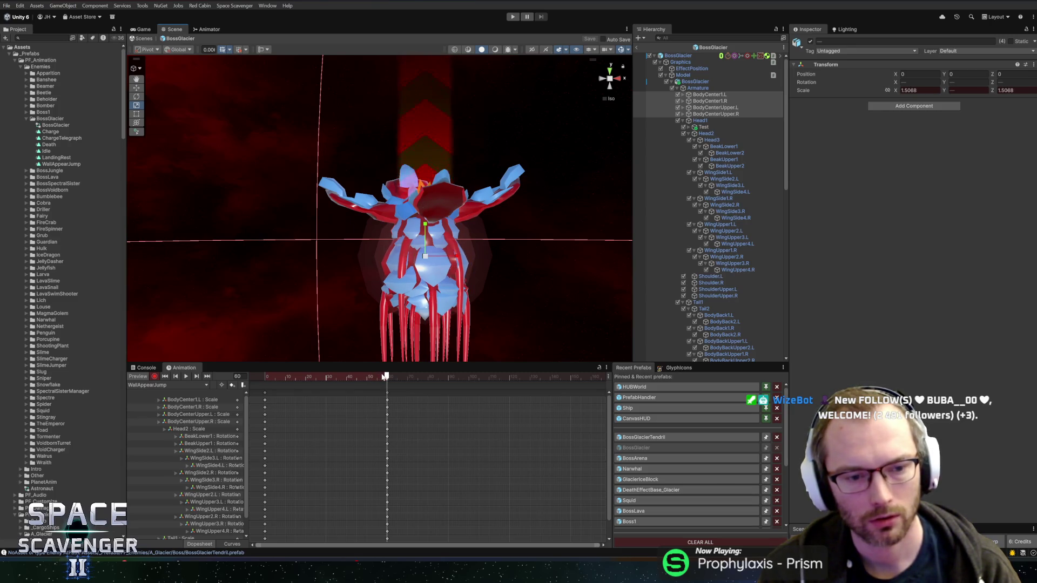
- Copy the frame-0 BodyCenter scale keys to frame 90, then stop recording
scroll(284, 406, "up", 2)
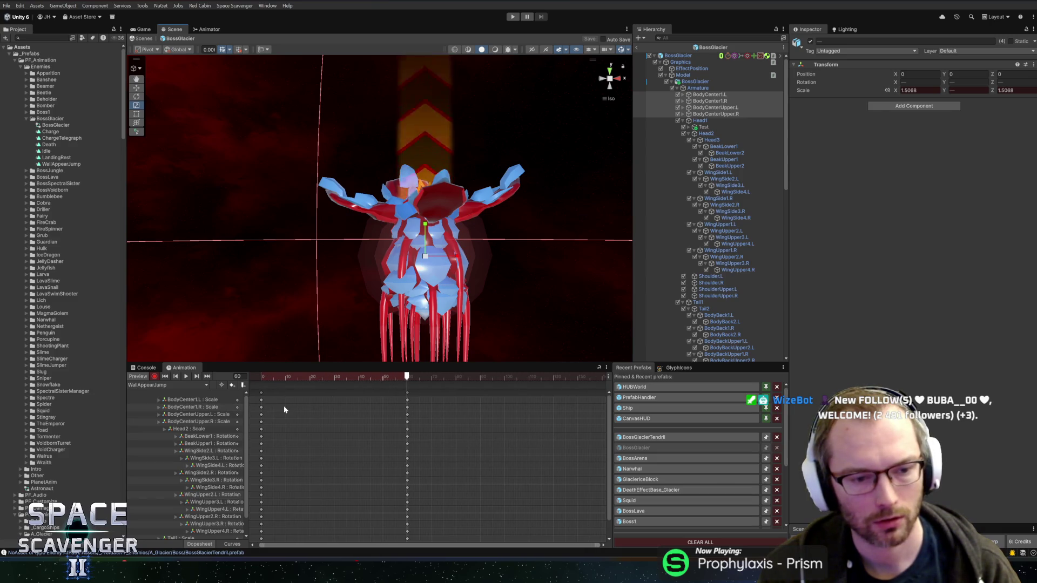
left_click_drag(253, 395, 320, 425)
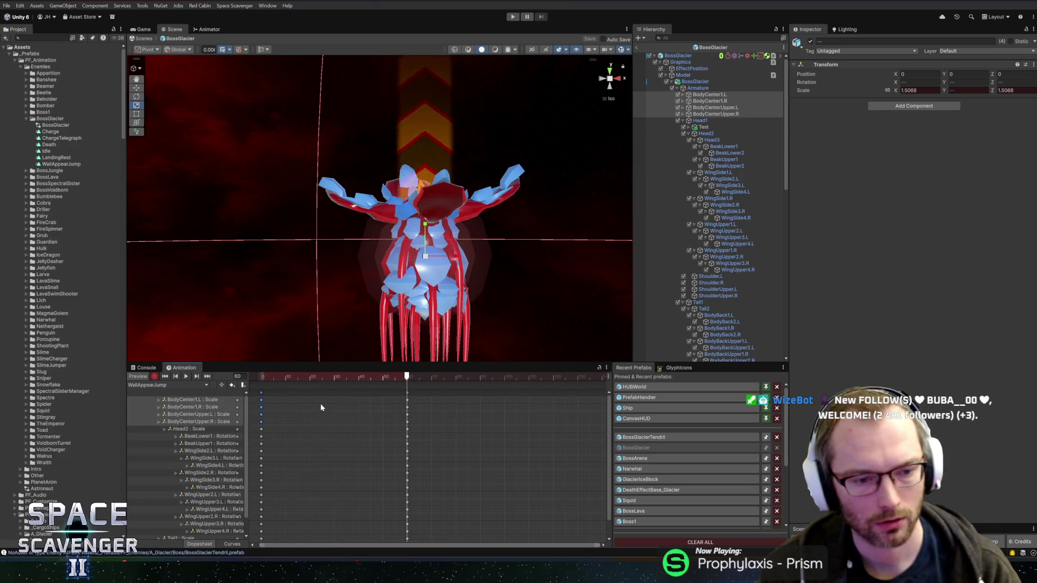
mouse_move(321, 379)
left_mouse_down()
mouse_move(562, 376)
mouse_move(487, 389)
mouse_move(263, 377)
mouse_move(408, 376)
left_mouse_up()
key("ctrl+v")
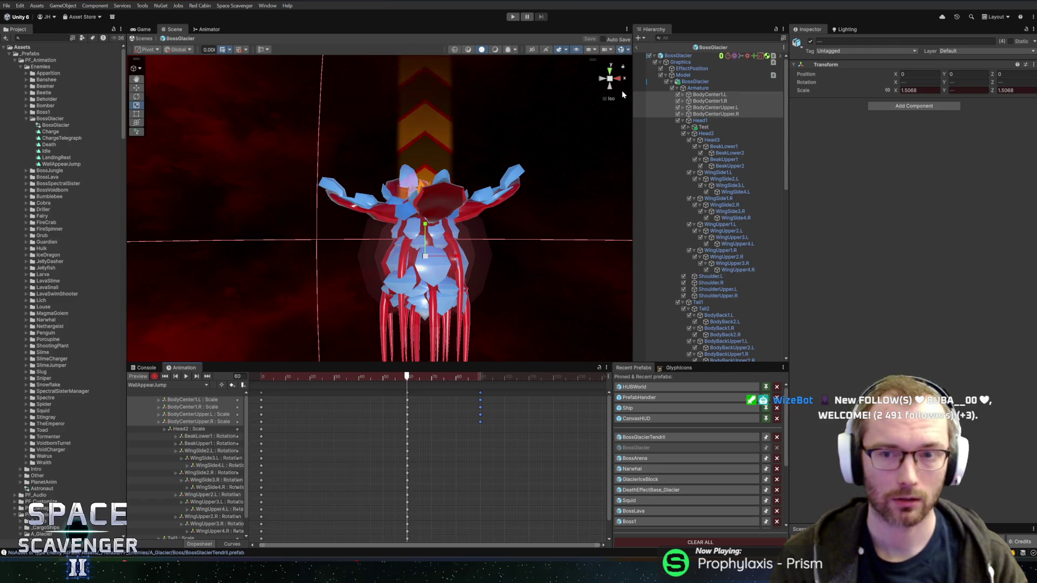
left_click(155, 376)
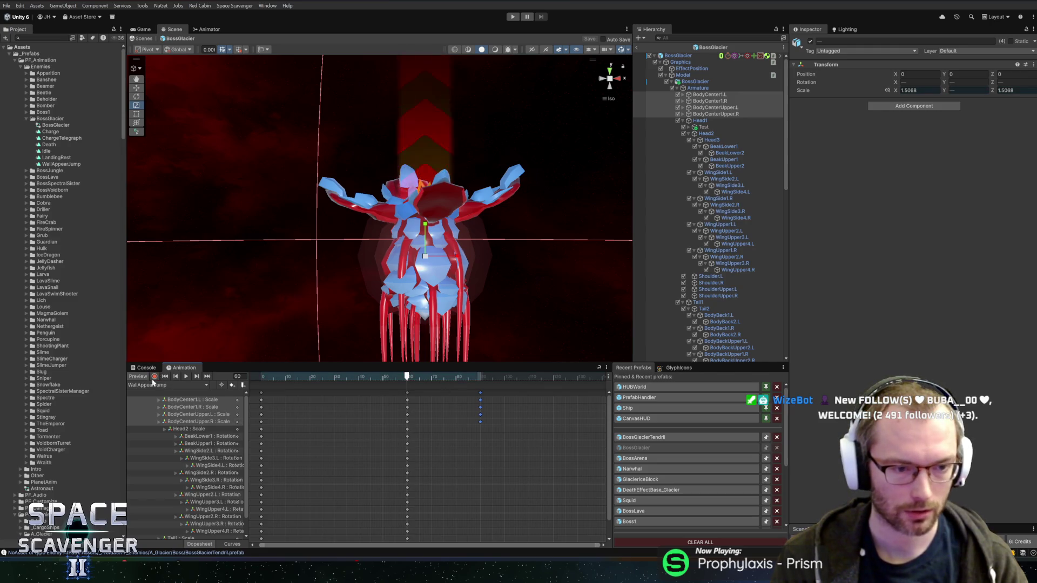
- Preview the LandingRest clip, exit the boss prefab to the main scene, and press Play
left_click(156, 385)
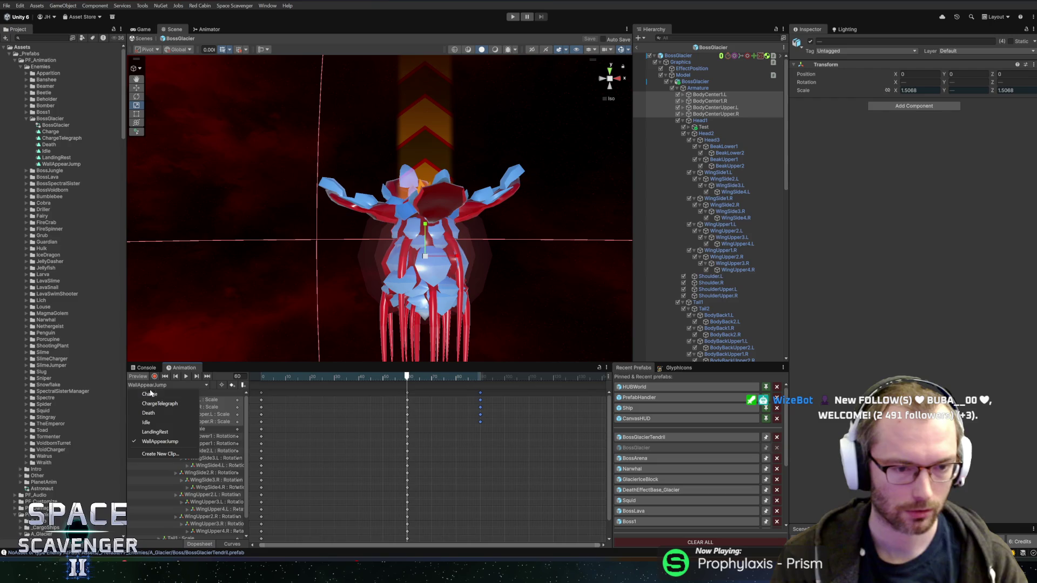
left_click(154, 432)
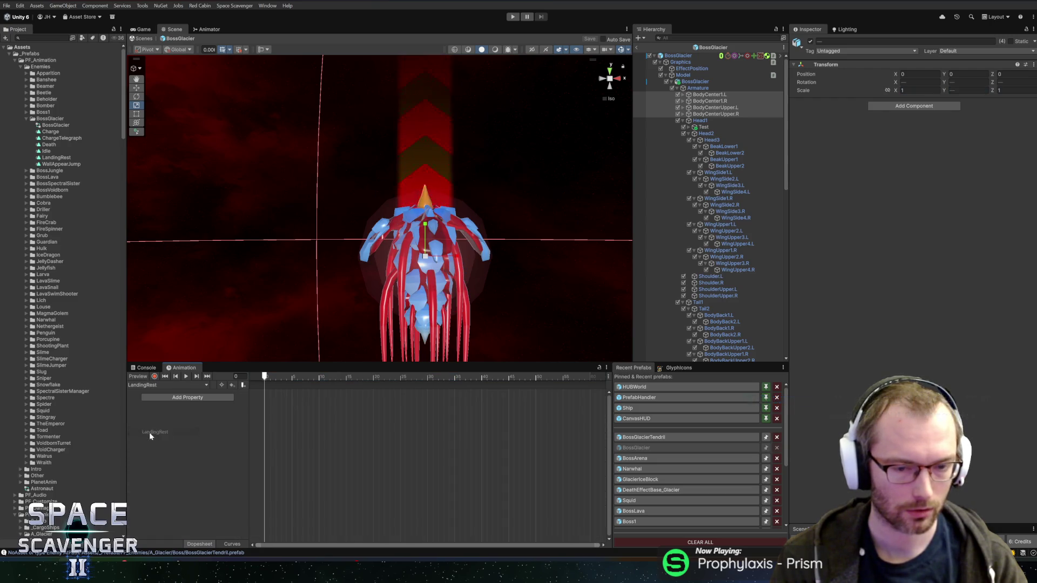
left_click(270, 374)
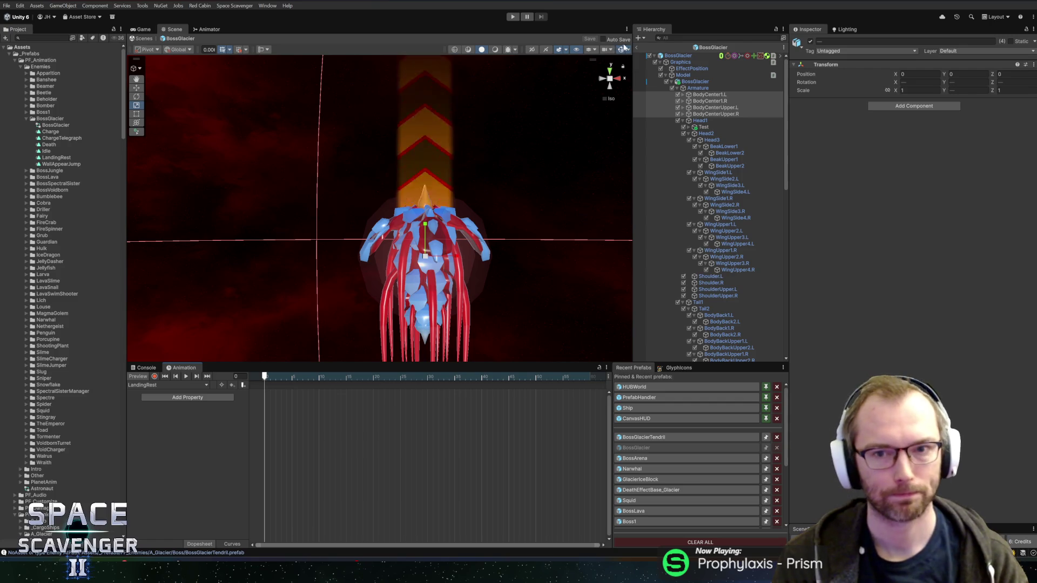
left_click(640, 51)
left_click(513, 18)
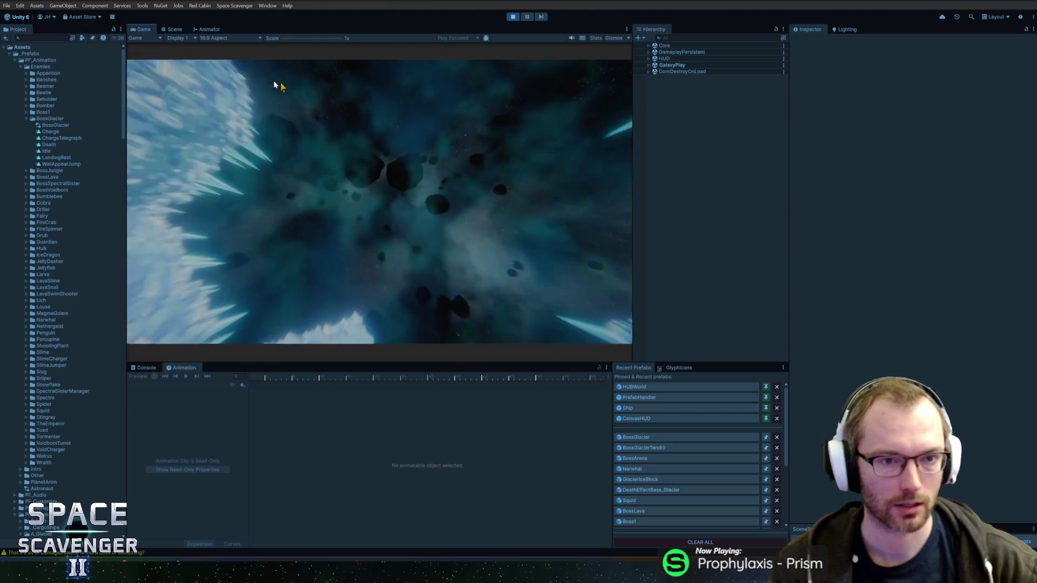
- Fly the ship around the ice cave fighting the Prince of Frost, dropping its health to 7435
key("shift+space")
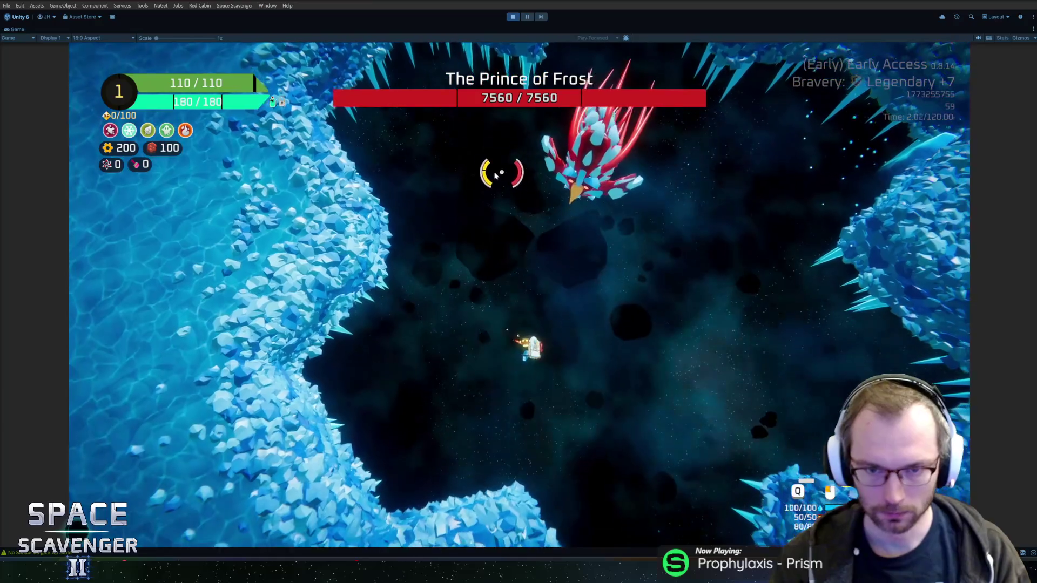
key("d")
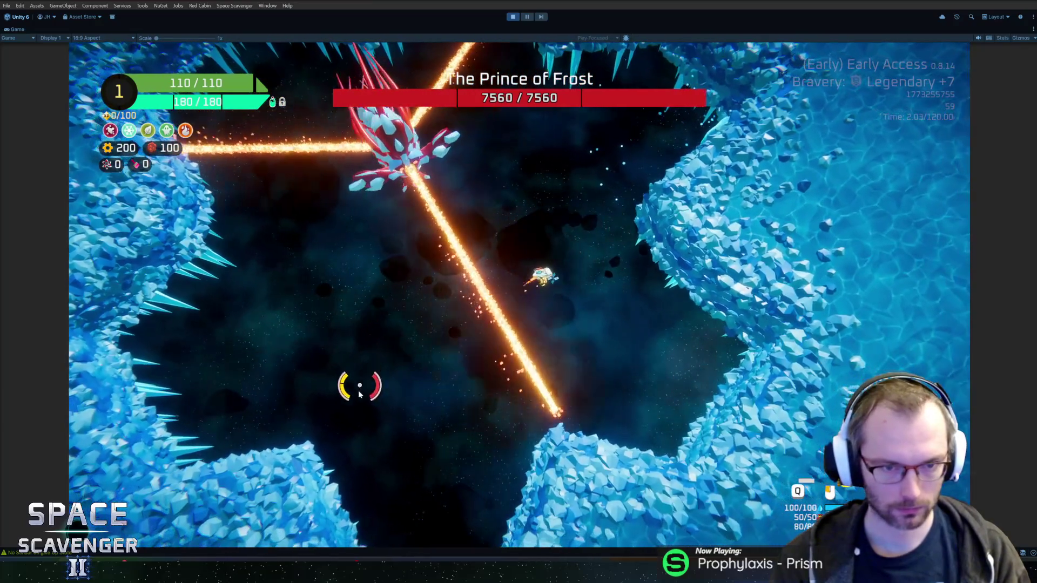
right_click(354, 436)
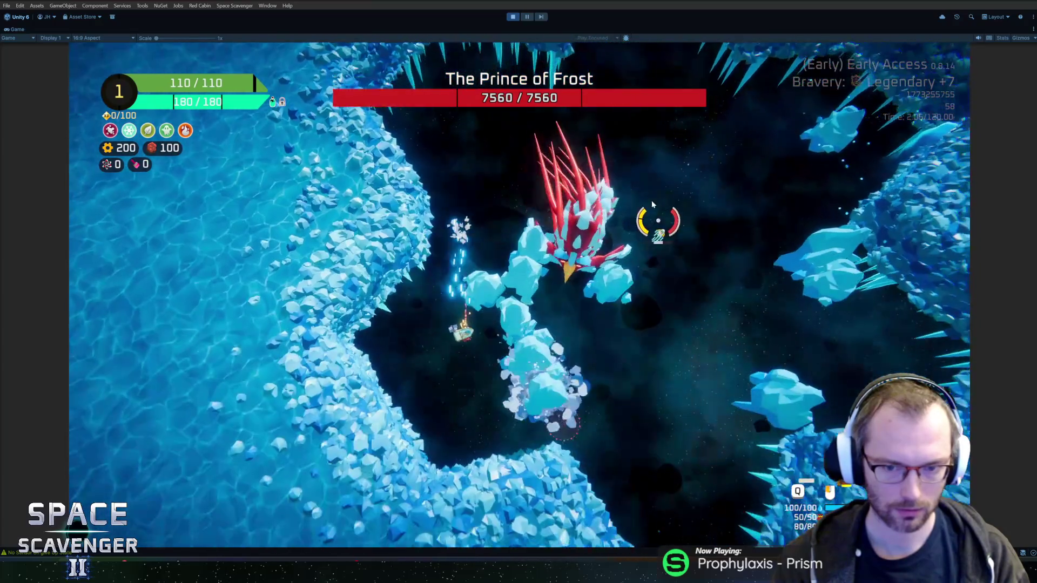
key("d")
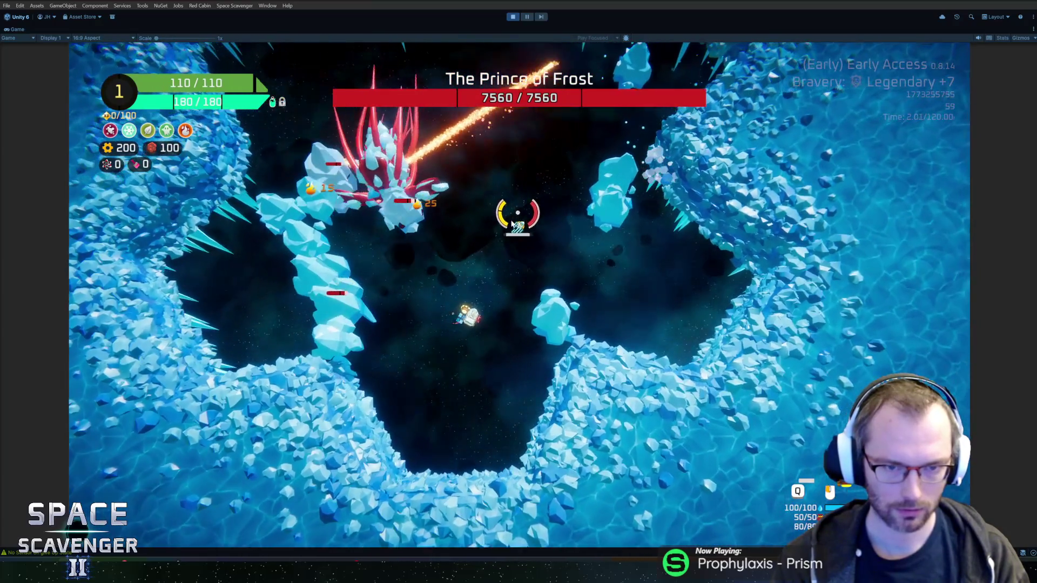
key("w")
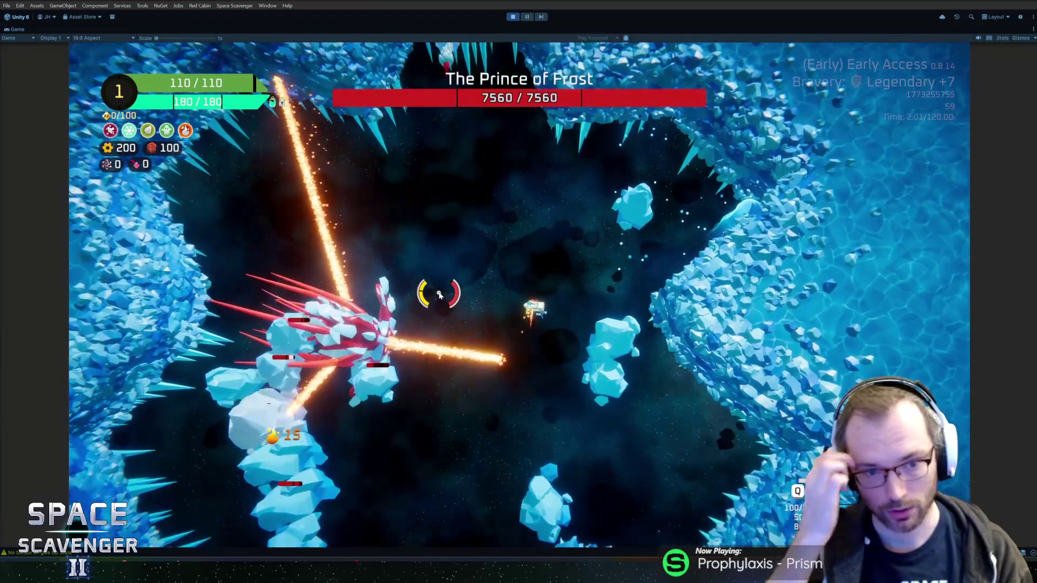
key("w")
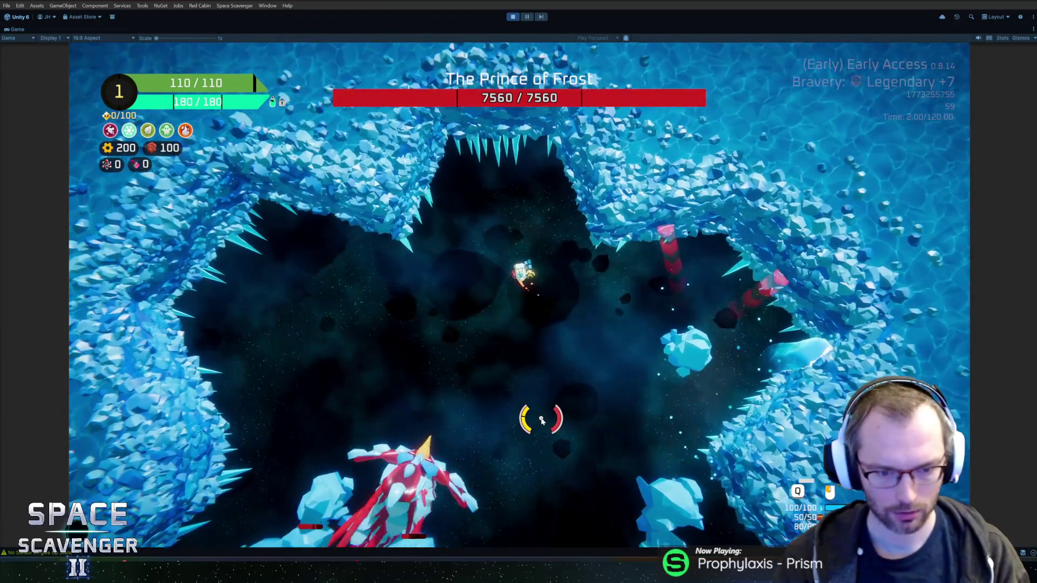
key("a")
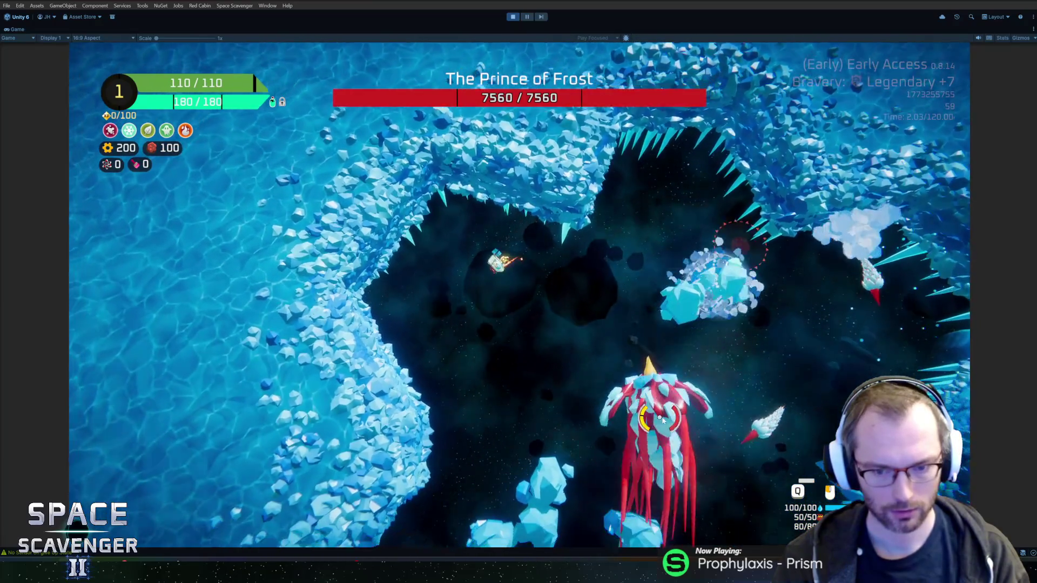
key("a")
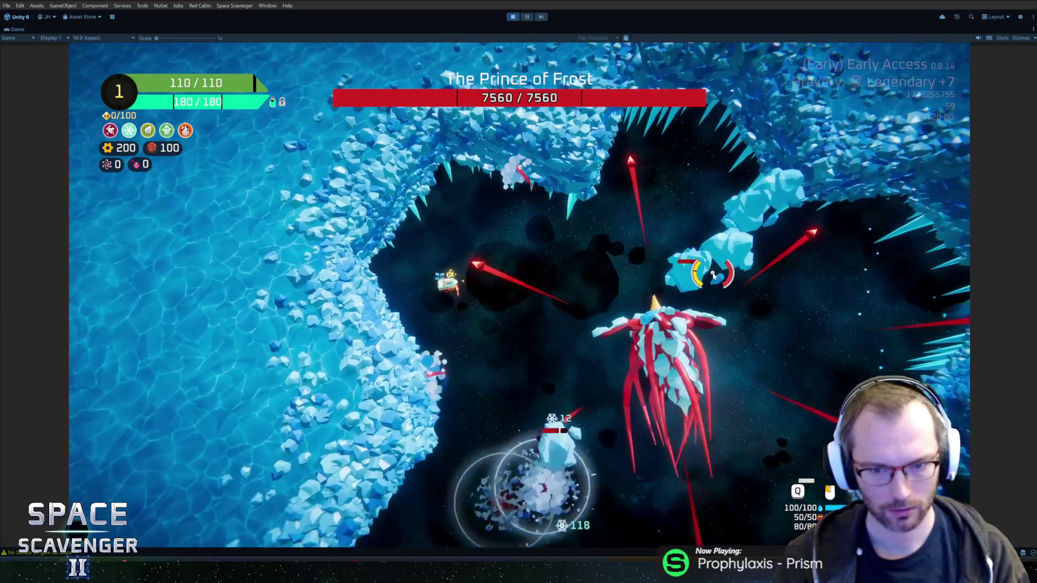
key("space")
key("s")
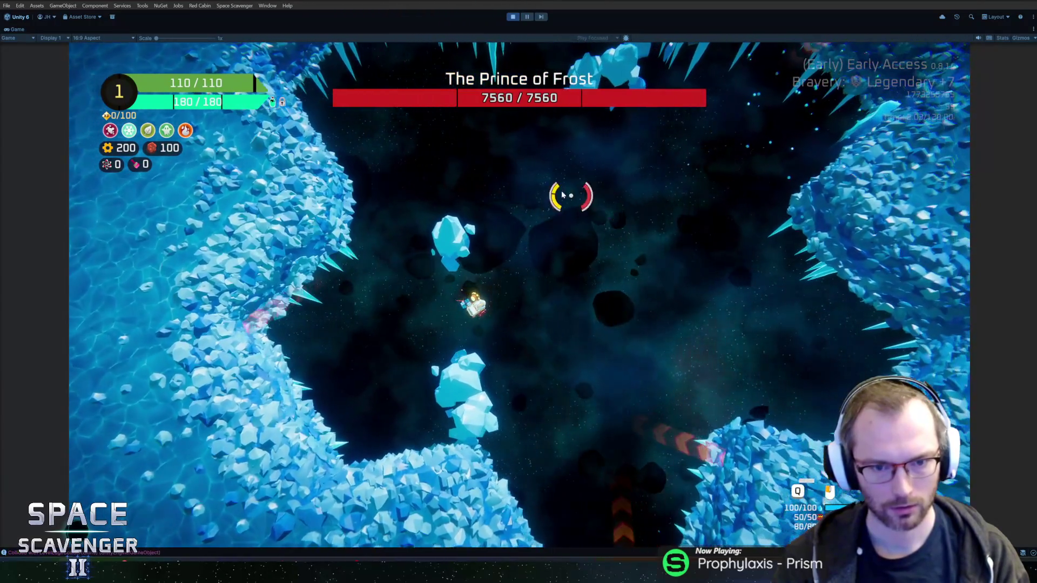
key("d")
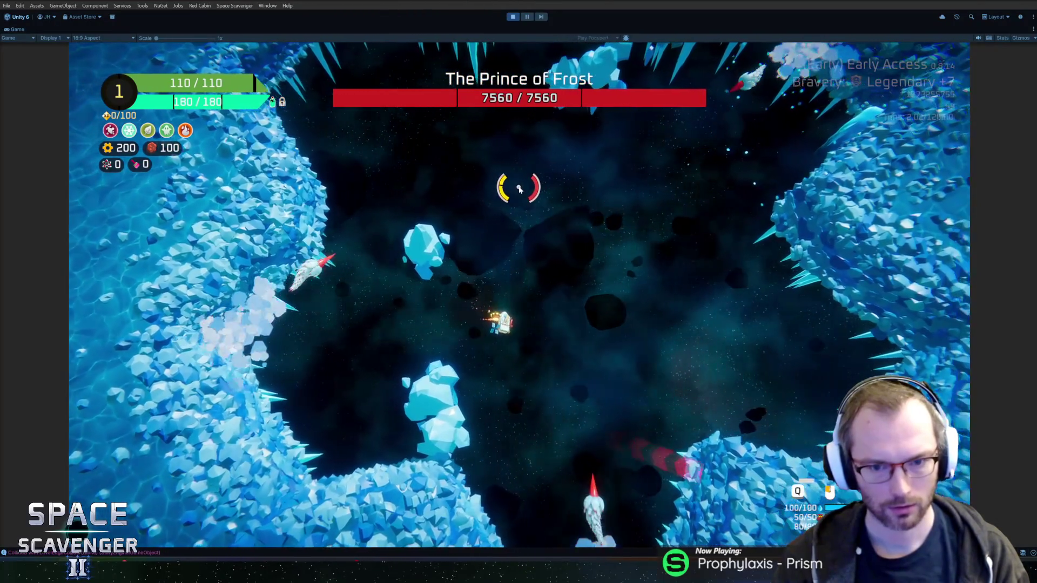
key("d")
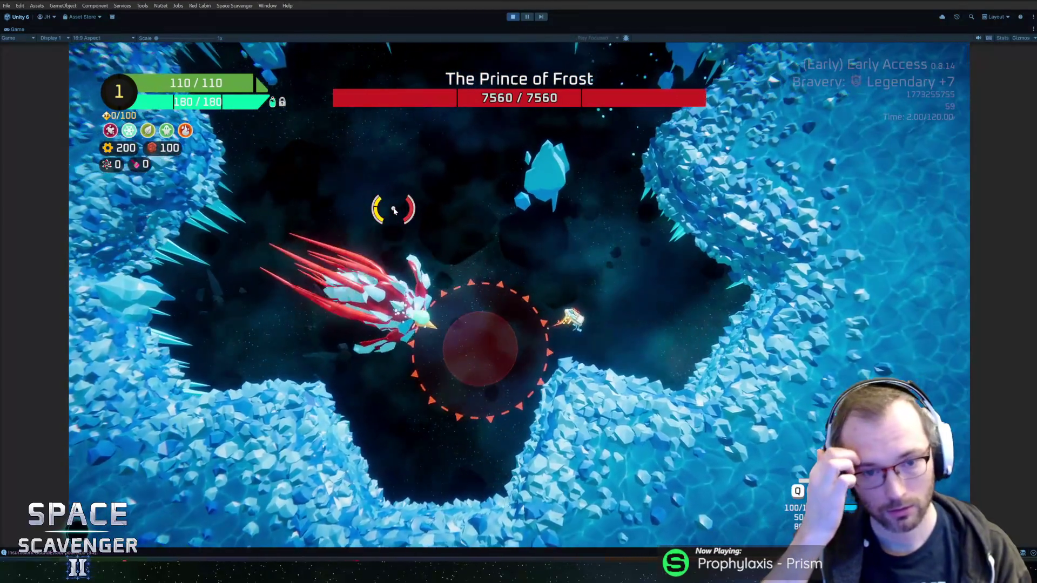
key("w")
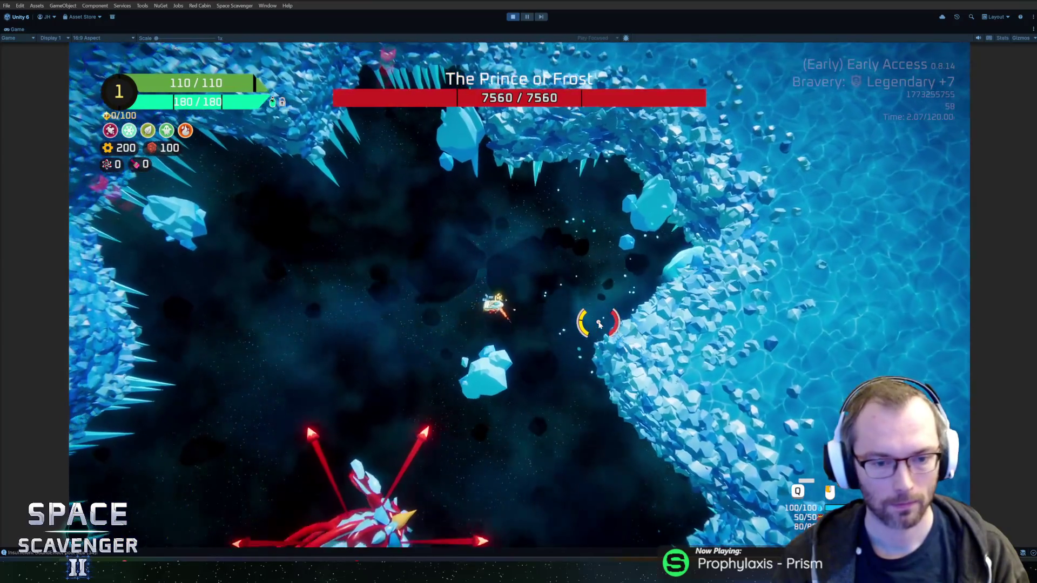
key("a")
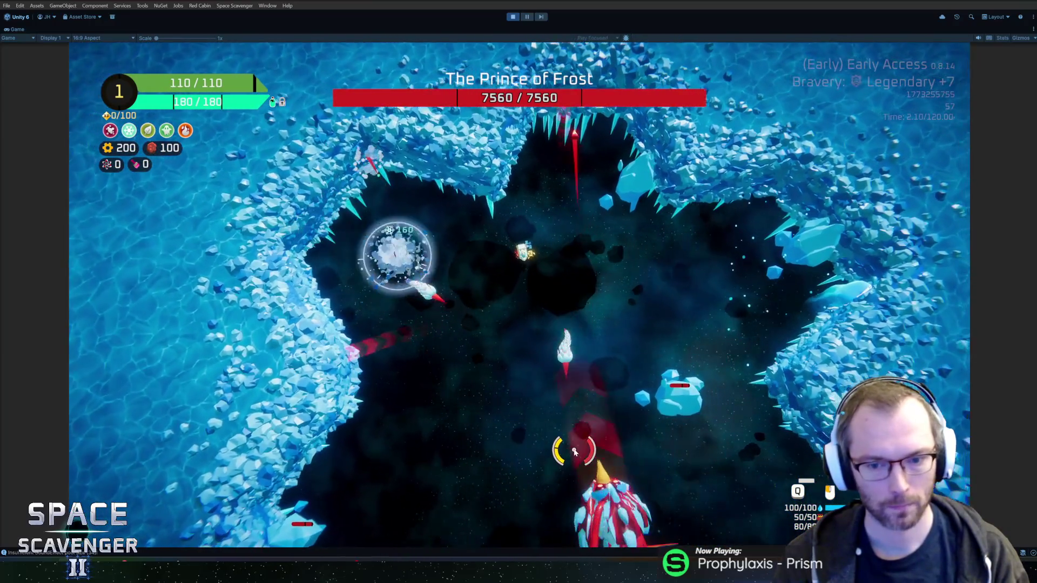
key("a")
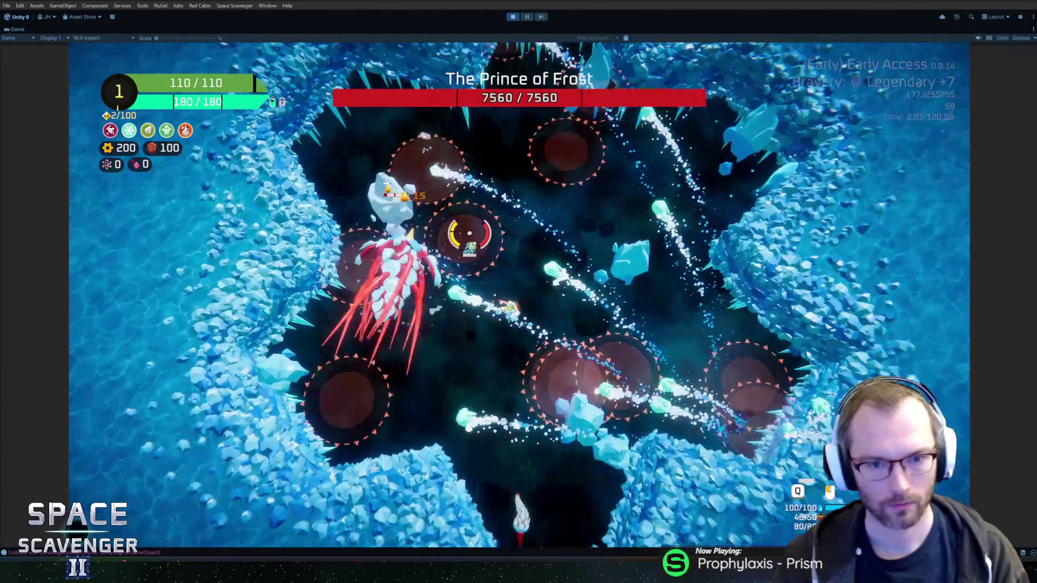
- Keep firing at the boss until its health reaches 5925, then stop play mode with Ctrl+P
key("w")
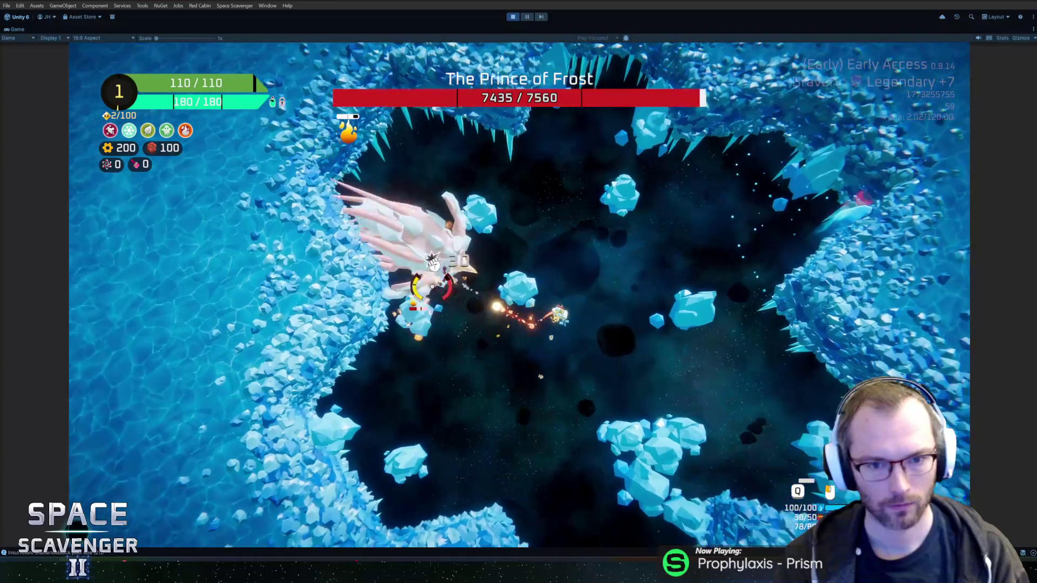
key("s")
key("a")
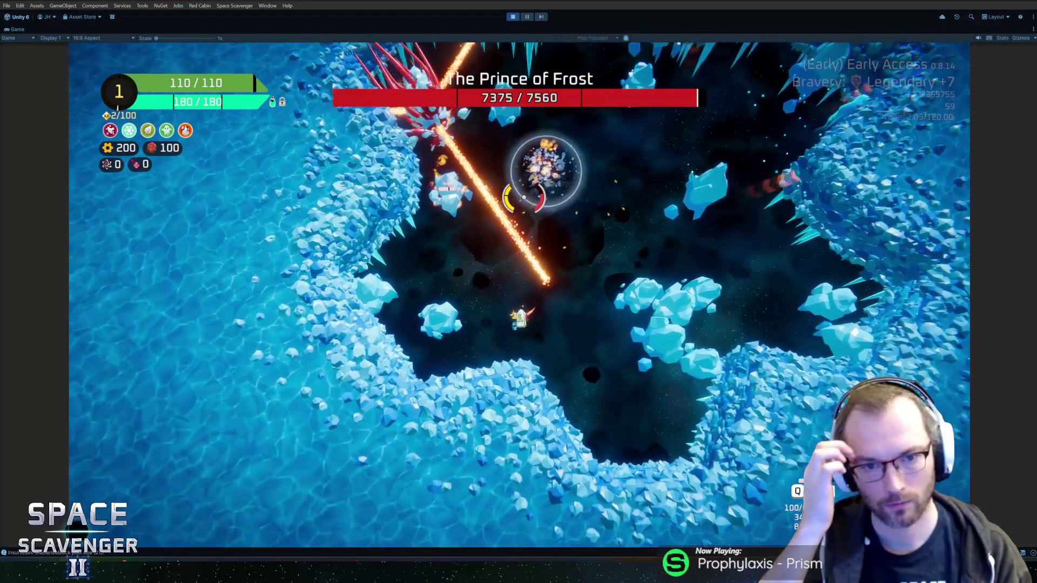
key("w")
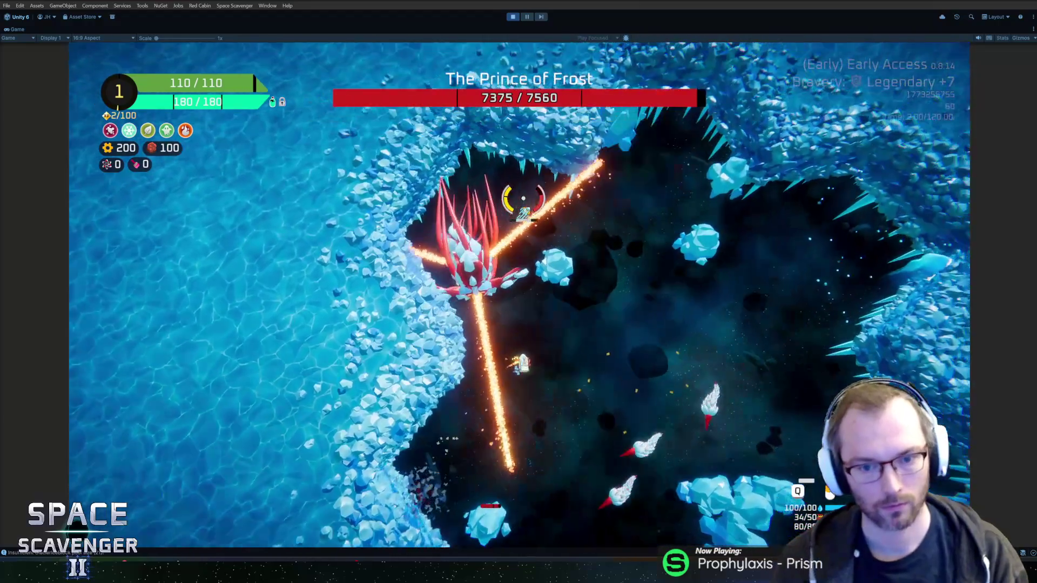
key("d")
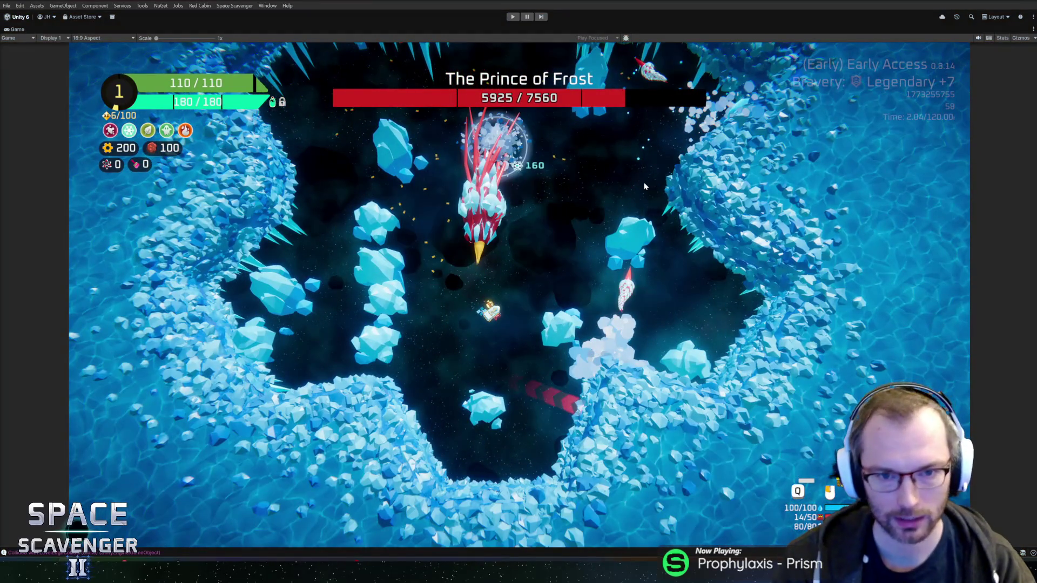
key("ctrl+p")
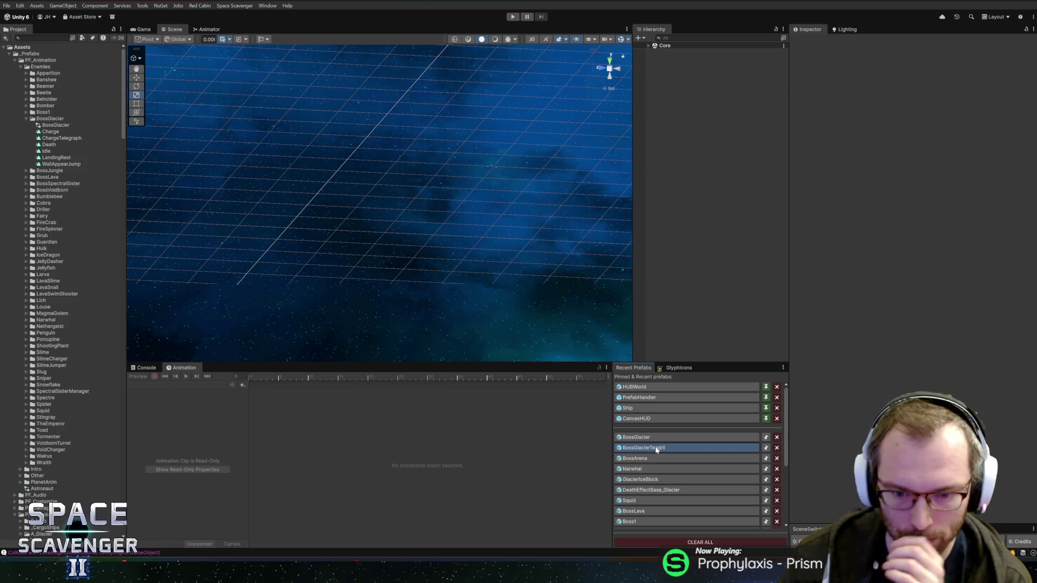
- Raise the BossGlacierTendril TendrilArmature's Slithery to about 0.43, then exit the prefab and play
left_click(657, 448)
left_click(676, 63)
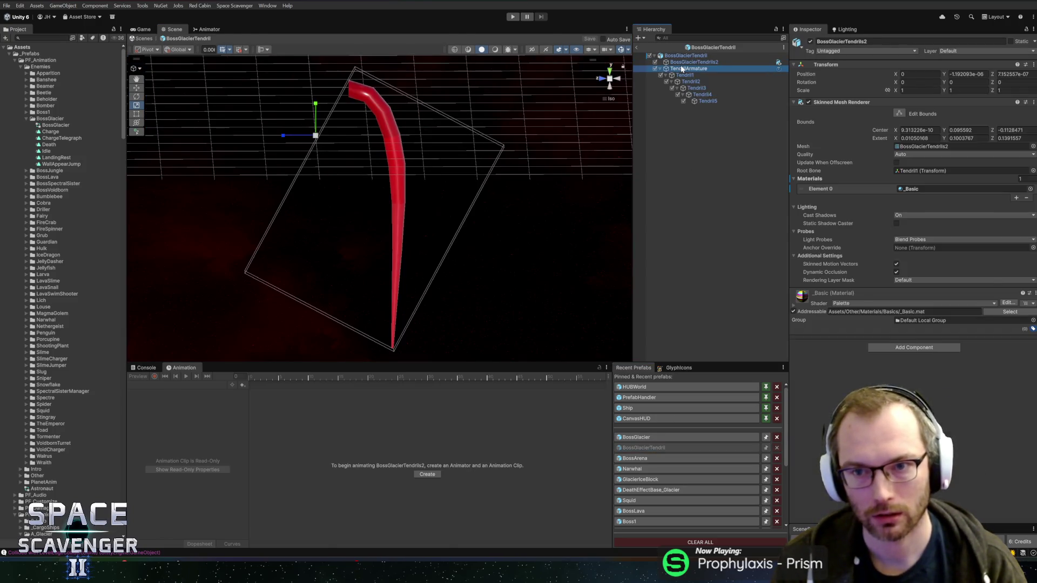
left_click(682, 68)
left_click_drag(863, 169, 904, 173)
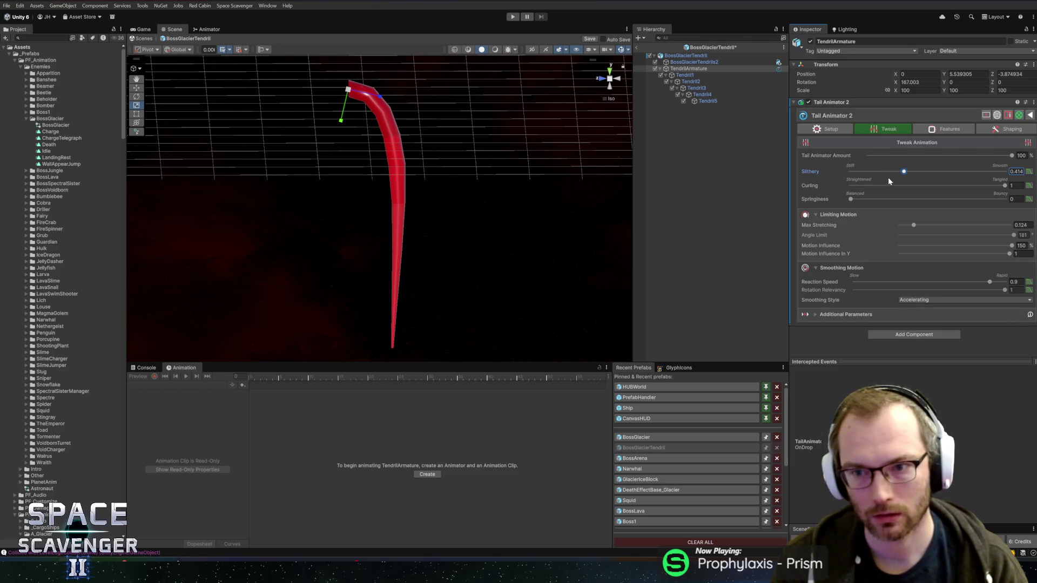
left_click(901, 172)
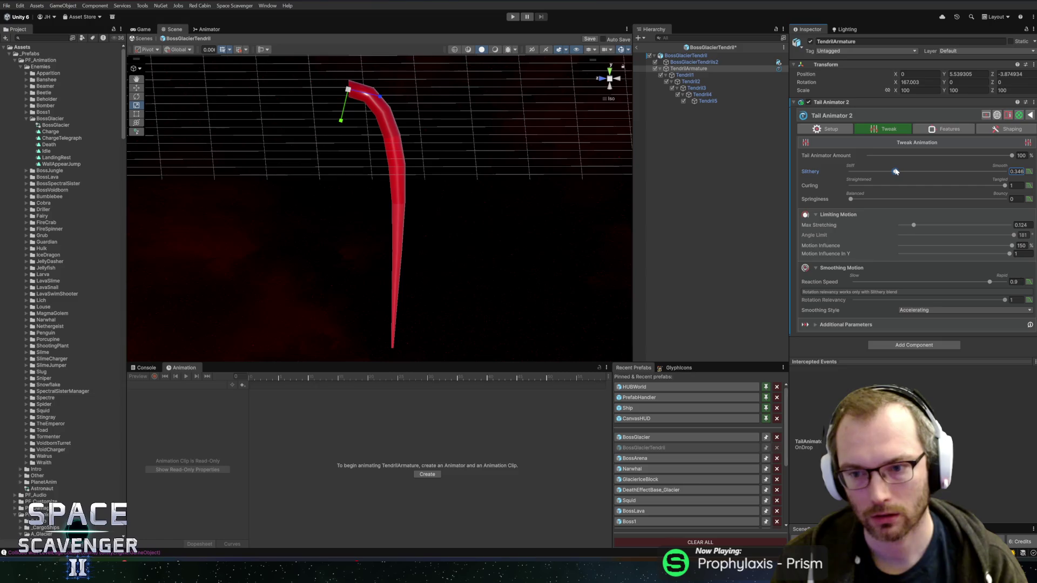
left_click_drag(895, 171, 903, 174)
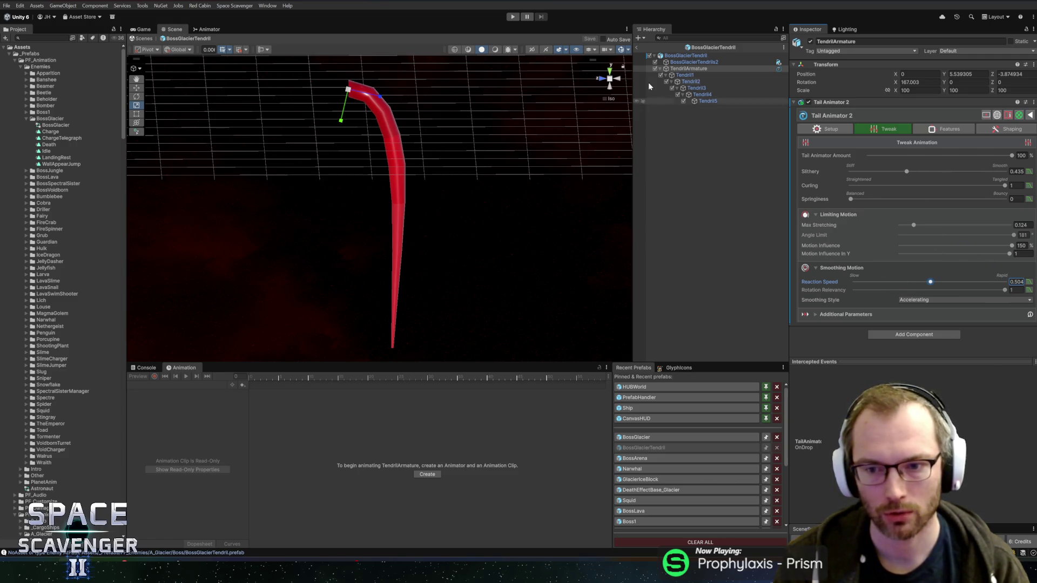
left_click(638, 48)
left_click(513, 17)
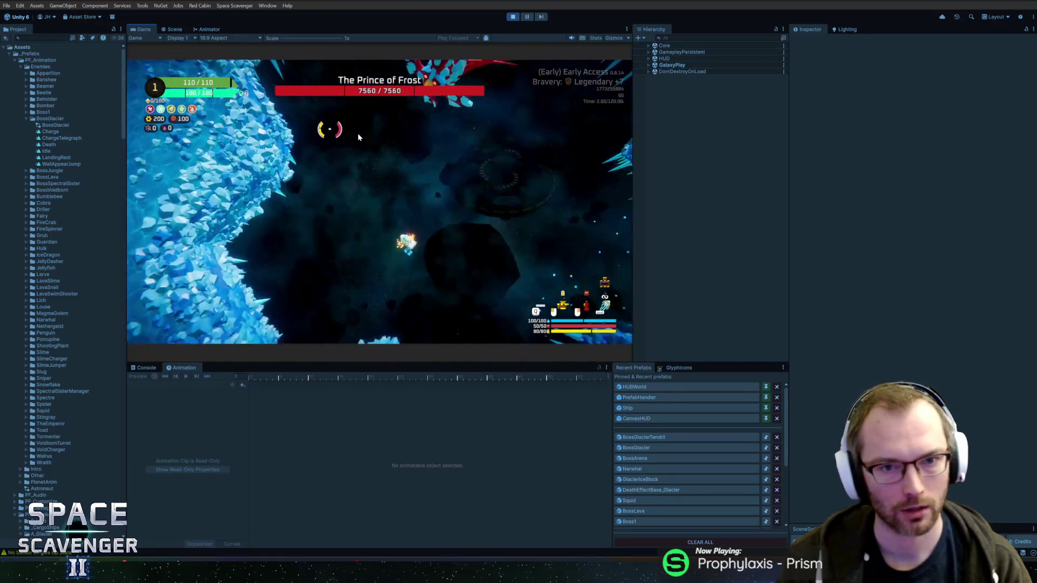
- Fly around the Prince of Frost to test the retuned tendrils, then stop play mode
key("d")
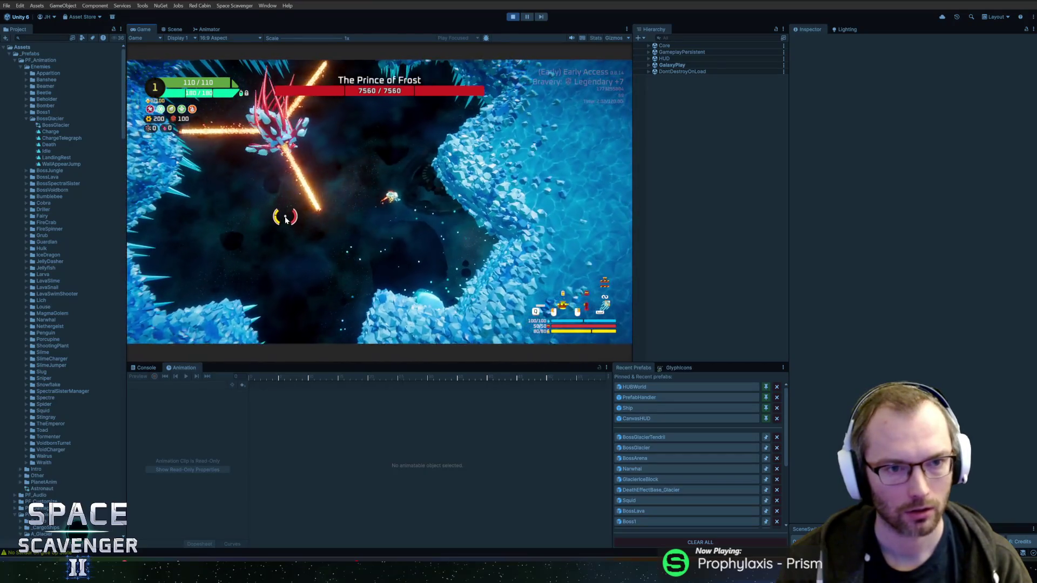
key("a")
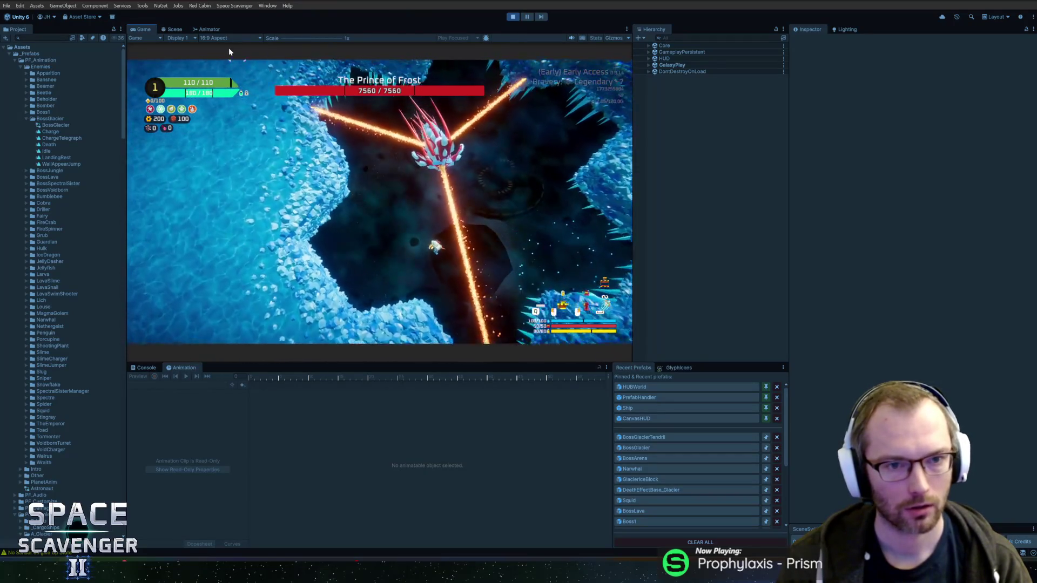
key("w")
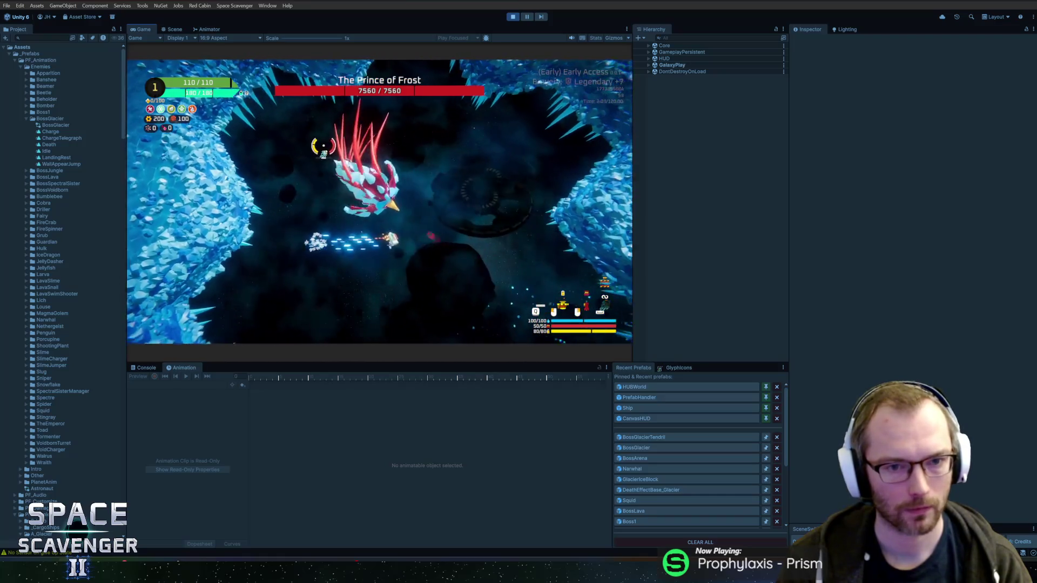
key("w")
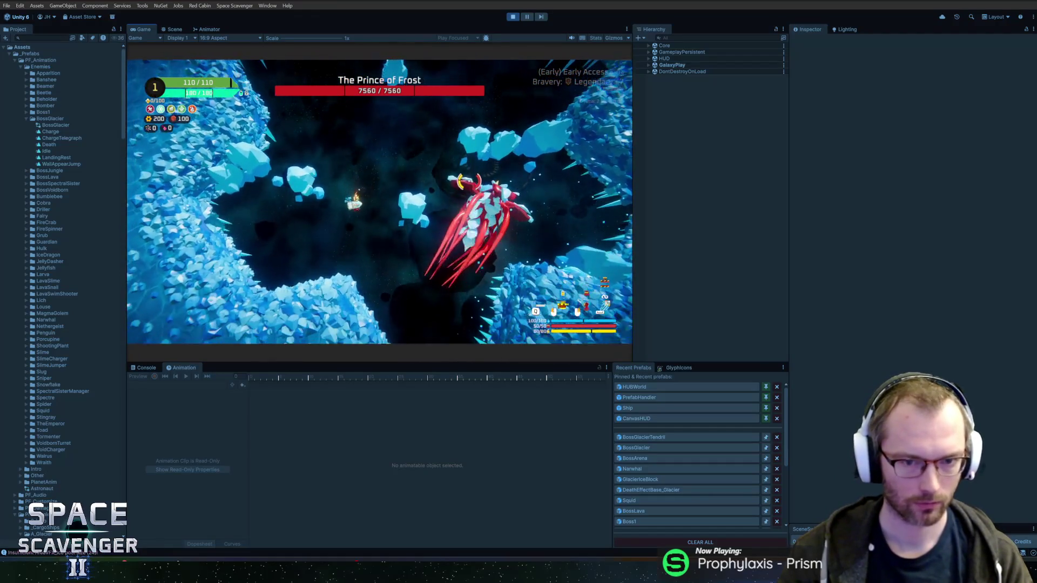
key("ctrl+p")
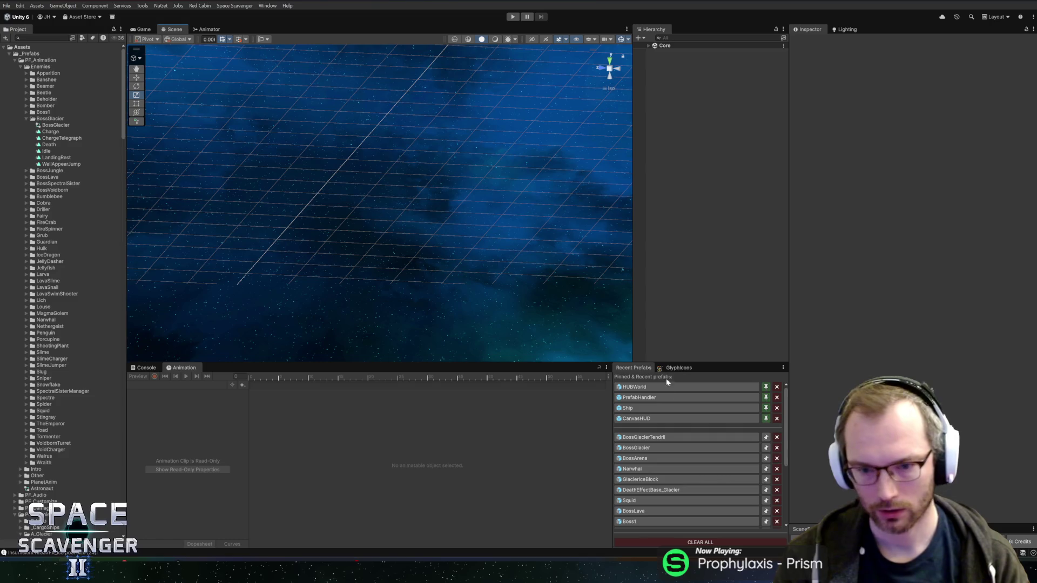
- Open the BossGlacier prefab and preview the WallAppearJump clip where the wings spread
left_click(636, 448)
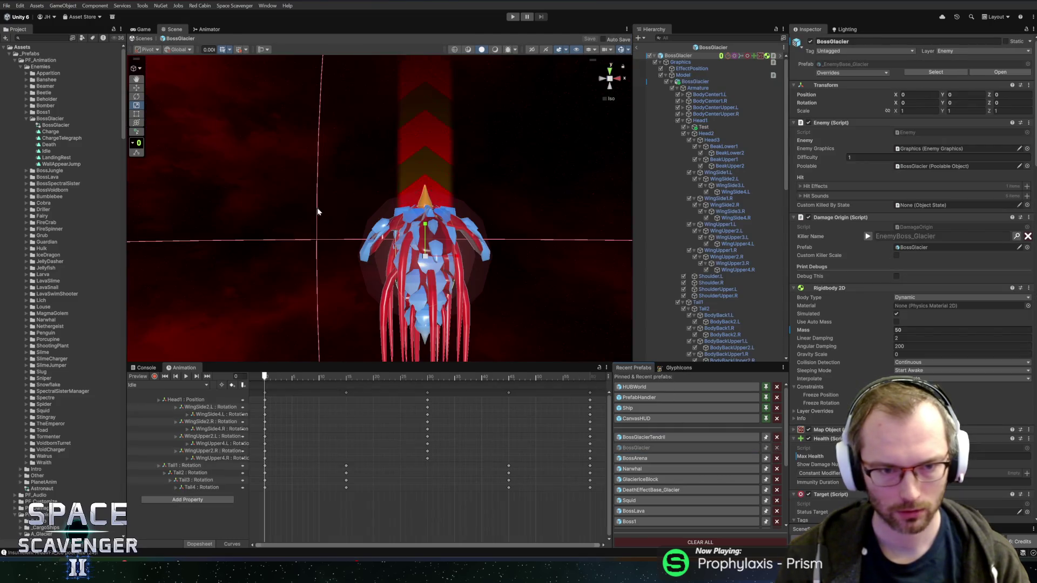
left_click(157, 385)
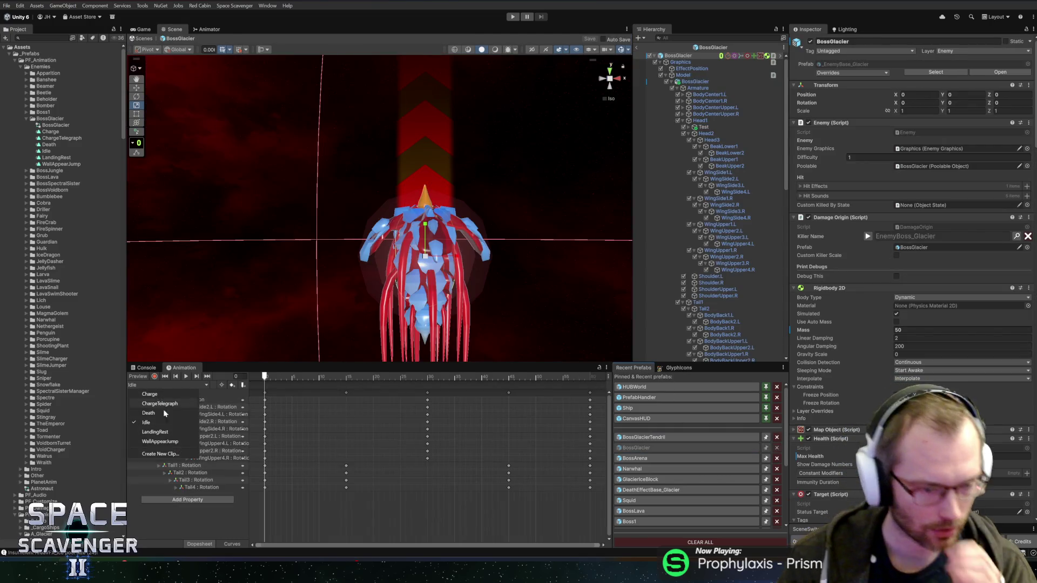
left_click(159, 442)
left_click_drag(330, 377, 482, 383)
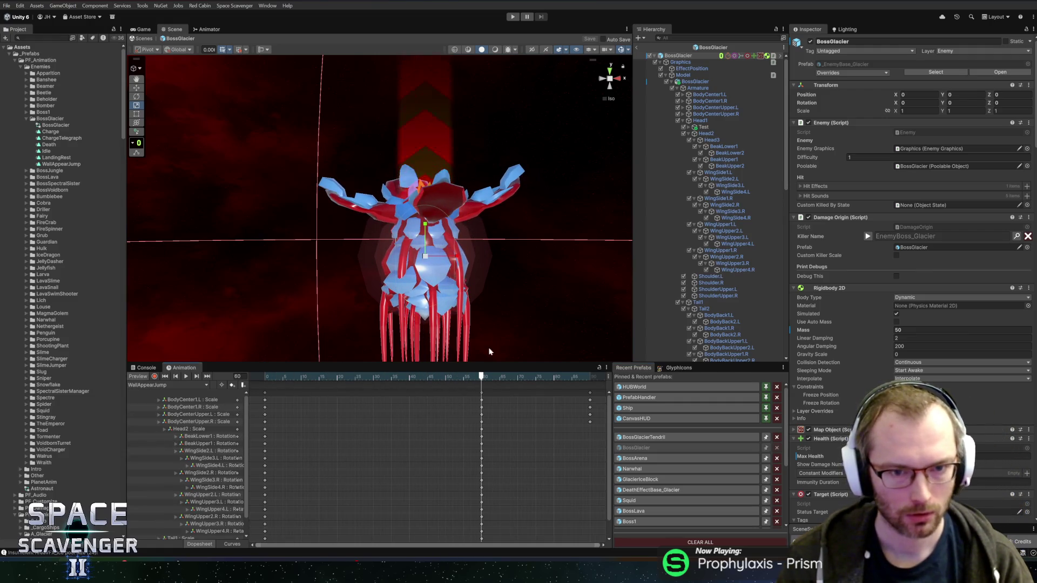
- Rotate the boss's Armature from -180 to -270 on X
left_click(698, 88)
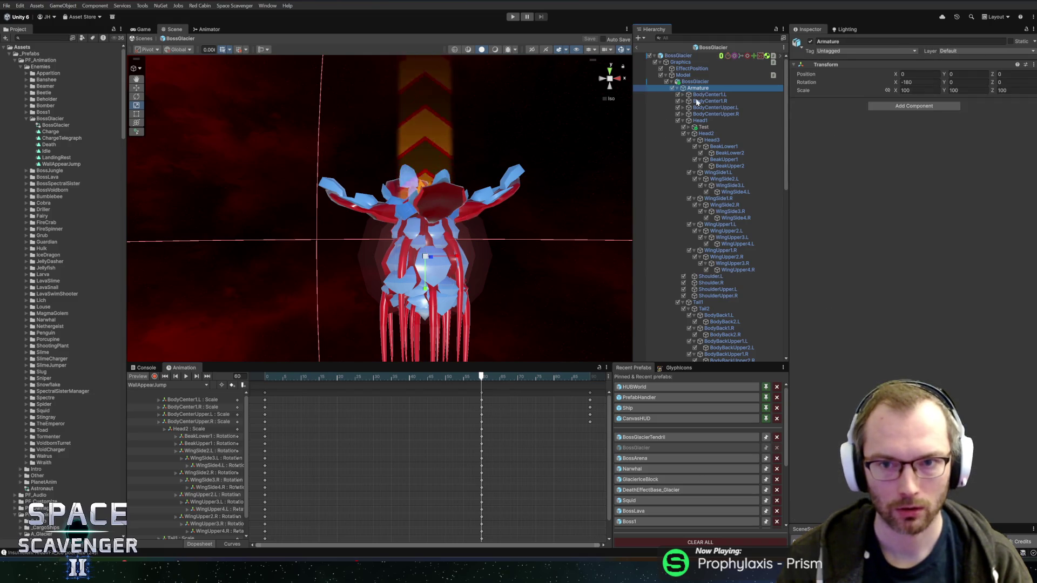
key("e")
mouse_move(429, 233)
left_mouse_down()
mouse_move(439, 298)
mouse_move(389, 270)
mouse_move(341, 266)
mouse_move(457, 246)
left_mouse_up()
scroll(456, 246, "up", 5)
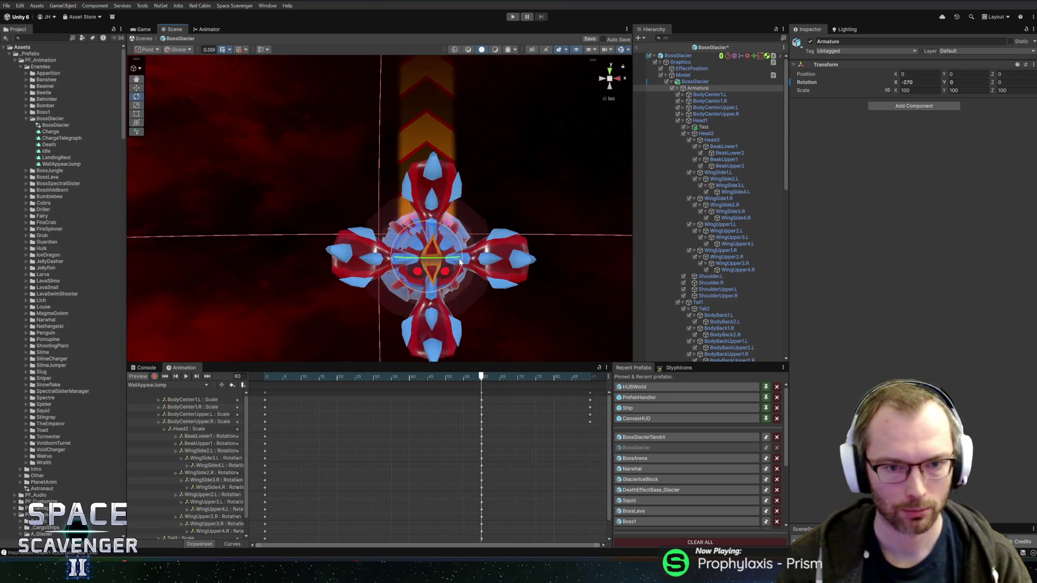
- Switch to Blender, close in on the boss model and enter face editing
key("alt+Tab")
key("alt+shift+Tab")
key("alt+Tab")
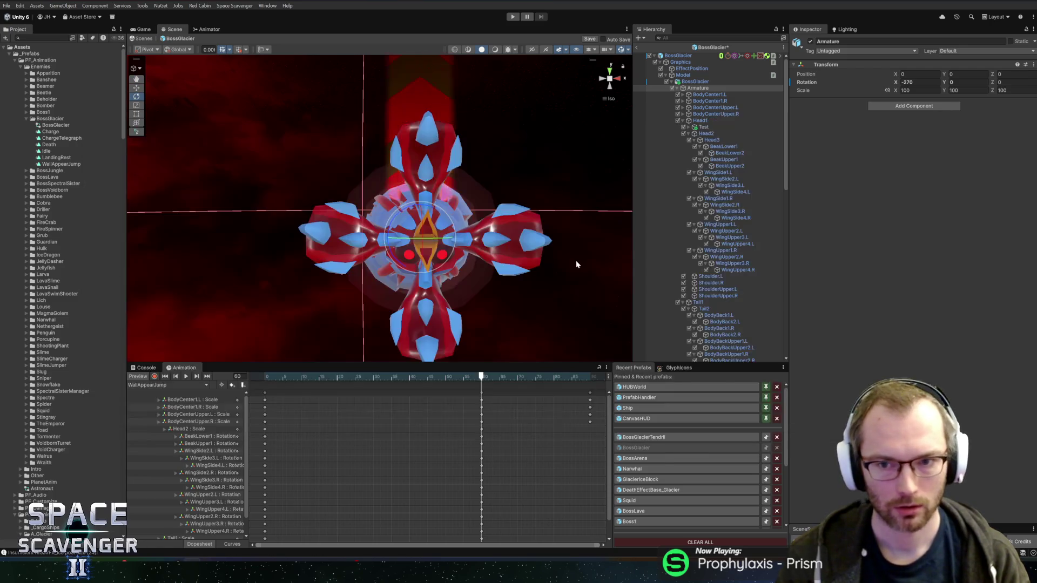
key("alt+Tab")
left_click_drag(558, 259, 687, 289)
key("Tab")
scroll(687, 289, "up", 4)
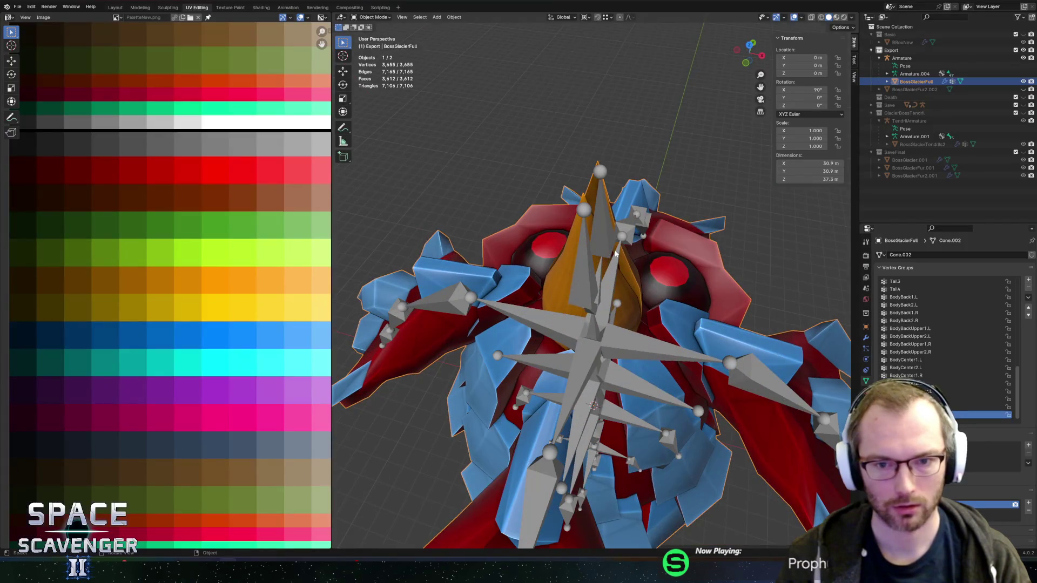
- Select a face near the boss's top and a second face by the sphere and wings
left_click(636, 271)
scroll(594, 302, "up", 5)
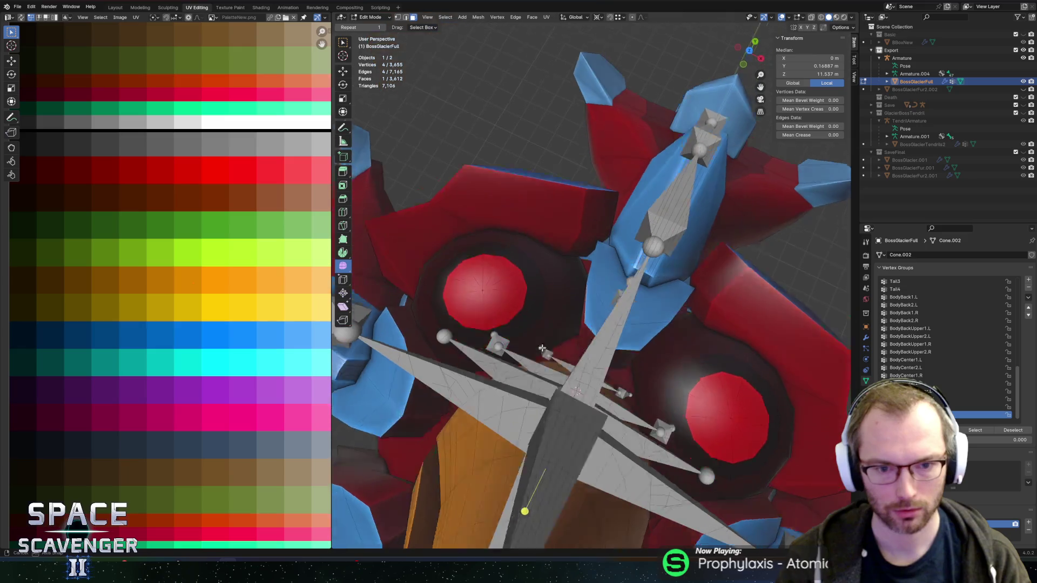
left_click_drag(542, 348, 532, 448)
left_click(532, 448, "shift")
key("alt+z")
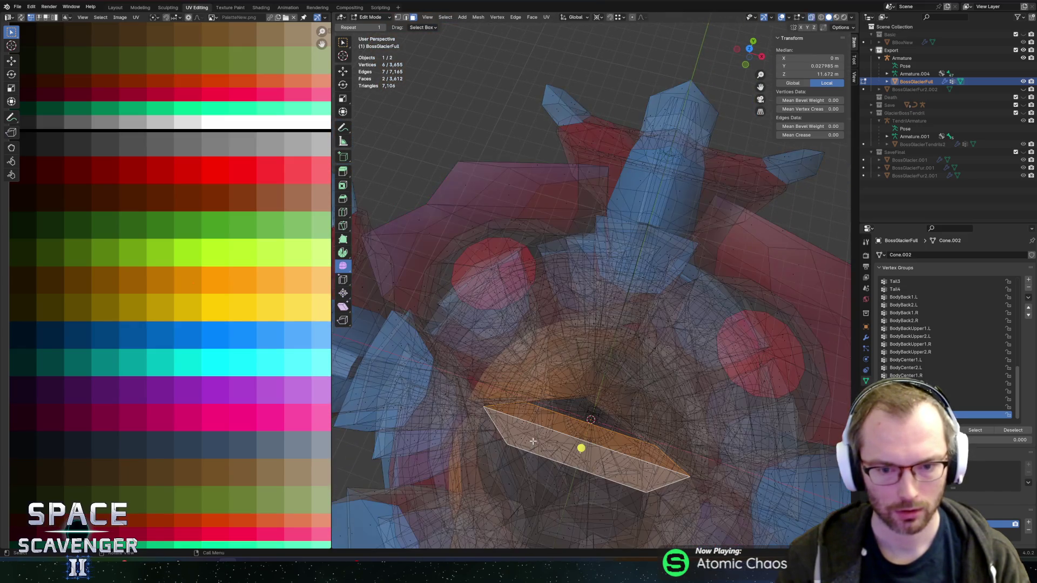
key("alt+z")
- Add a third face and shift the selected faces' UVs on the palette
left_click(572, 496, "shift")
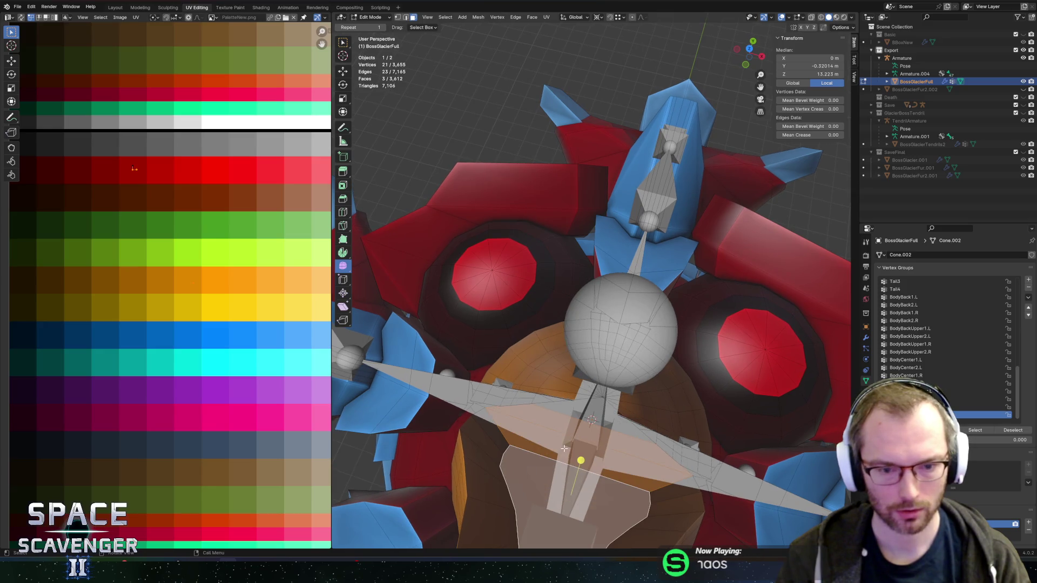
scroll(139, 227, "down", 2)
scroll(140, 227, "up", 2)
scroll(185, 260, "down", 4)
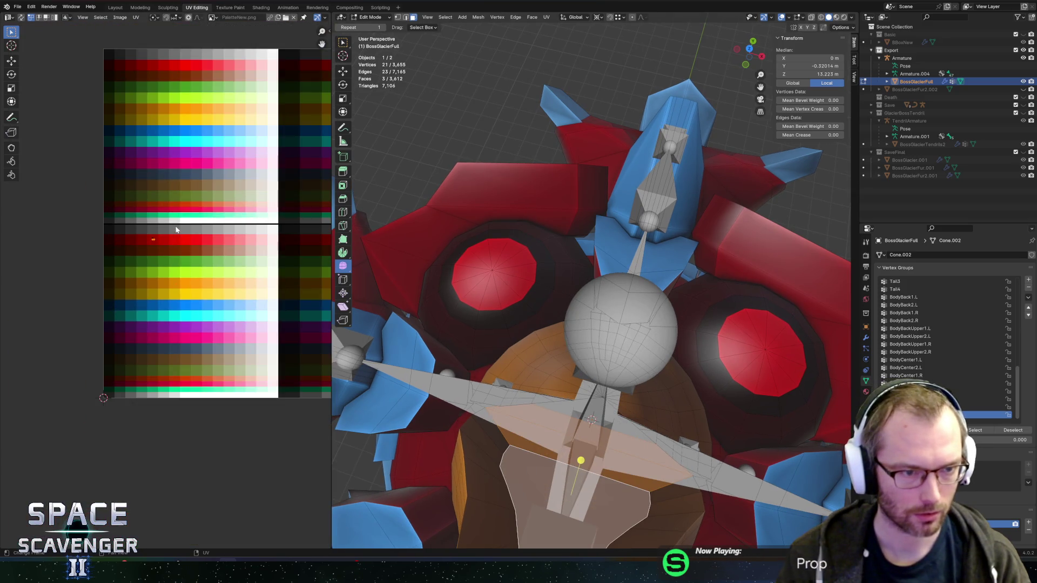
scroll(175, 230, "up", 4)
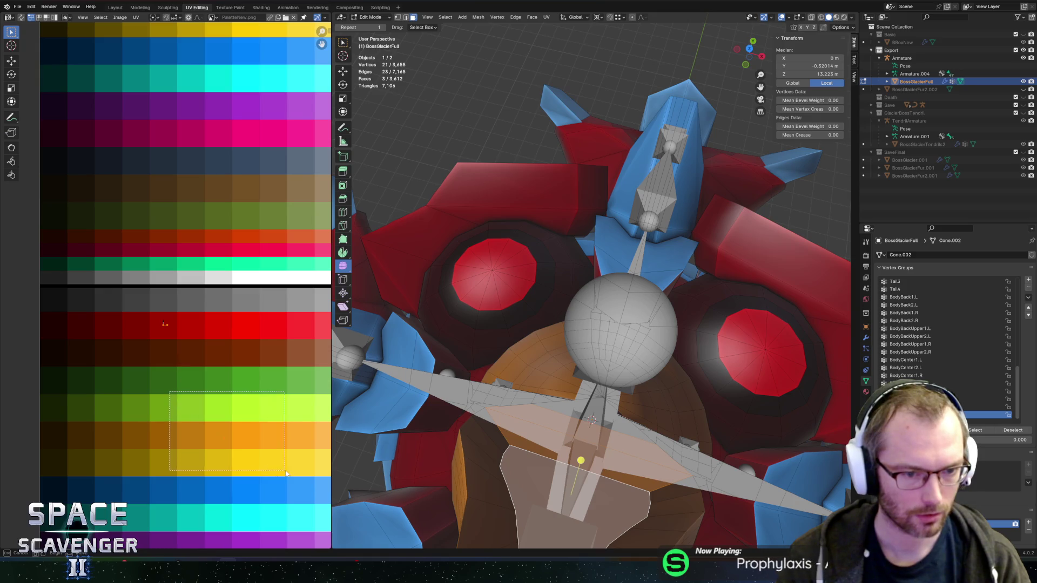
key("g")
left_click(237, 361)
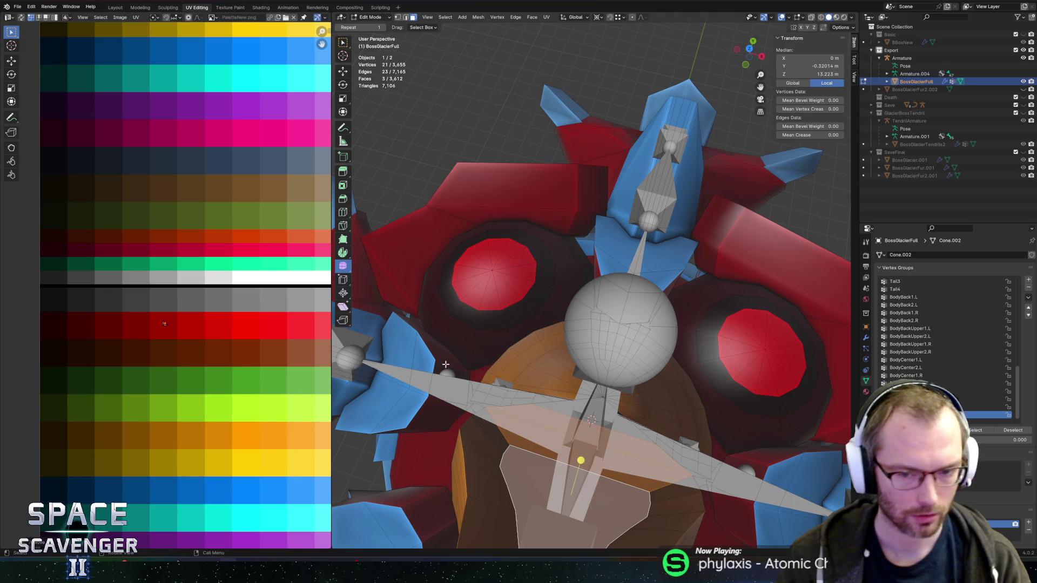
- Leave Edit Mode and export the model as BossGlacier.fbx into the Enemies FBX folder
key("Tab")
key("Home")
key("ctrl+shift+e")
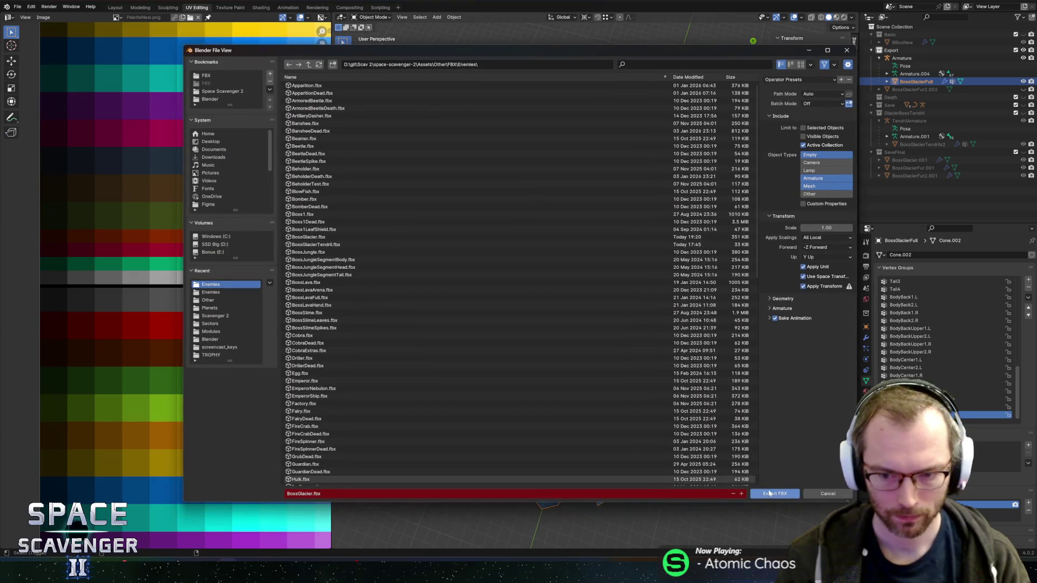
left_click(770, 494)
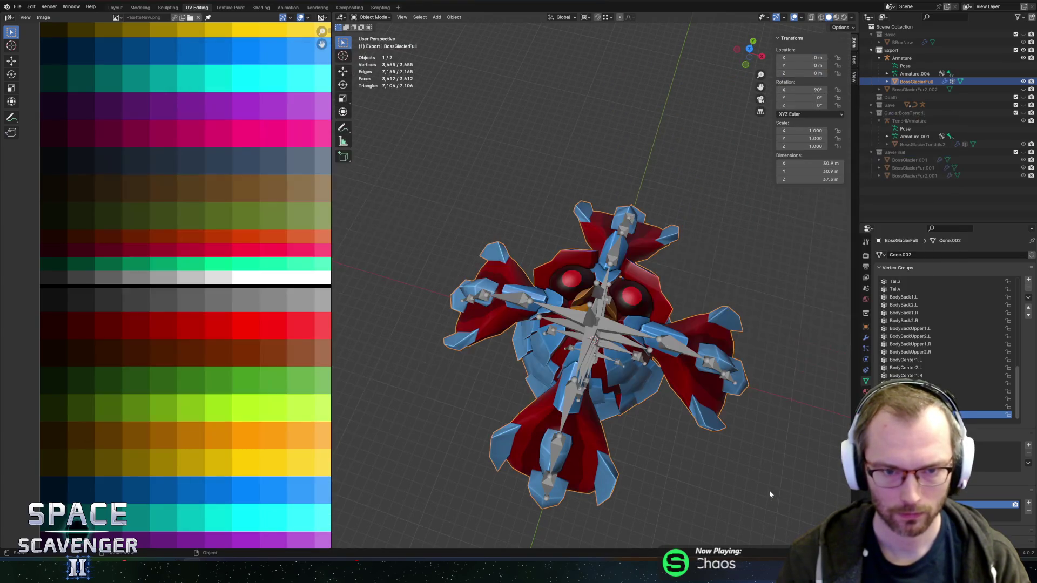
key("alt+Tab")
key("alt+Tab")
- Delete the four BodyCenter scale tracks from the WallAppearJump clip
mouse_move(474, 274)
left_mouse_down()
mouse_move(538, 237)
mouse_move(481, 259)
mouse_move(230, 281)
mouse_move(320, 261)
left_mouse_up()
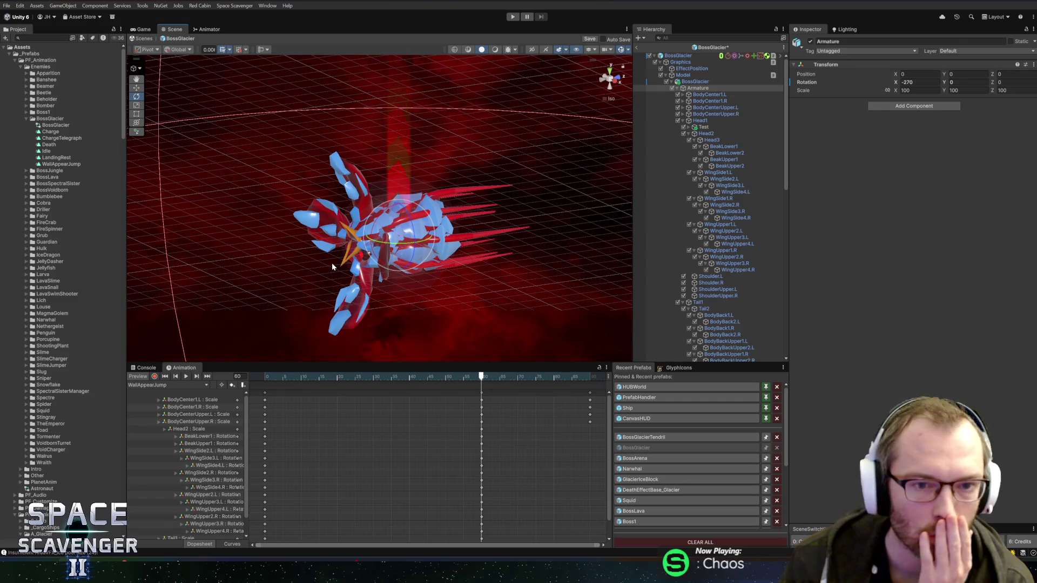
left_click(193, 421)
left_click(202, 400, "shift")
key("Delete")
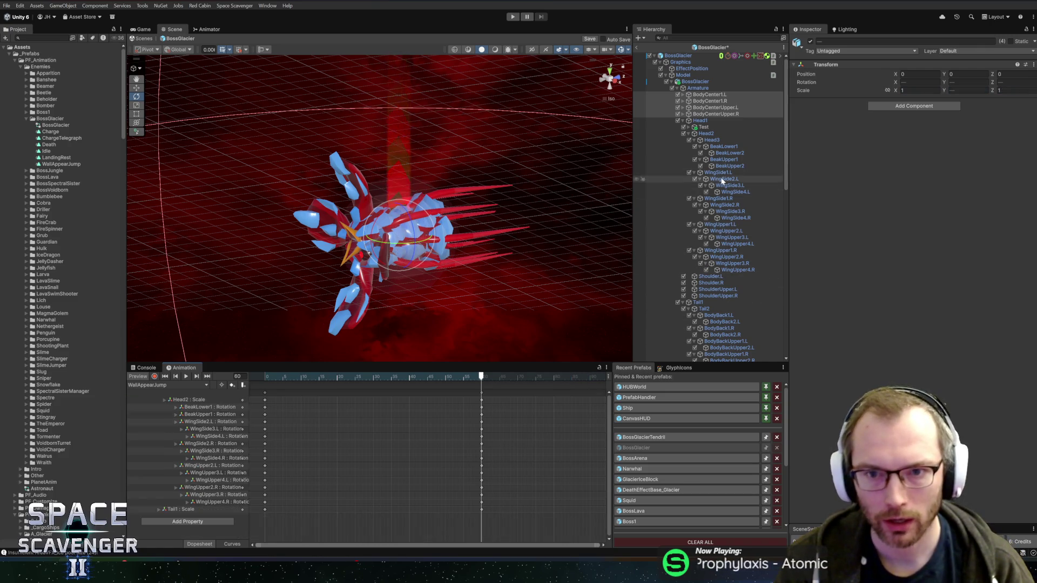
- Expand the BodyCenter bones in the Hierarchy, select BodyCenterUpper2.R and enable Record mode
left_click(683, 95)
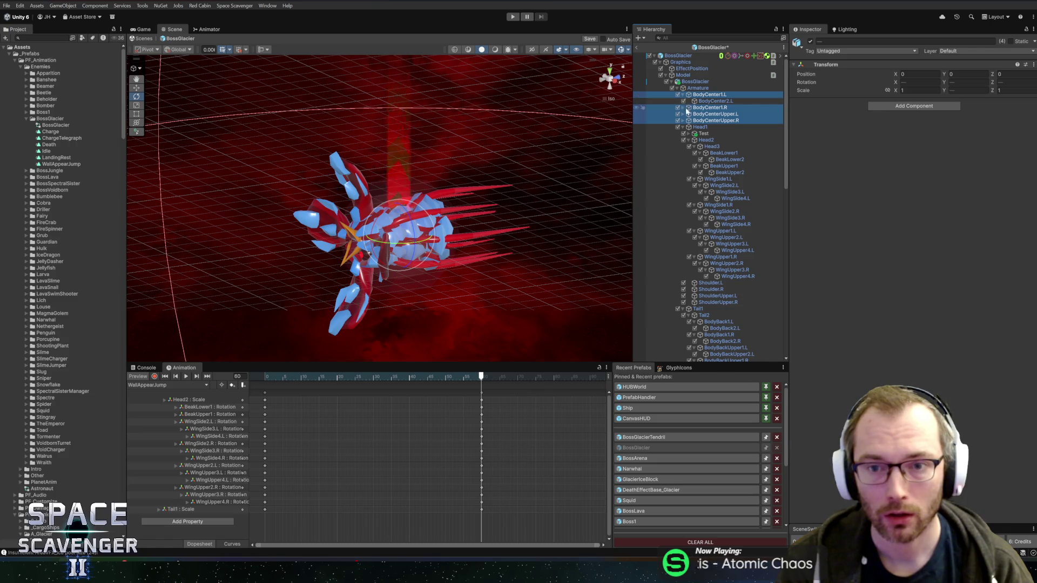
left_click(683, 108)
left_click(683, 120)
left_click(683, 127)
left_click(684, 133)
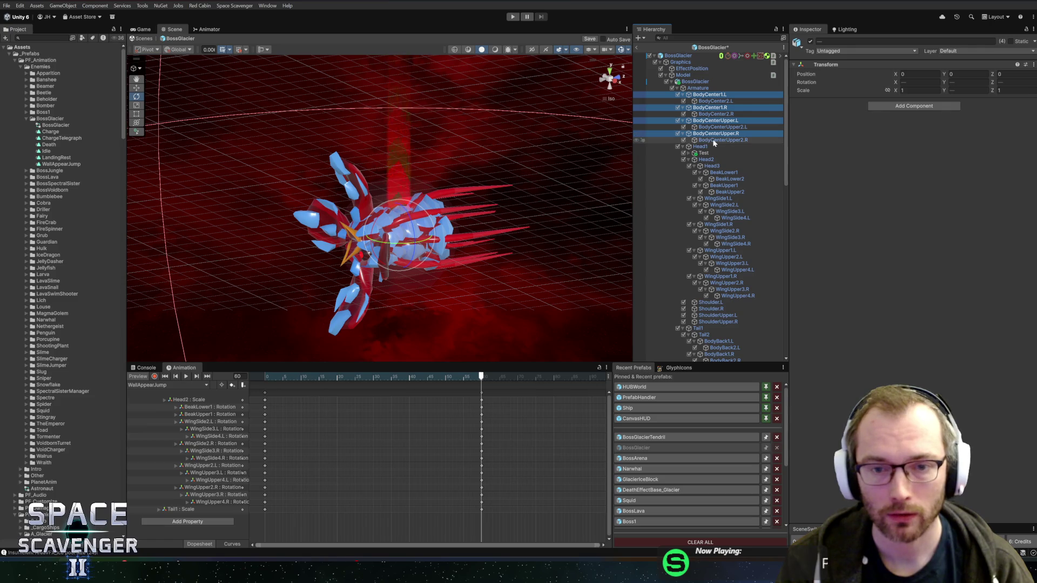
left_click(721, 140)
left_click(155, 376)
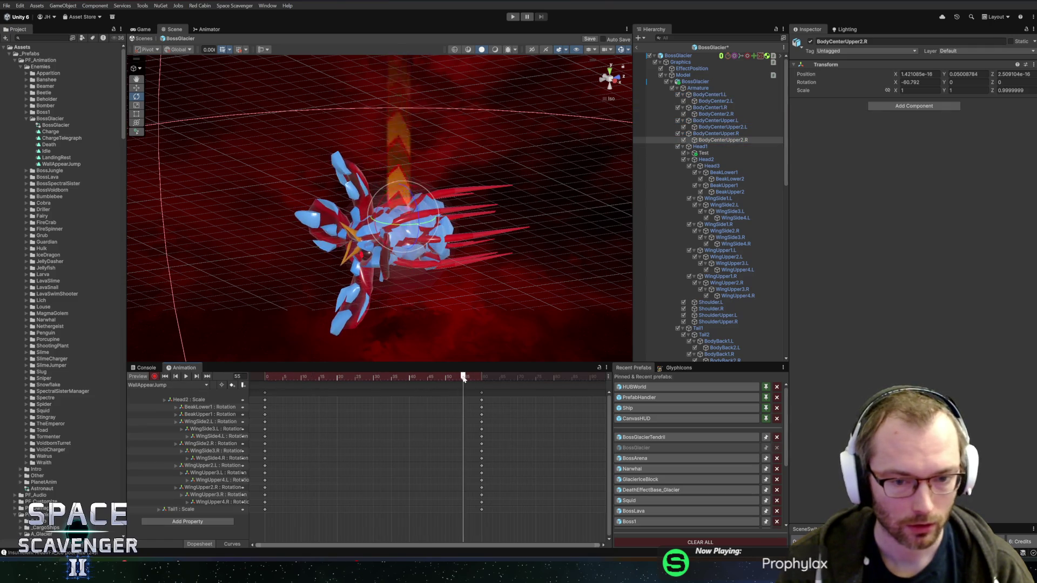
- Try rotating BodyCenterUpper2.R from the default, bottom and left views, undoing each attempt
mouse_move(382, 236)
left_mouse_down()
mouse_move(353, 250)
mouse_move(417, 203)
mouse_move(357, 158)
left_mouse_up()
key("ctrl+z")
key("ctrl+z")
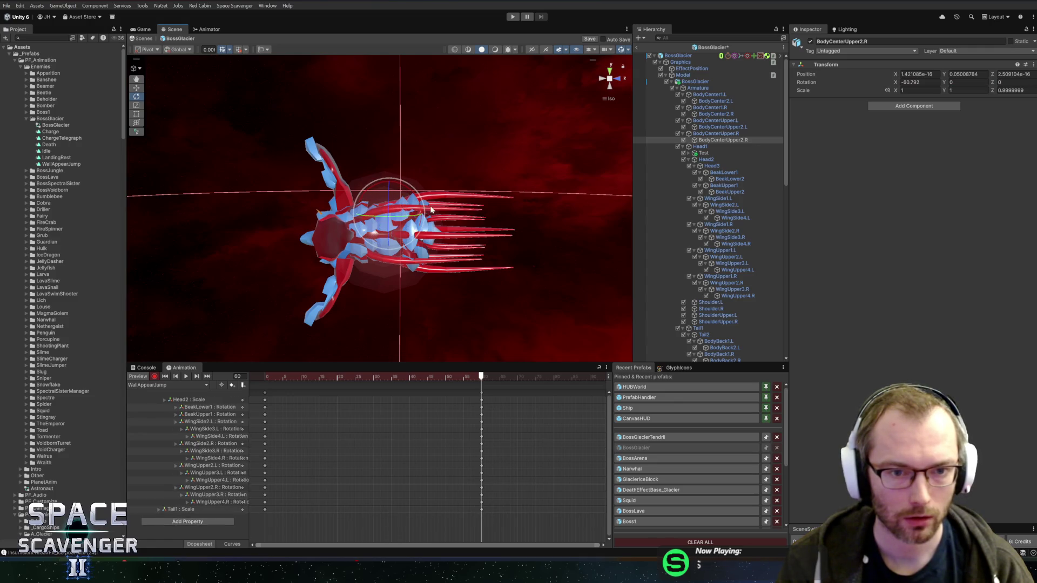
left_click(609, 89)
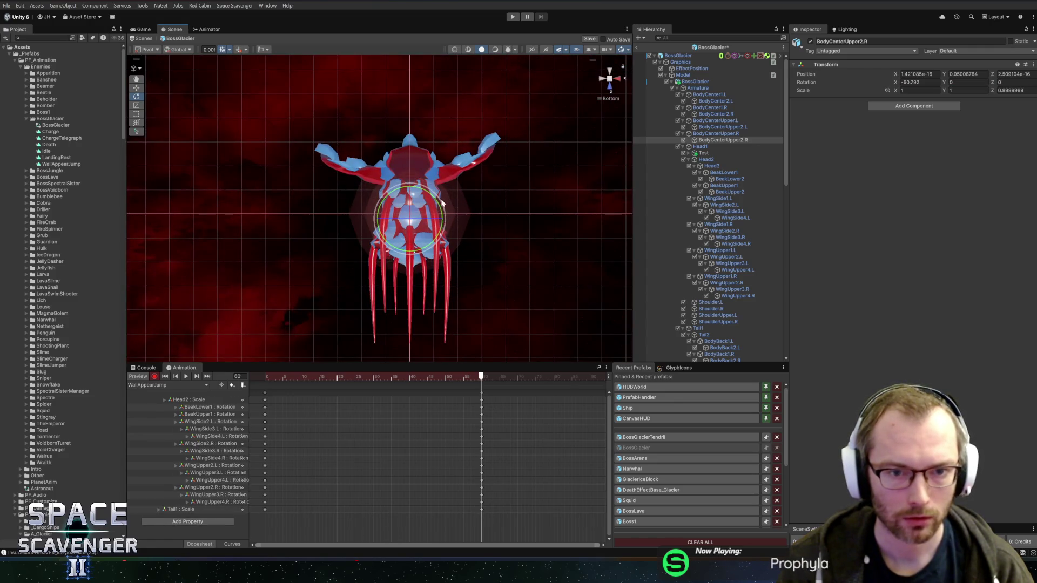
left_click_drag(441, 202, 427, 178)
key("ctrl+z")
key("ctrl+z")
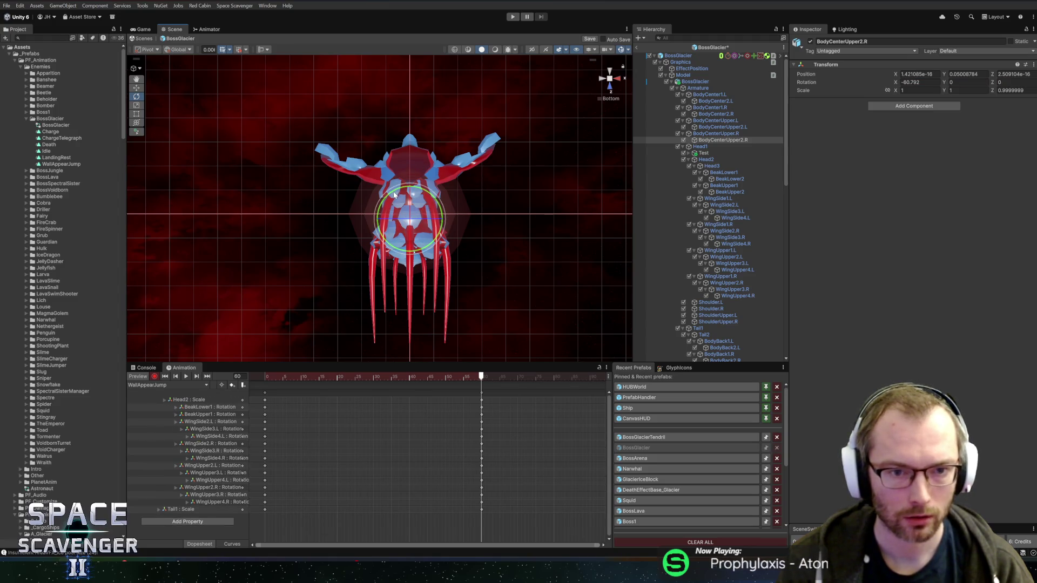
left_click(603, 80)
left_click_drag(388, 186, 446, 261)
left_click(736, 138)
key("ctrl+z")
key("ctrl+z")
- Key rotations for BodyCenterUpper.R (about 90), BodyCenterUpper2.R, BodyCenterUpper.L and BodyCenterUpper2.L (about -30)
left_click(717, 134)
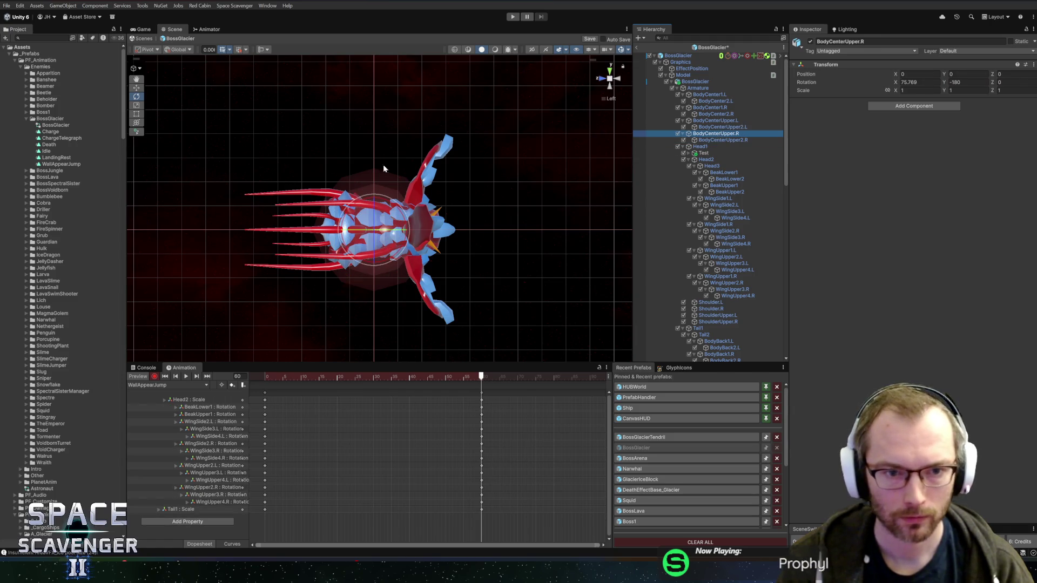
left_click_drag(393, 207, 413, 225)
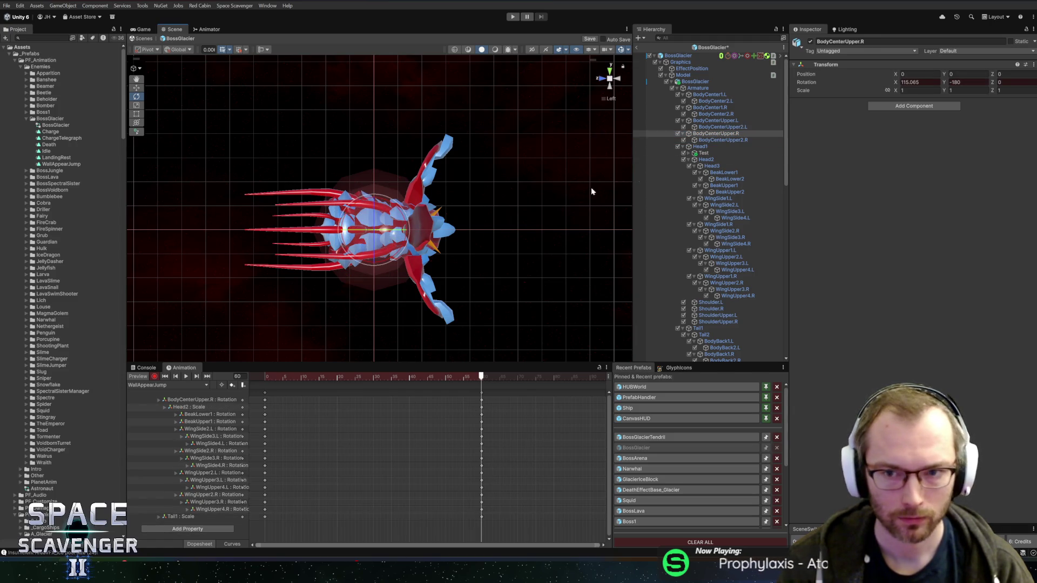
left_click(722, 140)
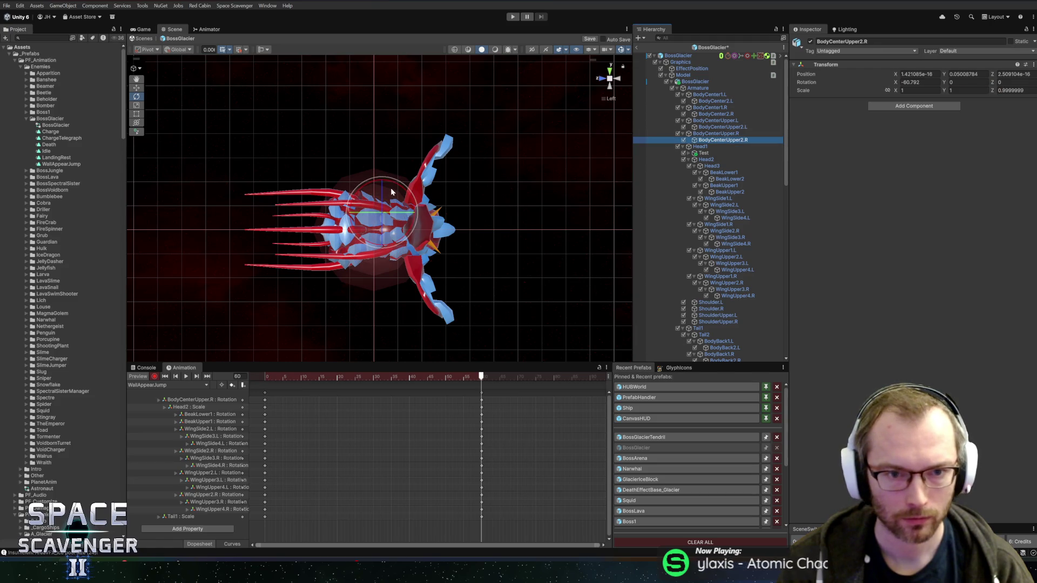
left_click_drag(413, 198, 417, 201)
left_click(735, 120)
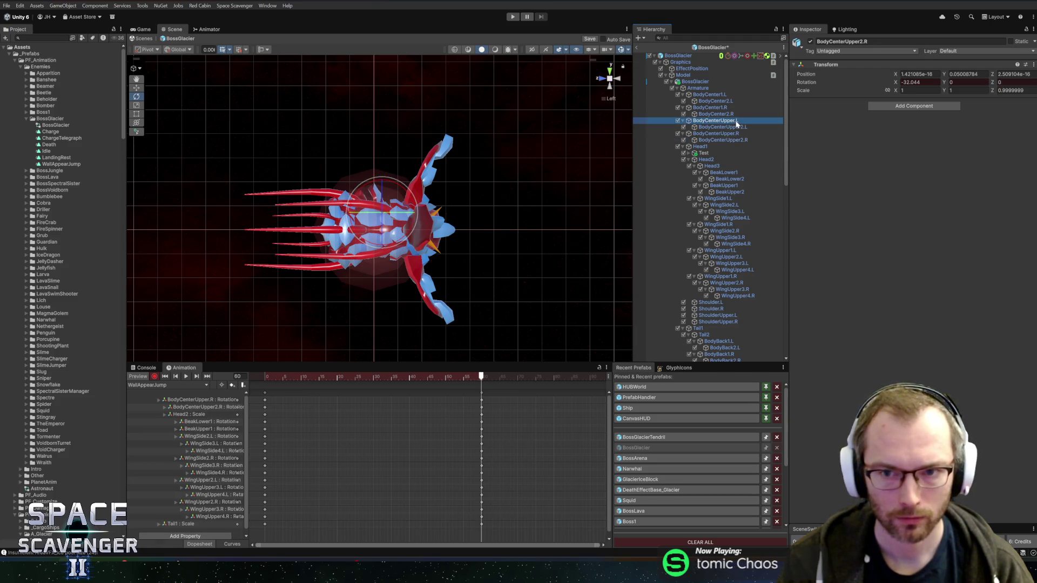
left_click_drag(398, 218, 391, 158)
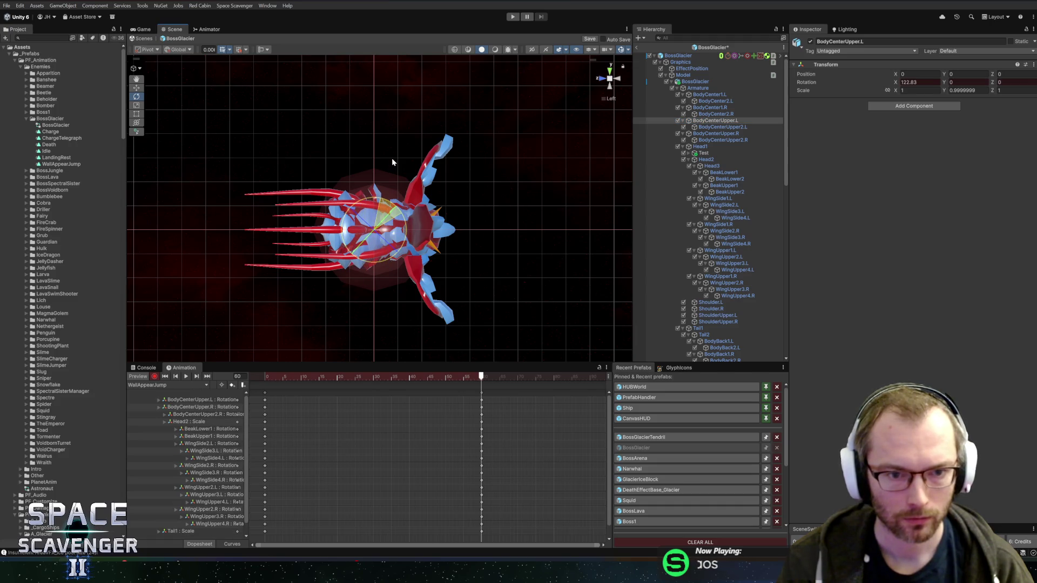
left_click(723, 127)
left_click_drag(410, 246, 444, 203)
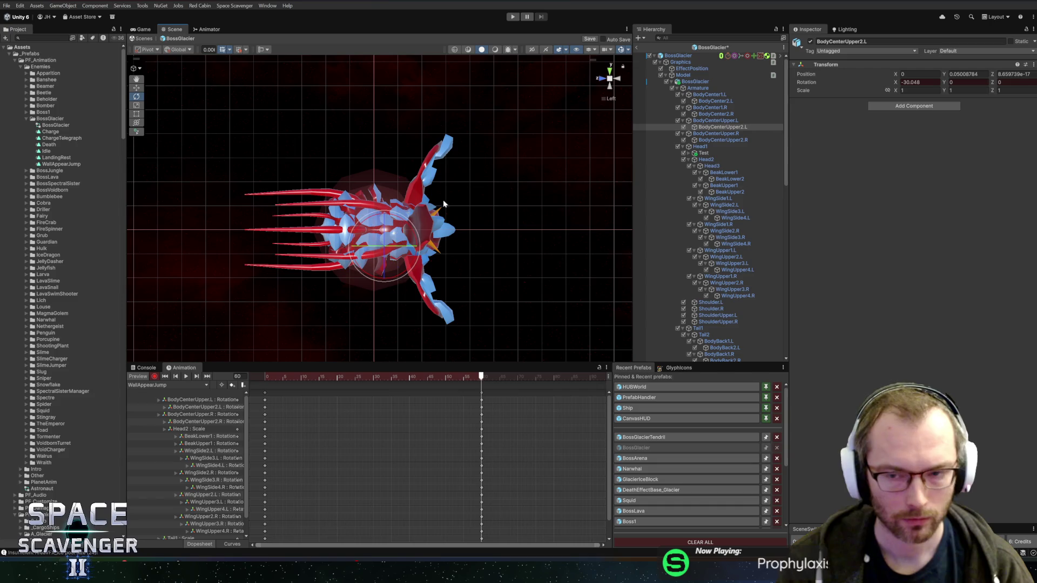
- From below, key rotations for BodyCenter1.R (about 104), BodyCenter2.R and BodyCenter2.L (about 29)
left_click(718, 108)
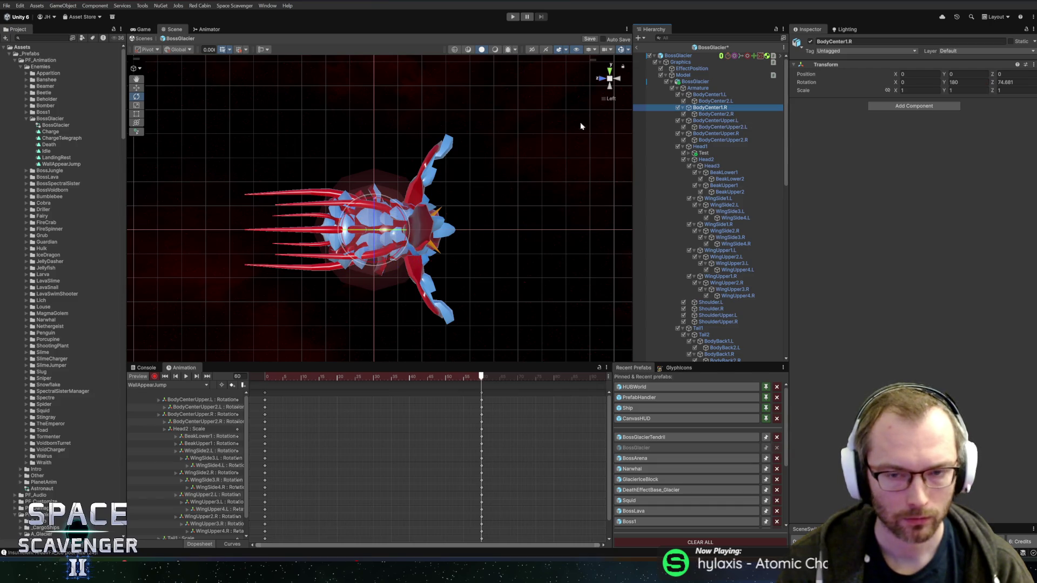
left_click(608, 90)
left_click_drag(435, 191, 419, 142)
left_click(735, 113)
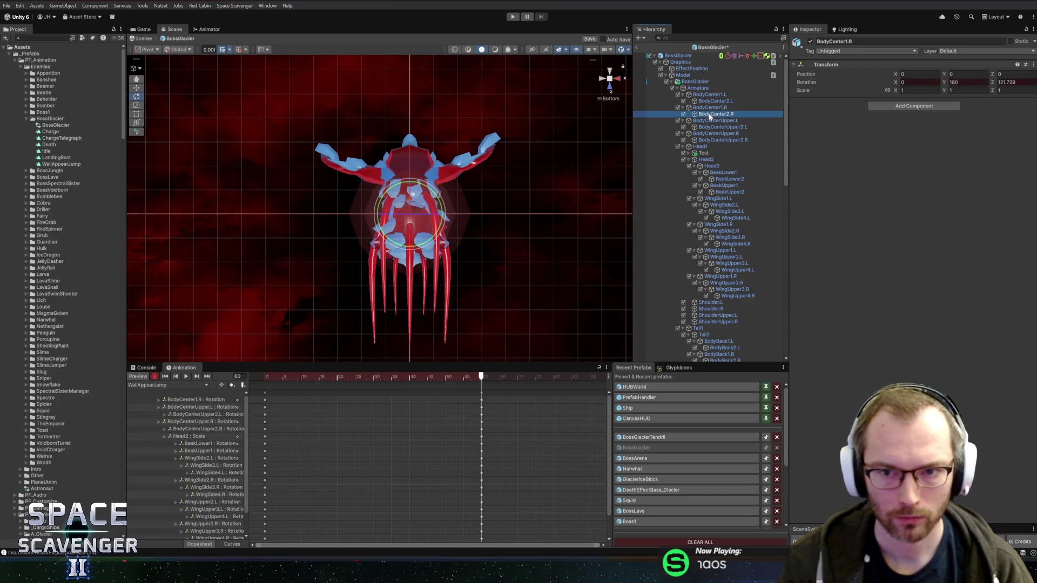
mouse_move(457, 201)
left_mouse_down()
mouse_move(447, 206)
mouse_move(426, 178)
mouse_move(451, 166)
left_mouse_up()
left_click(724, 95)
left_click(408, 196)
mouse_move(408, 196)
left_mouse_down()
mouse_move(382, 166)
mouse_move(324, 162)
mouse_move(225, 109)
mouse_move(155, 179)
mouse_move(270, 130)
mouse_move(261, 148)
mouse_move(318, 78)
left_mouse_up()
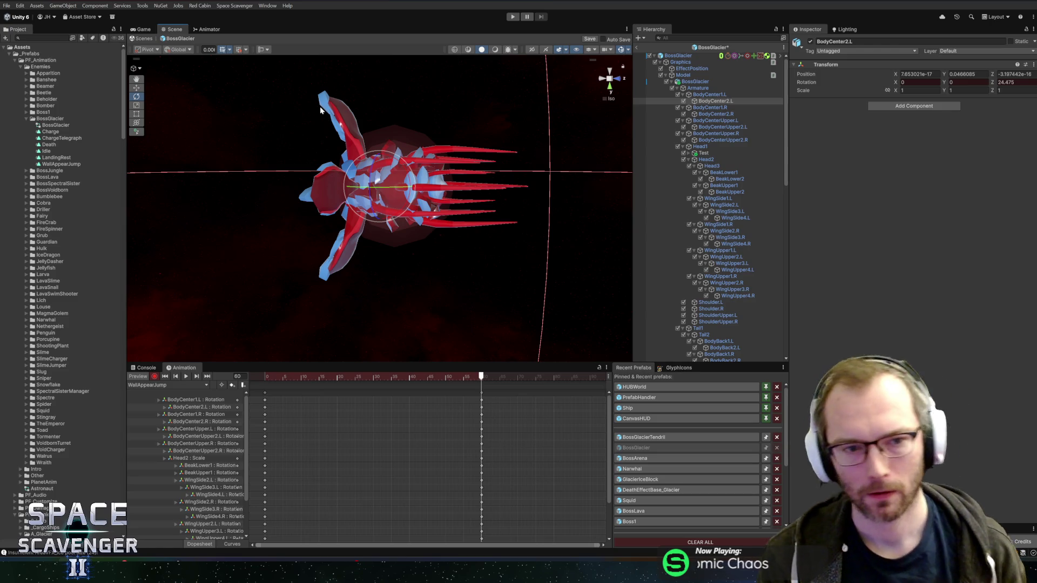
- Collapse the four BodyCenter bones in the Hierarchy and select BodyCenterUpper.R
mouse_move(420, 269)
left_mouse_down()
mouse_move(351, 285)
mouse_move(414, 269)
left_mouse_up()
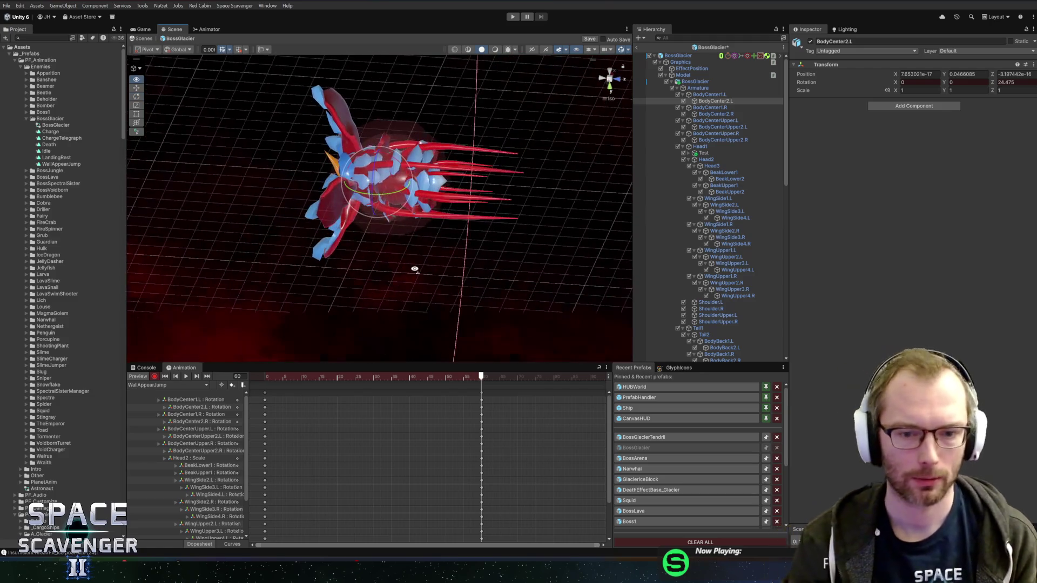
left_click(711, 96)
mouse_move(518, 186)
left_mouse_down()
mouse_move(514, 157)
mouse_move(443, 299)
mouse_move(553, 213)
mouse_move(518, 172)
mouse_move(440, 157)
left_mouse_up()
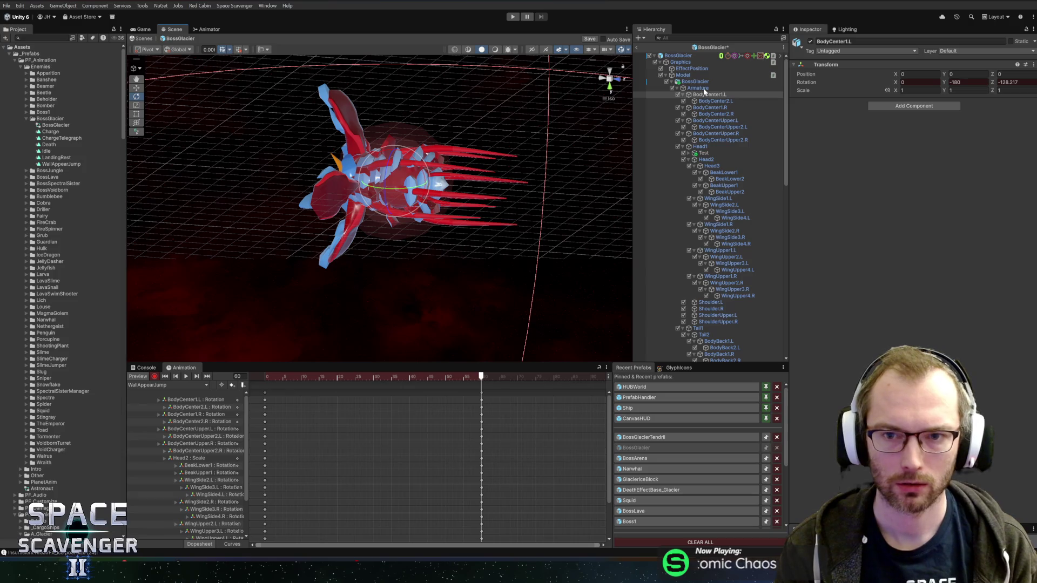
left_click(683, 95)
left_click(683, 101)
left_click(683, 108)
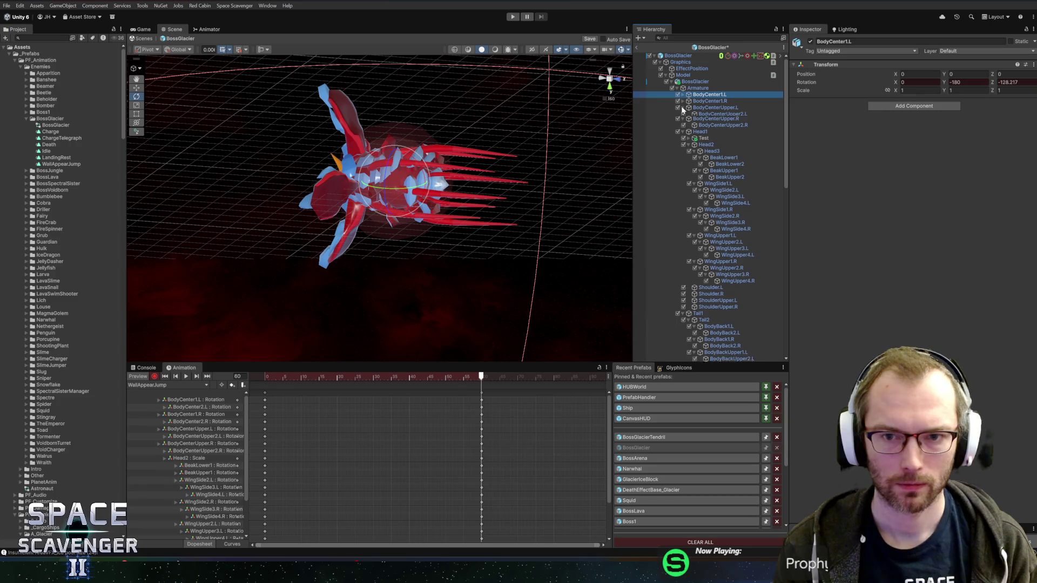
left_click(683, 114)
left_click(698, 114)
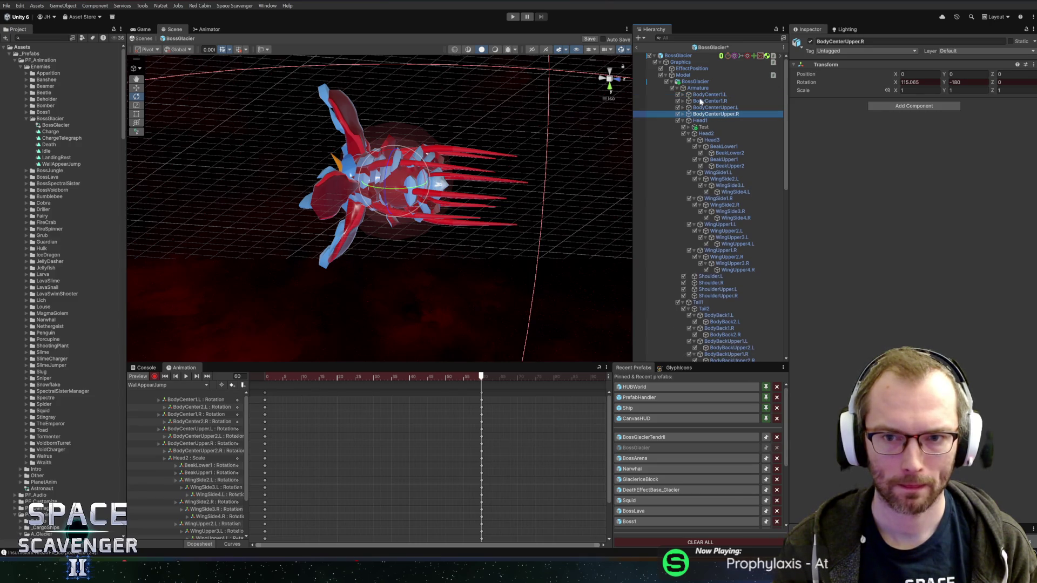
- Scale the four BodyCenter bones up together to about 1.389, then scrub the clip from the Armature
left_click(700, 96, "shift")
key("r")
mouse_move(394, 182)
left_mouse_down()
mouse_move(518, 204)
mouse_move(509, 97)
mouse_move(549, 229)
mouse_move(493, 338)
mouse_move(302, 313)
mouse_move(222, 287)
mouse_move(194, 150)
mouse_move(155, 156)
left_mouse_up()
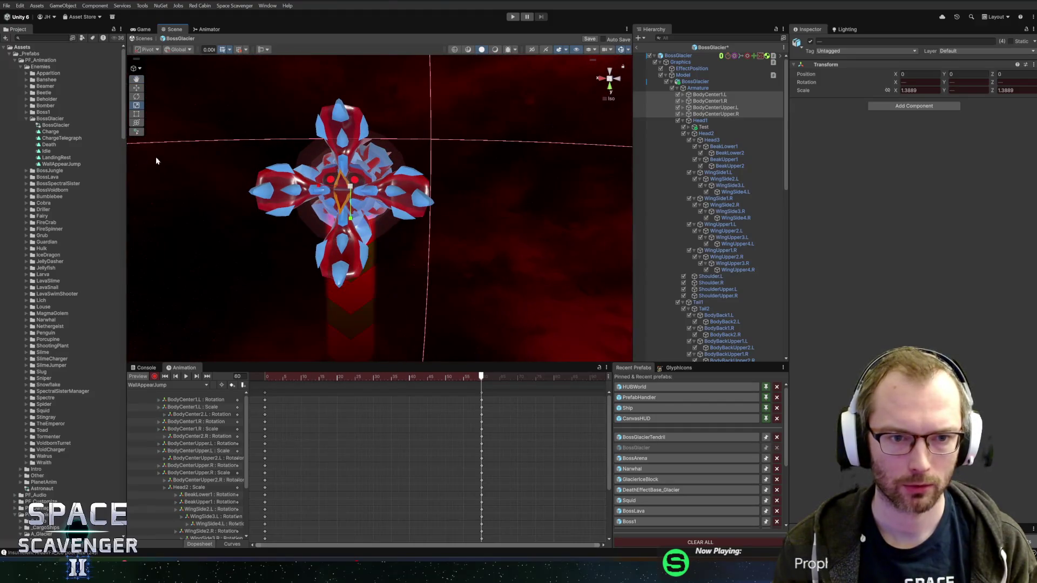
left_click_drag(352, 185, 494, 185)
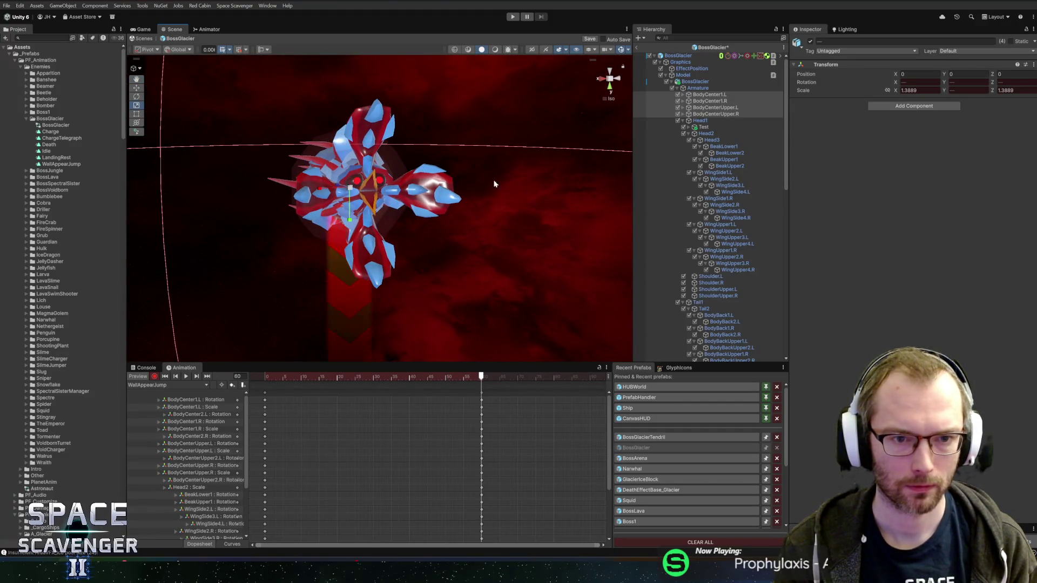
left_click(368, 404)
mouse_move(405, 376)
left_mouse_down()
mouse_move(212, 379)
mouse_move(482, 379)
left_mouse_up()
- At frame 0, undo a stray BodyCenter1.L rotation and turn the whole armature by 90 degrees
left_click(601, 79)
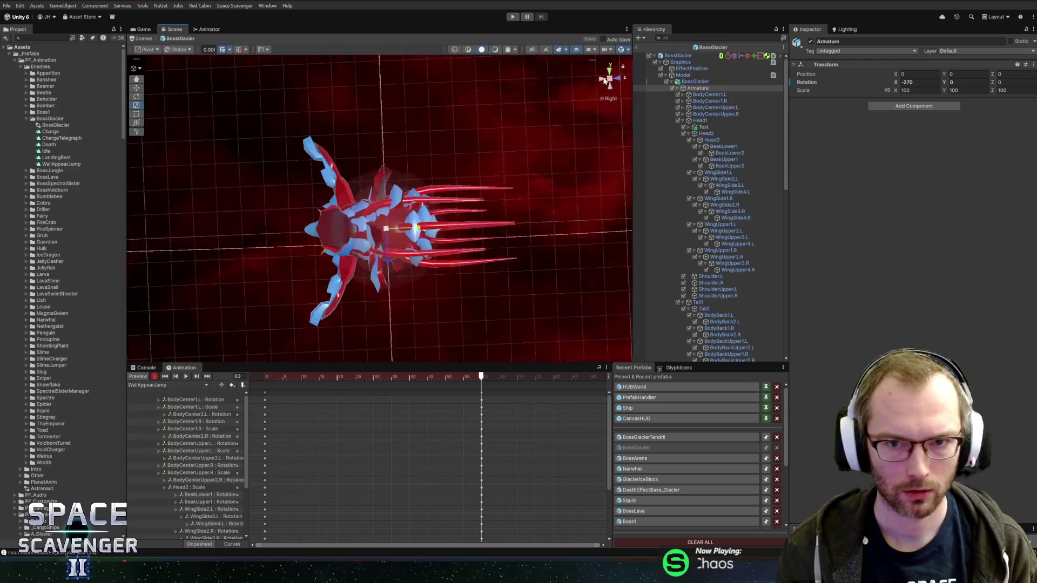
left_click(602, 80)
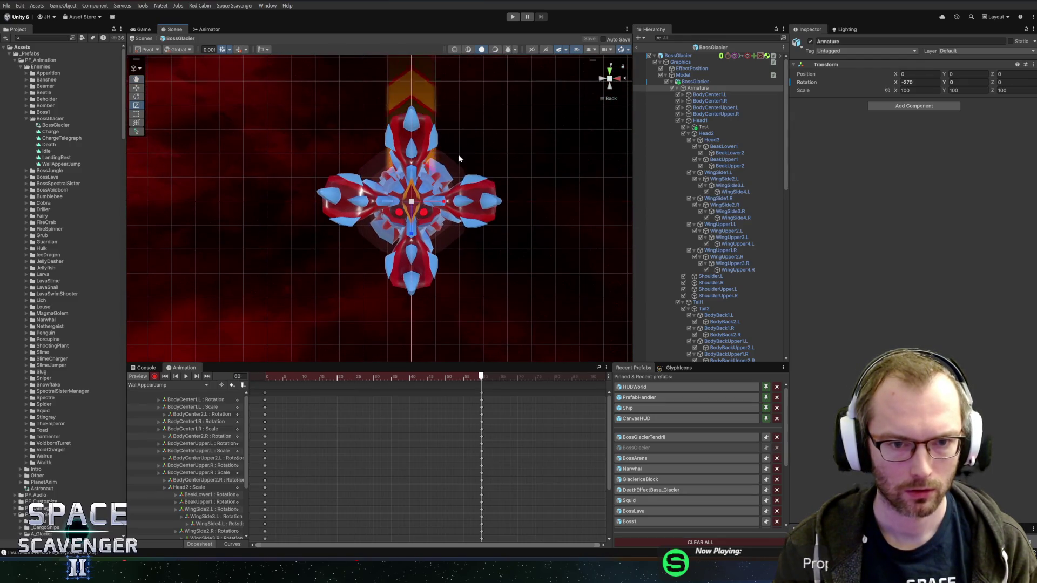
left_click_drag(468, 378, 221, 387)
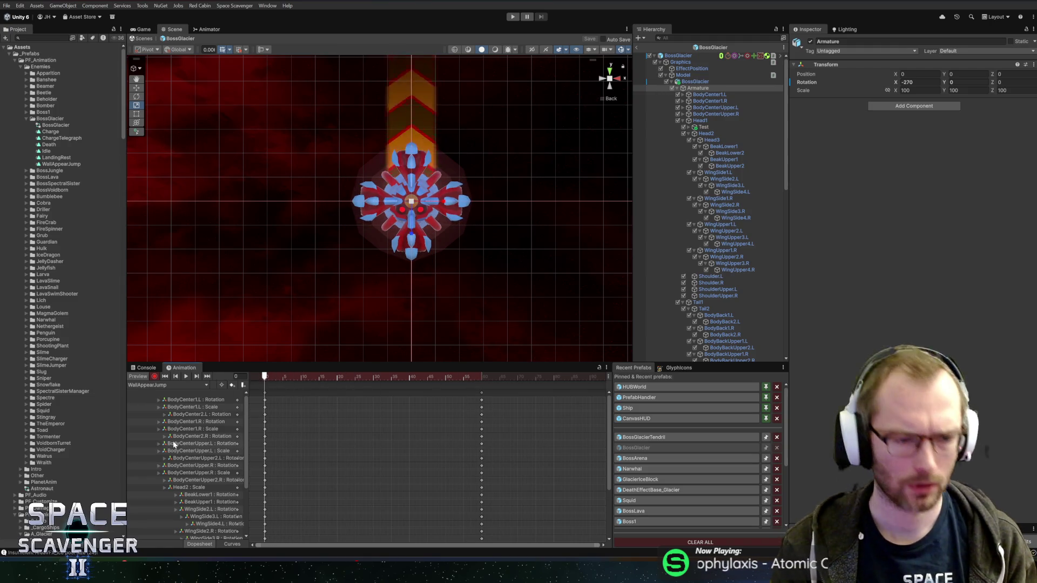
left_click(206, 401)
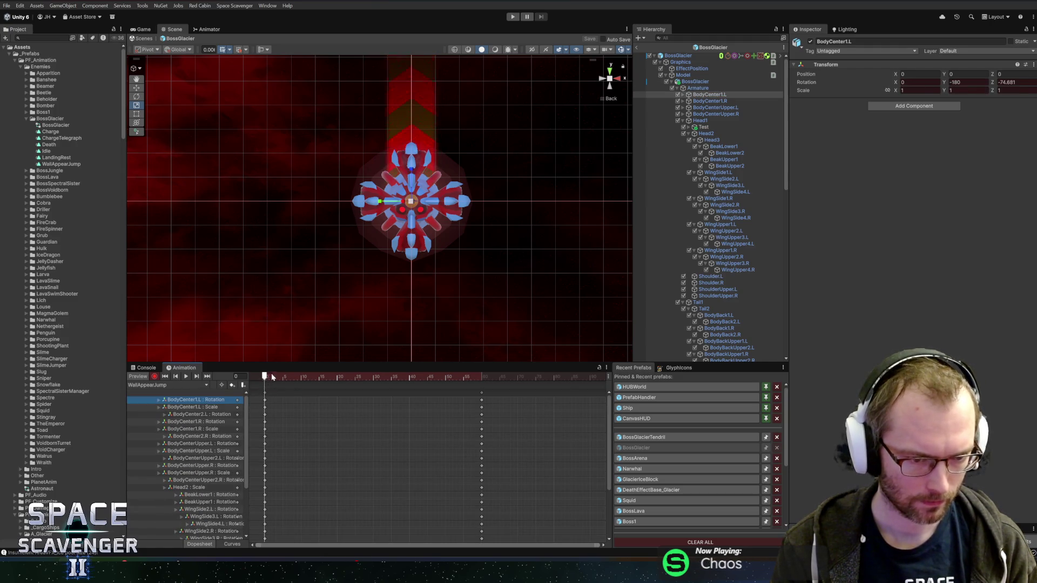
key("e")
left_click_drag(411, 187, 422, 117)
key("ctrl+z")
left_click_drag(415, 189, 436, 105)
- Key the Armature's X rotation at -270 on frame 60 and preview the turn
left_click_drag(267, 376, 481, 376)
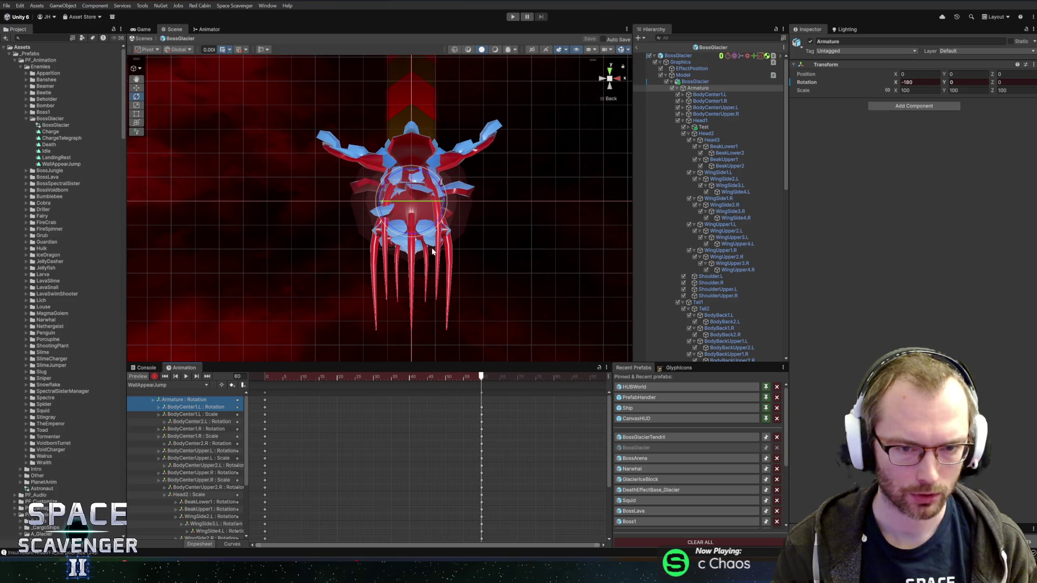
left_click_drag(413, 194, 411, 241)
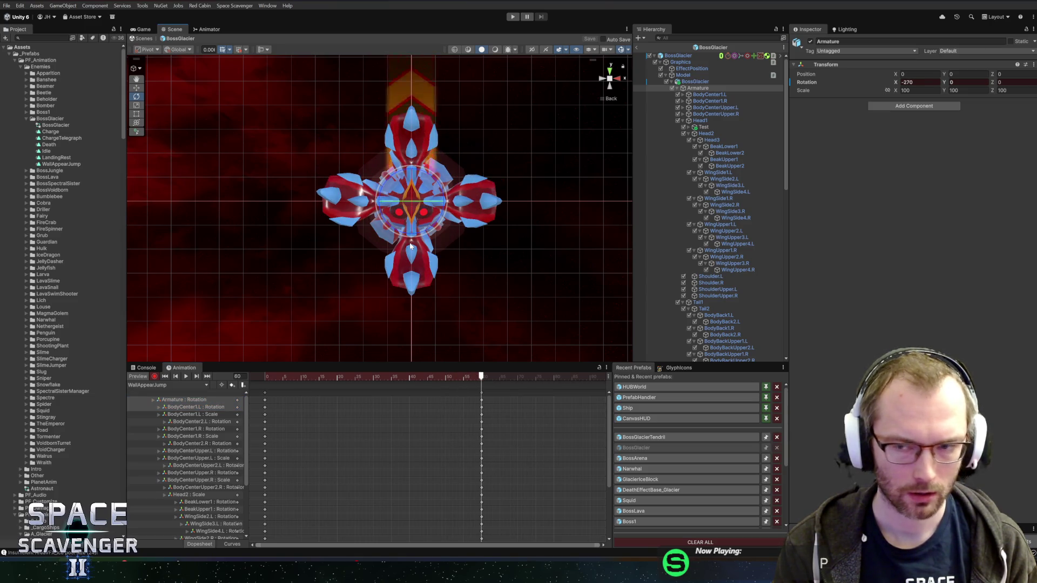
left_click(480, 378)
mouse_move(480, 378)
left_mouse_down()
mouse_move(266, 380)
mouse_move(481, 389)
left_mouse_up()
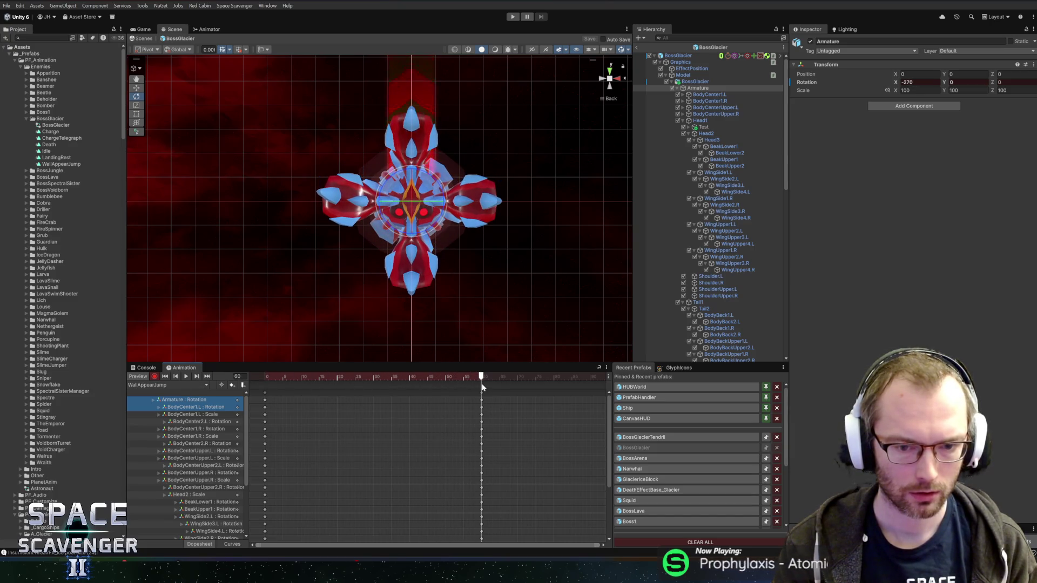
scroll(384, 407, "down", 3)
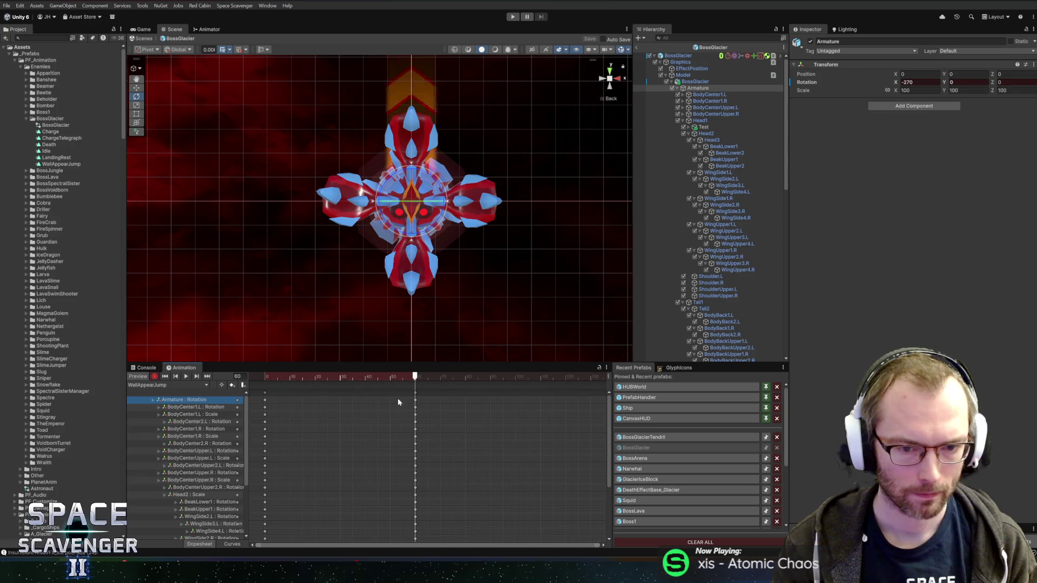
left_click_drag(385, 362, 391, 263)
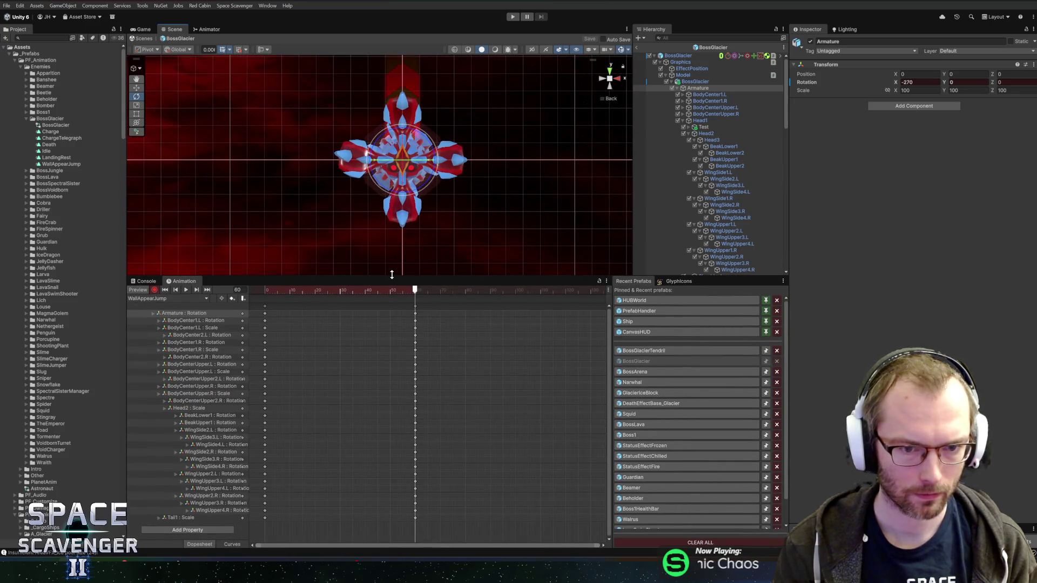
- Move the frame-60 bone keys to frame 78 and key a vertically squashed Armature scale
left_click_drag(405, 419, 460, 520)
mouse_move(397, 400)
left_mouse_down()
mouse_move(390, 299)
mouse_move(462, 309)
mouse_move(490, 291)
left_mouse_up()
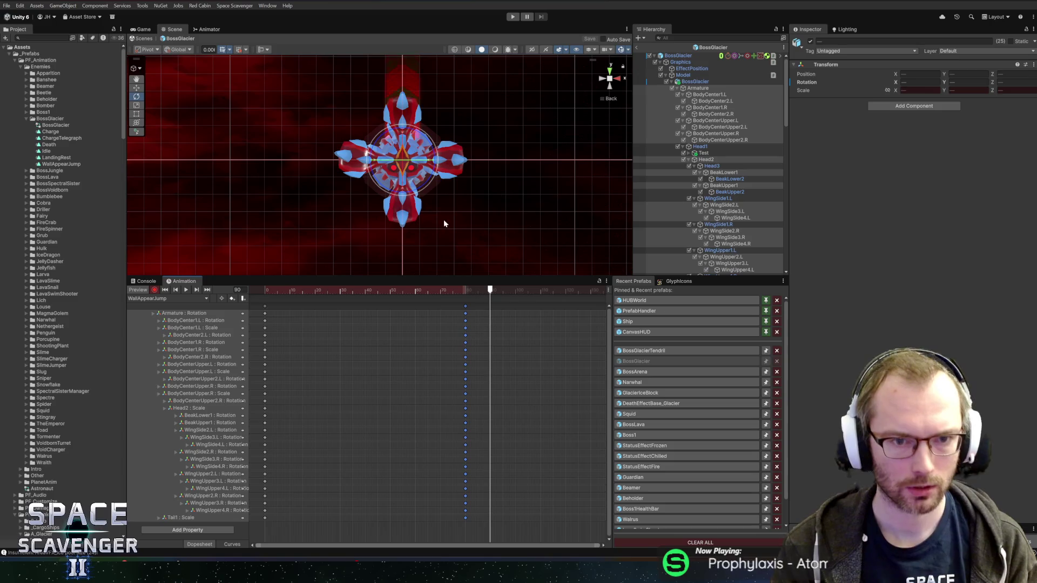
left_click(696, 88)
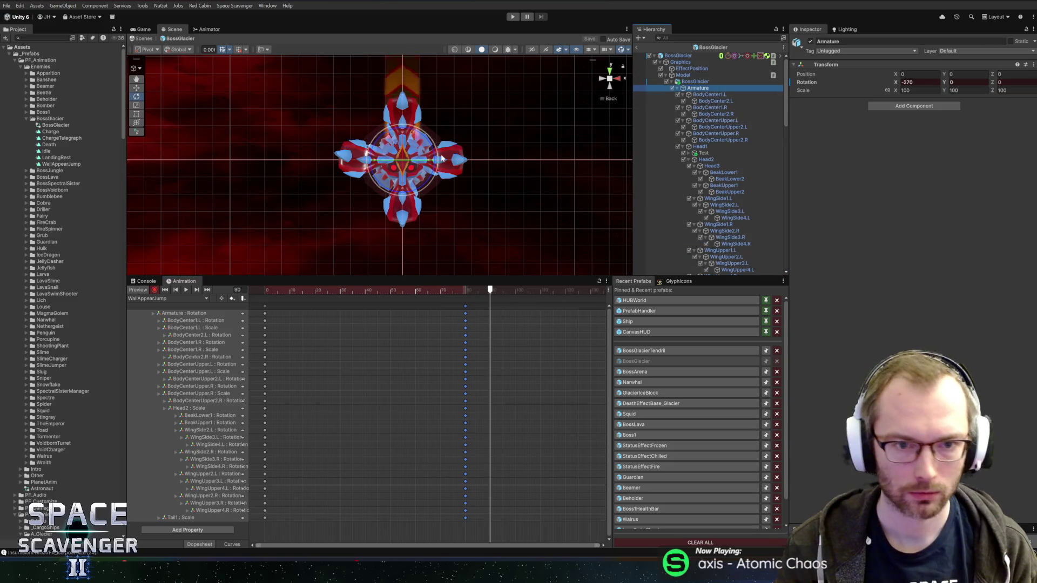
key("r")
left_click_drag(402, 160, 422, 156)
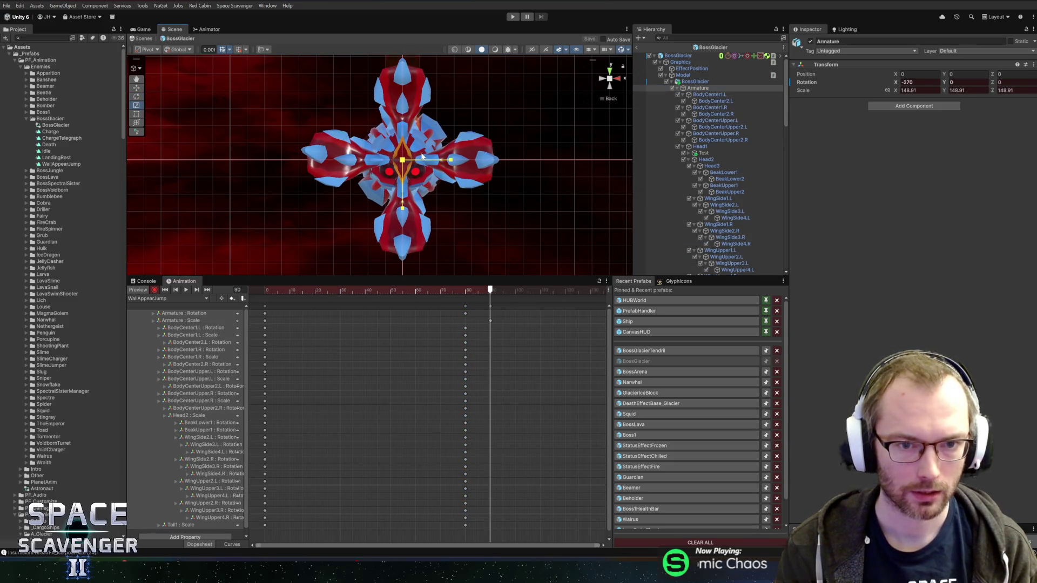
left_click(610, 90)
left_click_drag(402, 201, 416, 185)
mouse_move(489, 292)
left_mouse_down()
mouse_move(280, 289)
mouse_move(466, 296)
left_mouse_up()
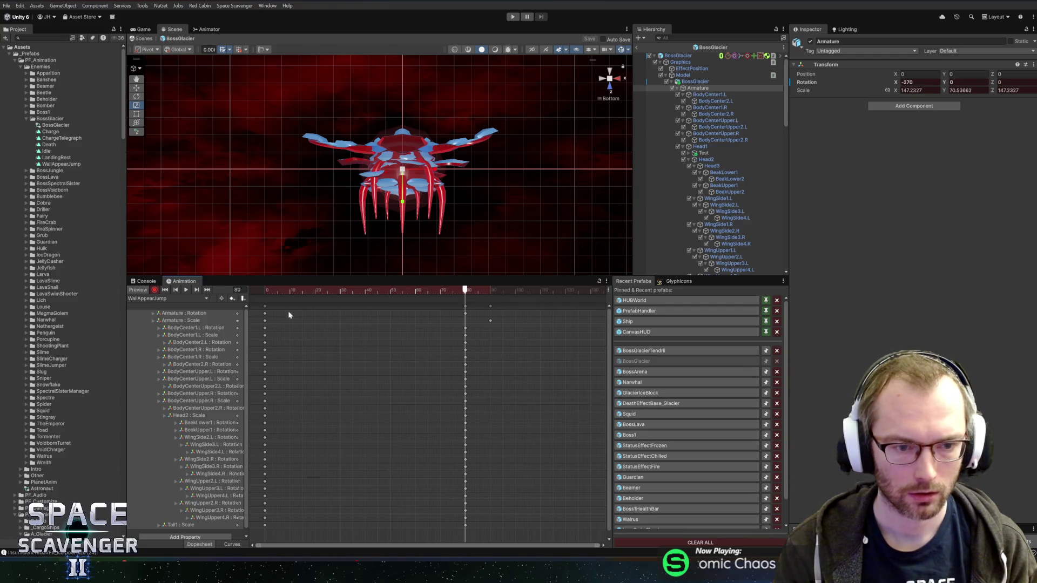
- Copy the Armature's frame-0 keys to frame 80 and check the keys around frames 80-90
left_click(265, 320)
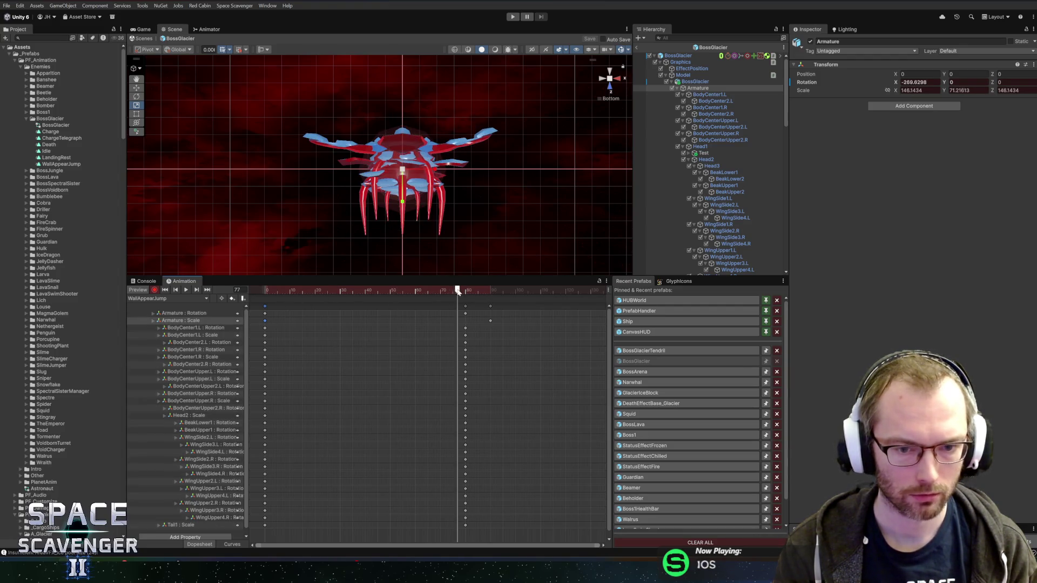
key("ctrl+c")
key("ctrl+v")
key("space")
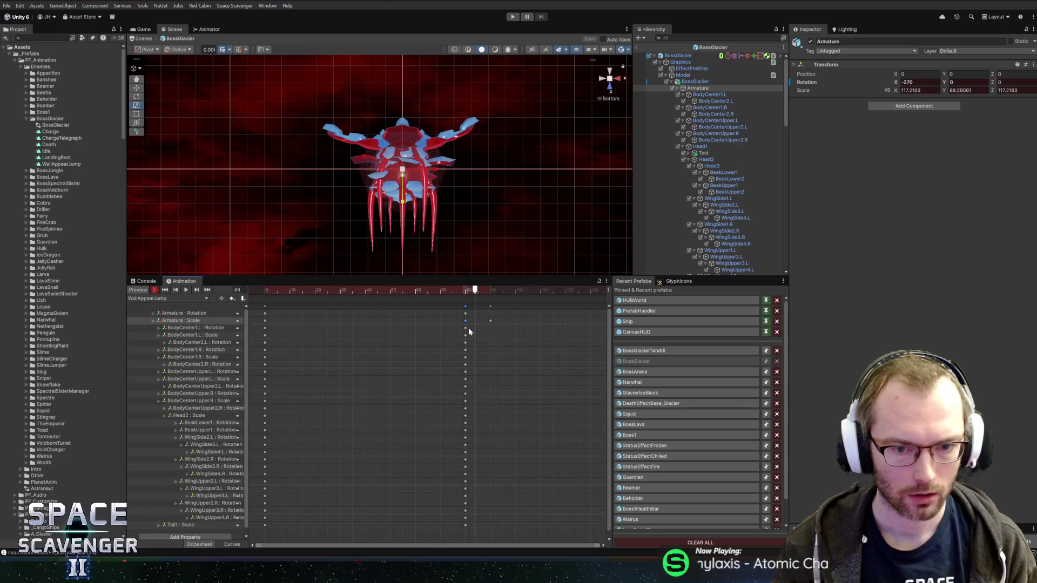
left_click_drag(451, 534, 524, 328)
left_click_drag(475, 291, 490, 292)
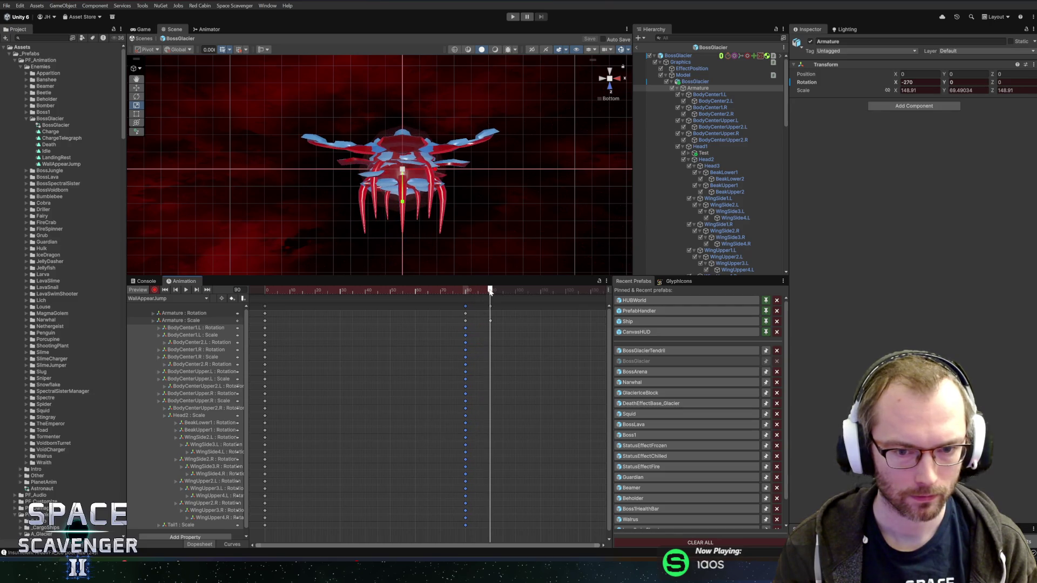
left_click(465, 314)
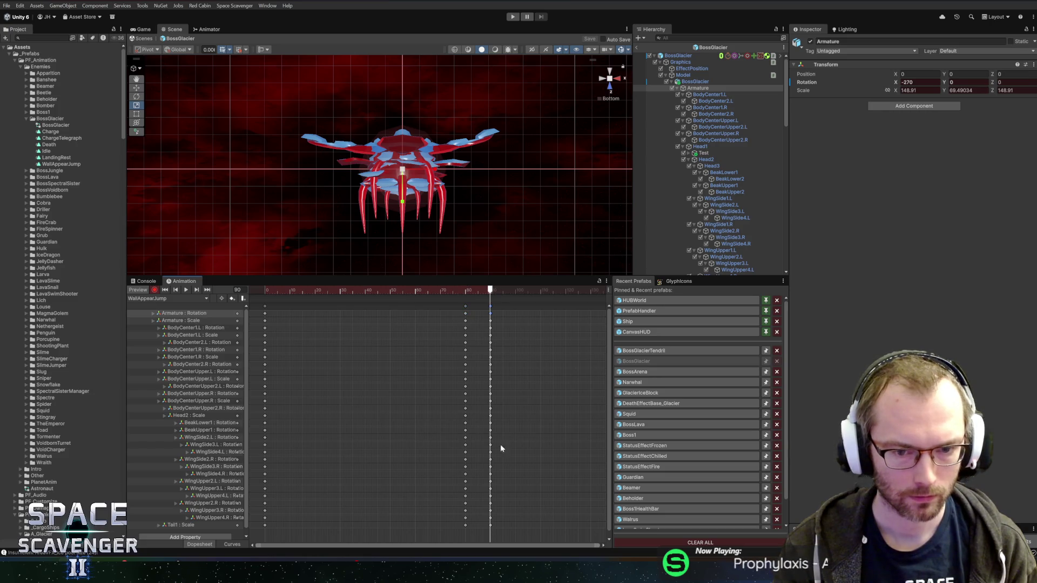
left_click(166, 298)
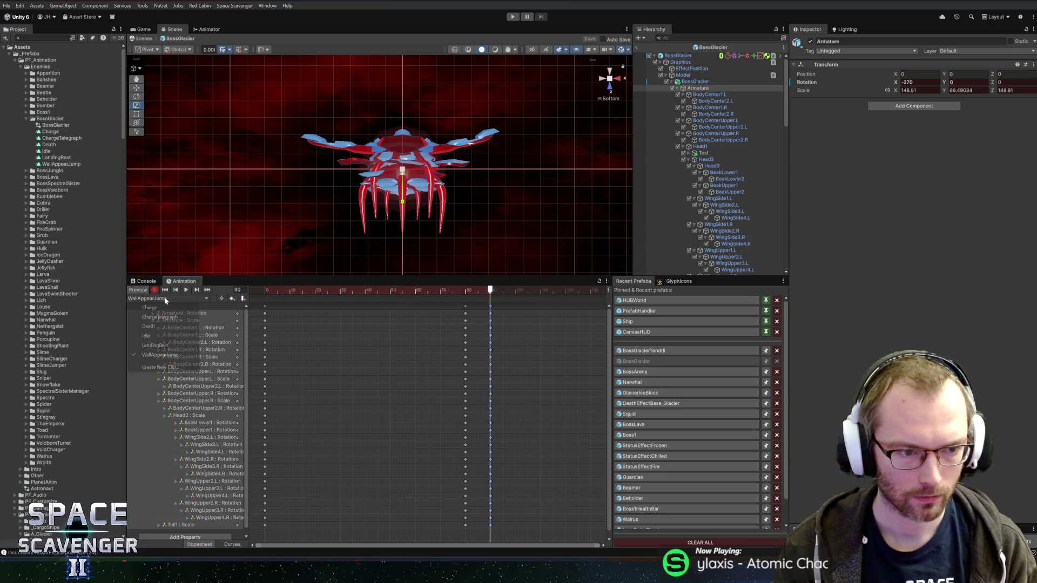
- In the LandingRest clip, rotate the Armature back to -180 at frame 20
left_click(158, 346)
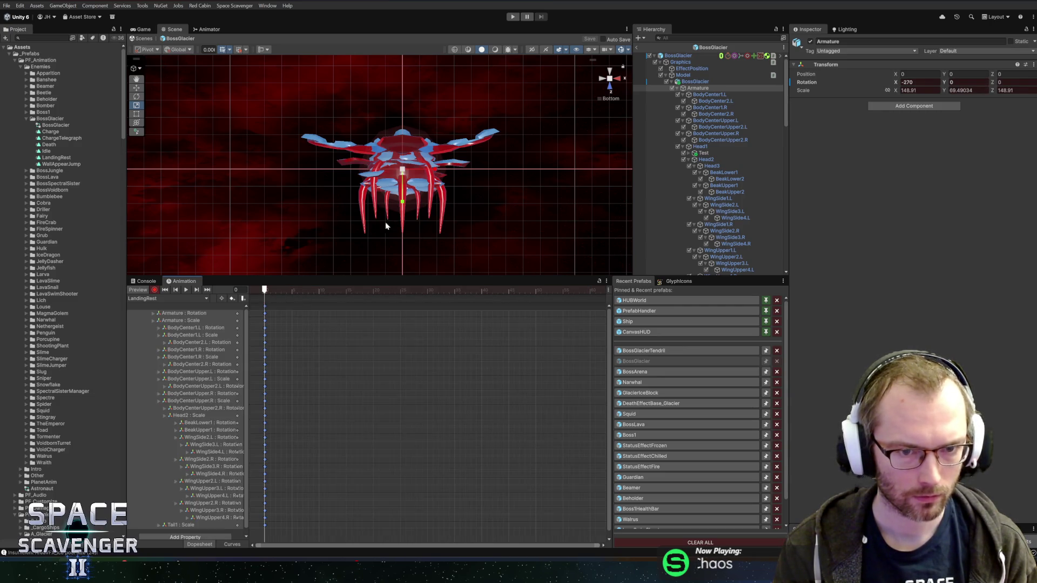
left_click(610, 86)
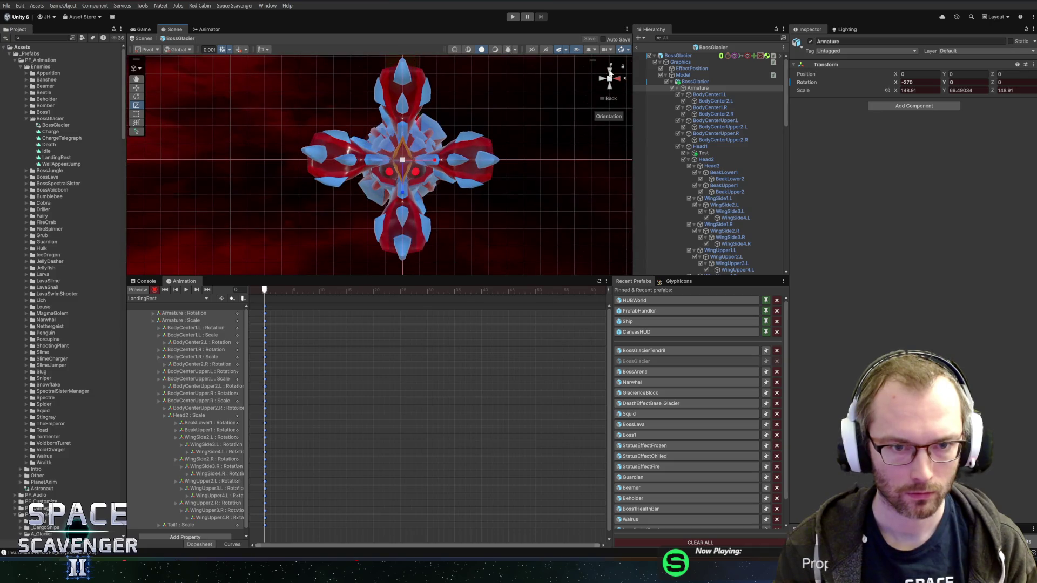
left_click(184, 313)
left_click_drag(367, 292, 372, 292)
key("e")
left_click_drag(407, 178, 413, 104)
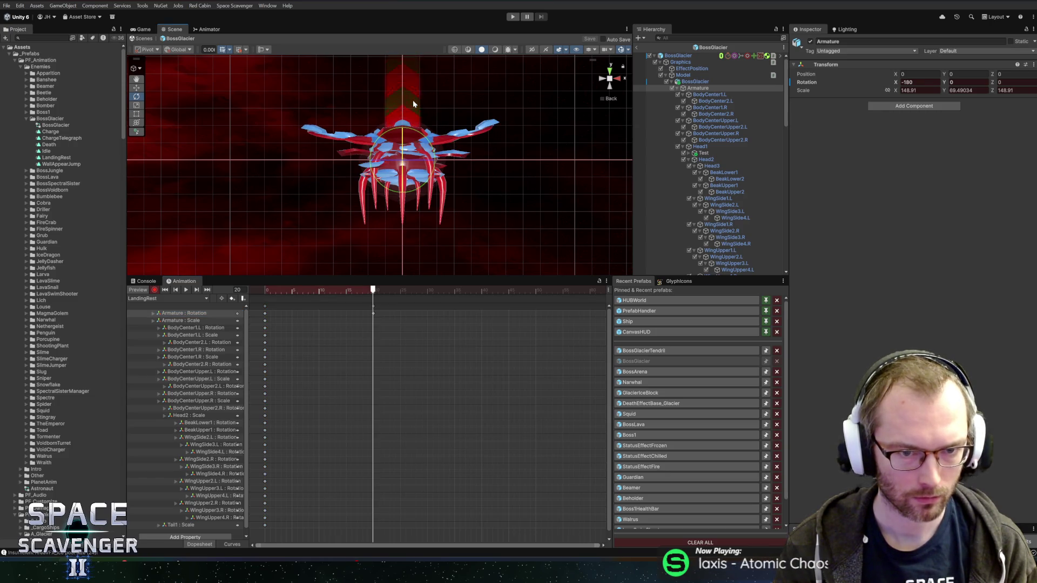
- Set the Armature's scale to 100 on X, Y and Z and preview the motion
left_click(213, 320)
left_click(918, 90)
type("100")
key("Tab")
type("100")
key("Tab")
type("100")
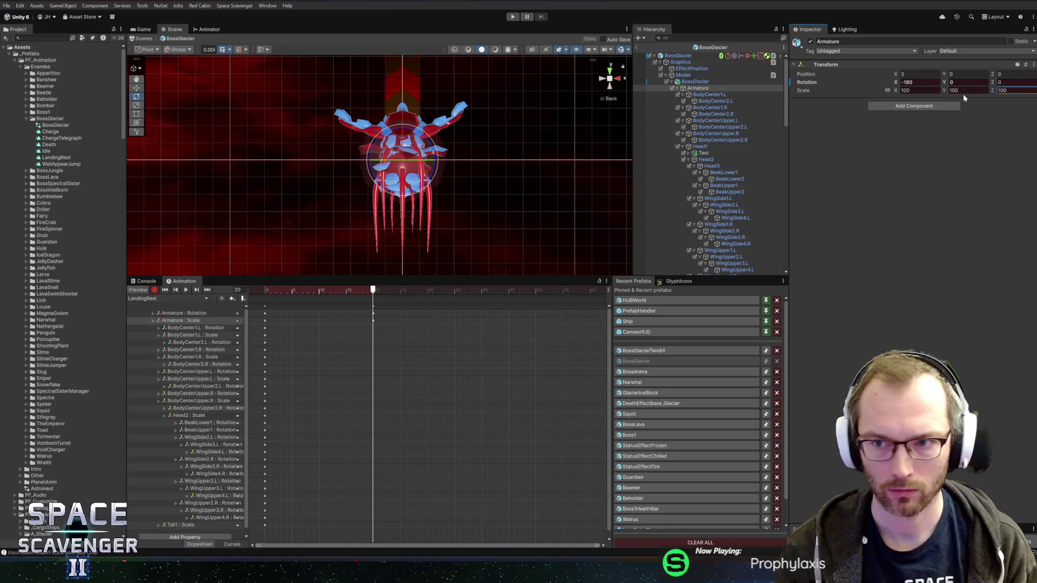
mouse_move(348, 291)
left_mouse_down()
mouse_move(235, 294)
mouse_move(508, 291)
left_mouse_up()
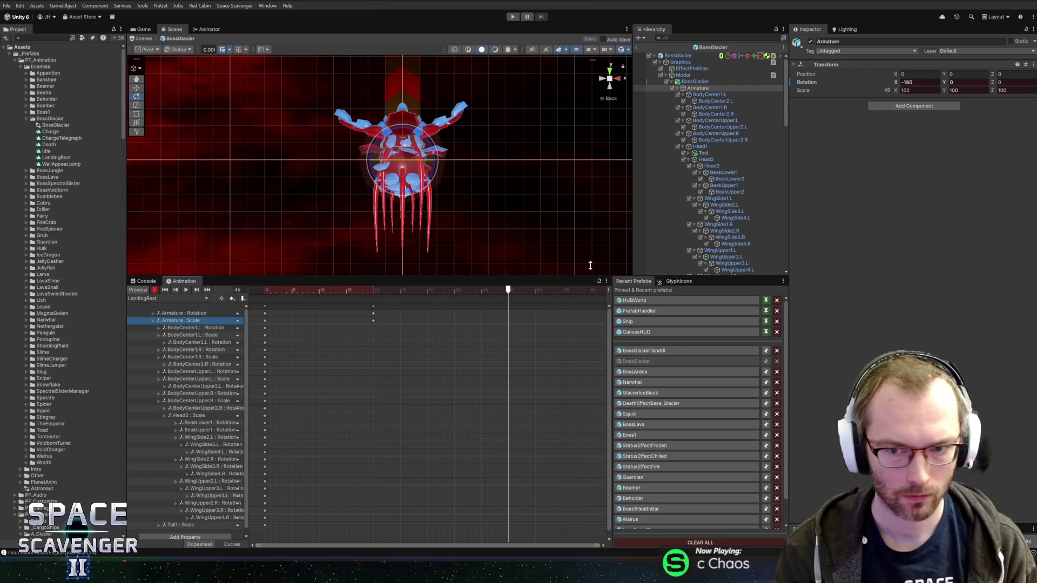
scroll(692, 189, "down", 15)
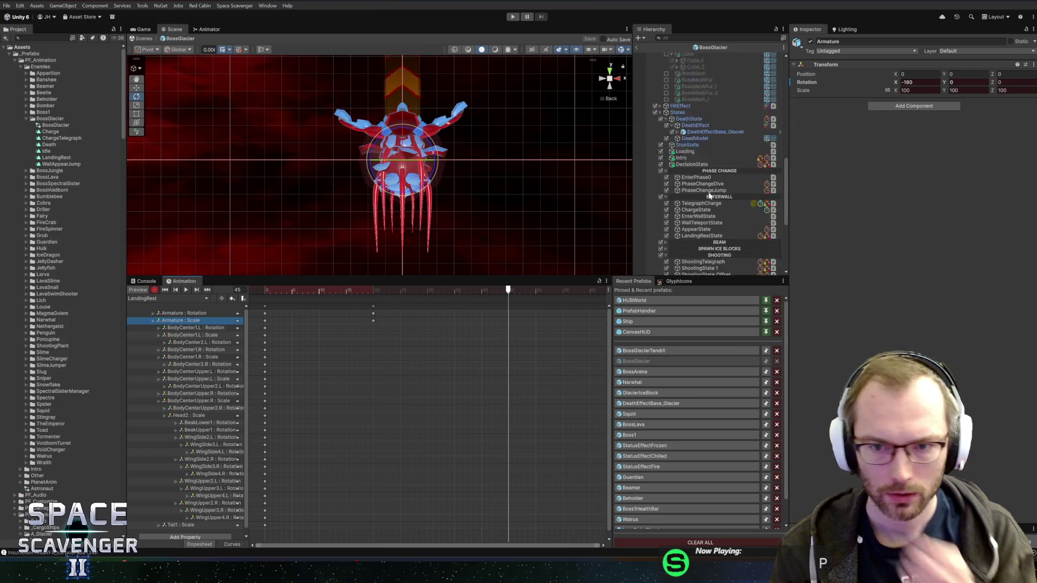
- Select LandingRestState to review its Wait State and State Change Detector, then reselect BodyCenterUpper.R
scroll(709, 196, "down", 2)
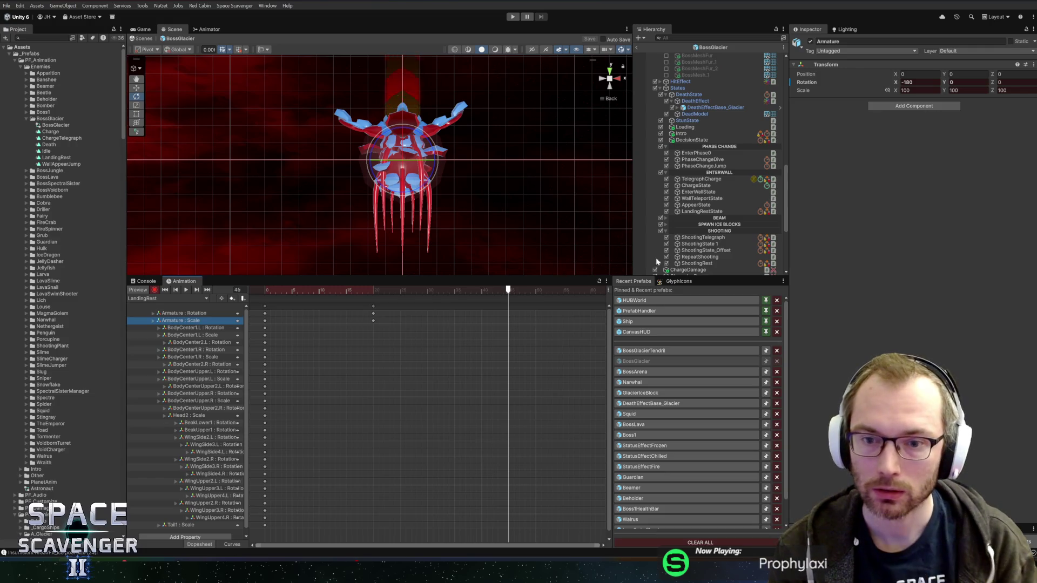
scroll(700, 172, "down", 6)
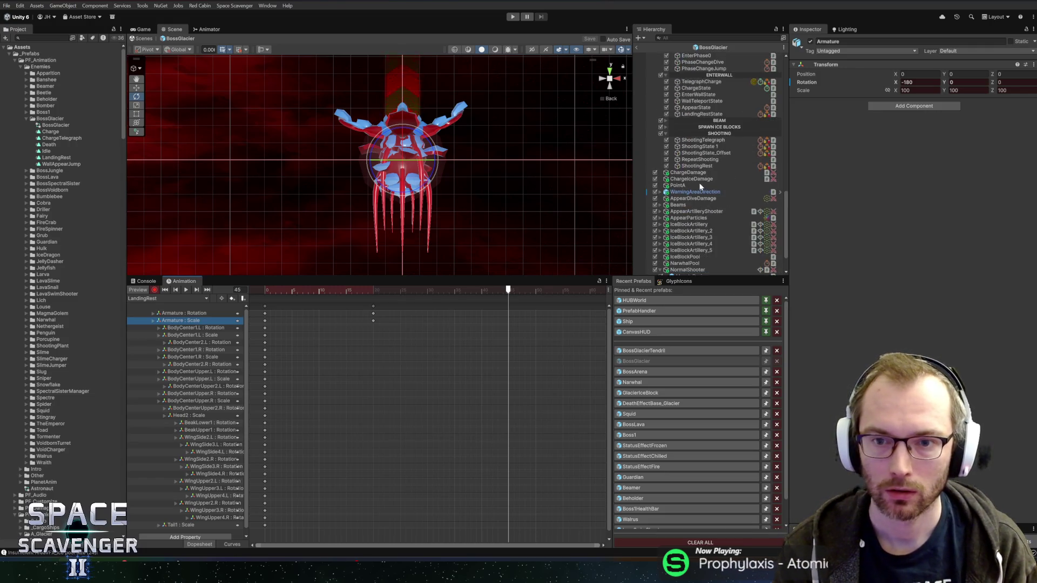
scroll(700, 186, "up", 5)
left_click(702, 187)
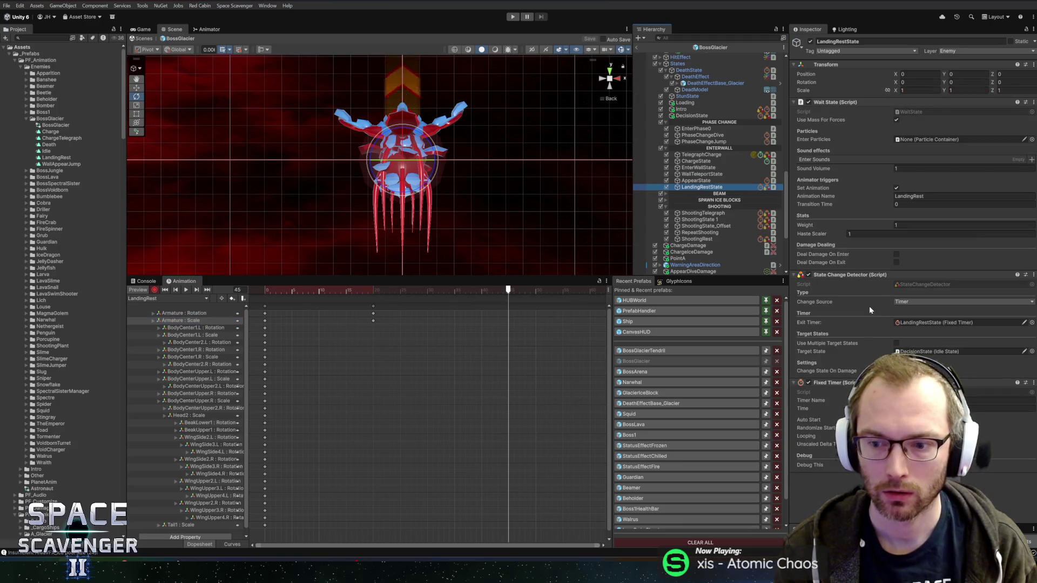
scroll(468, 312, "down", 5)
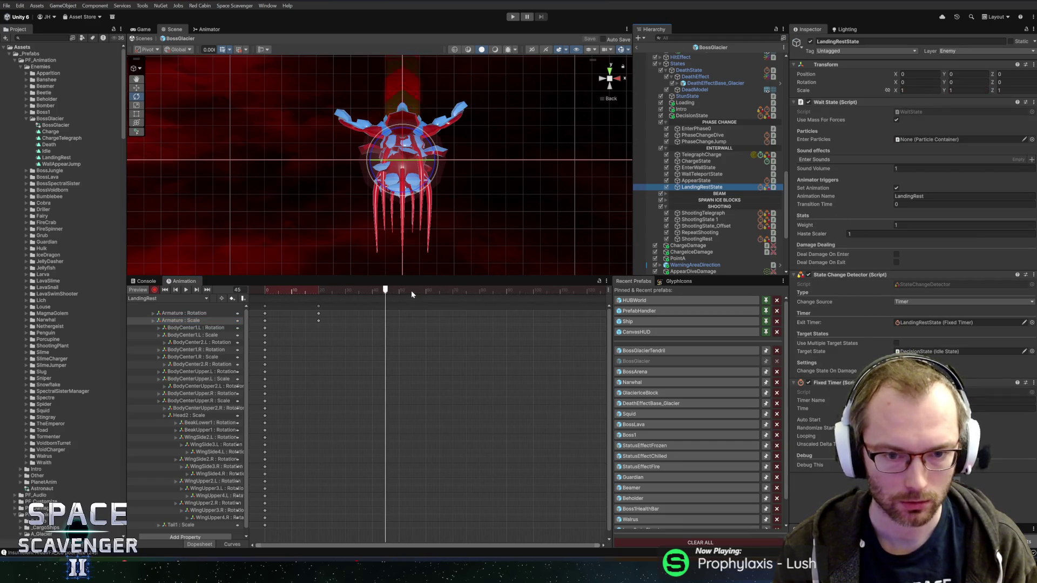
left_click_drag(412, 292, 588, 290)
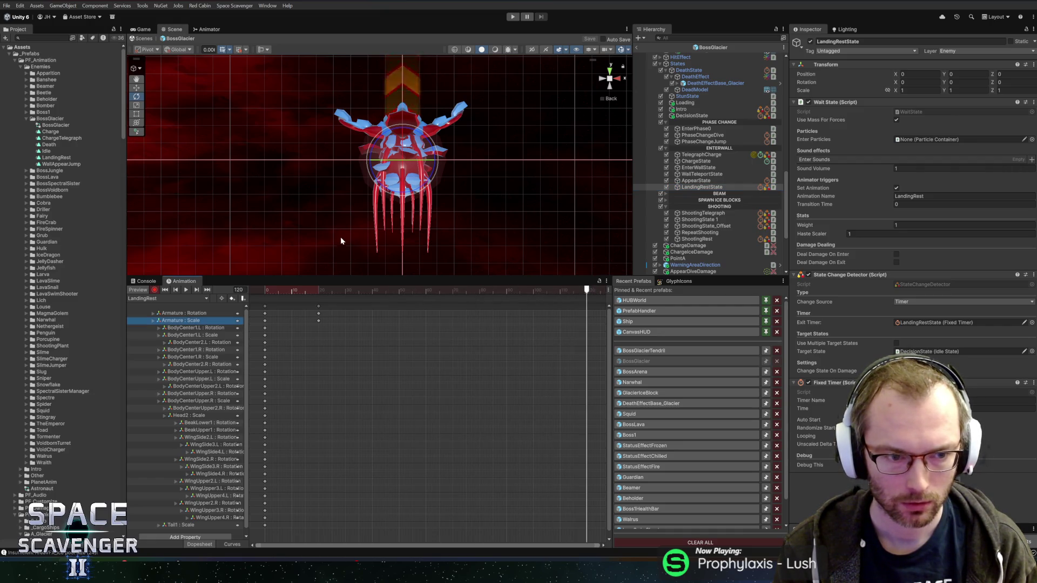
scroll(698, 184, "up", 10)
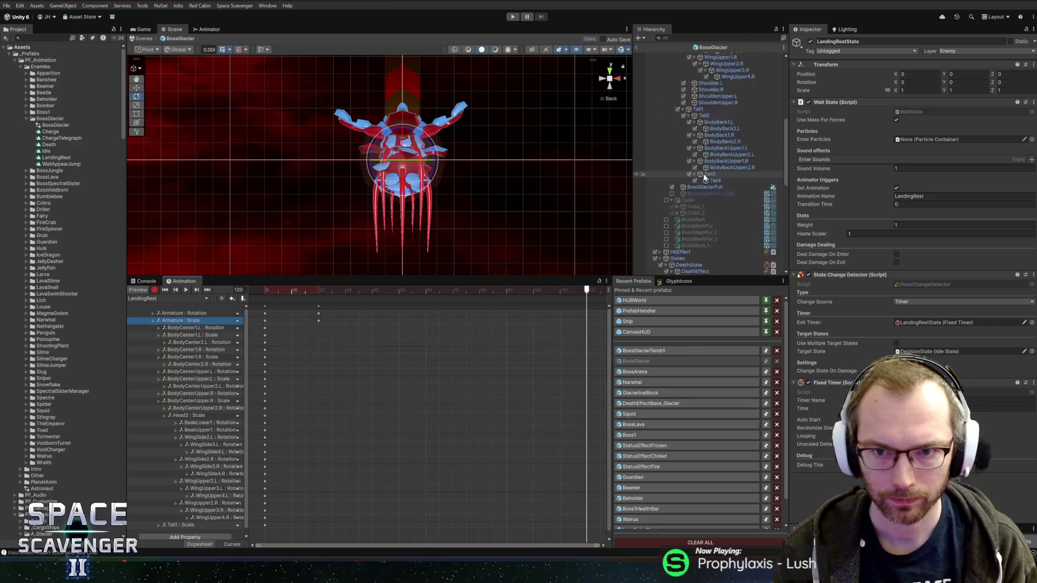
left_click(704, 109)
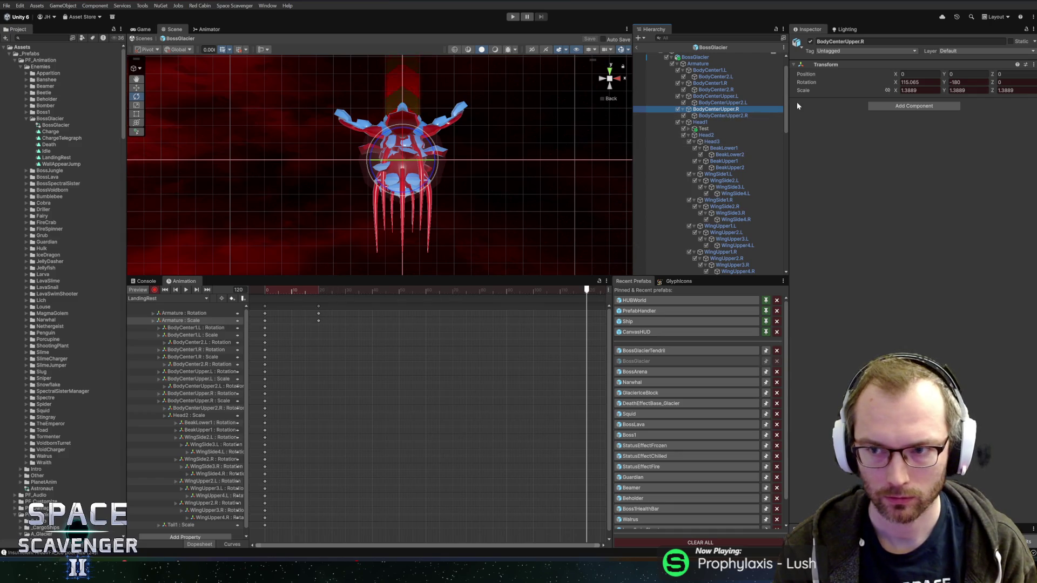
- Select the BodyCenter bones and reset their scale to 1 around frame 36
left_click(714, 97, "ctrl")
left_click(710, 83, "ctrl")
left_click(719, 71, "ctrl")
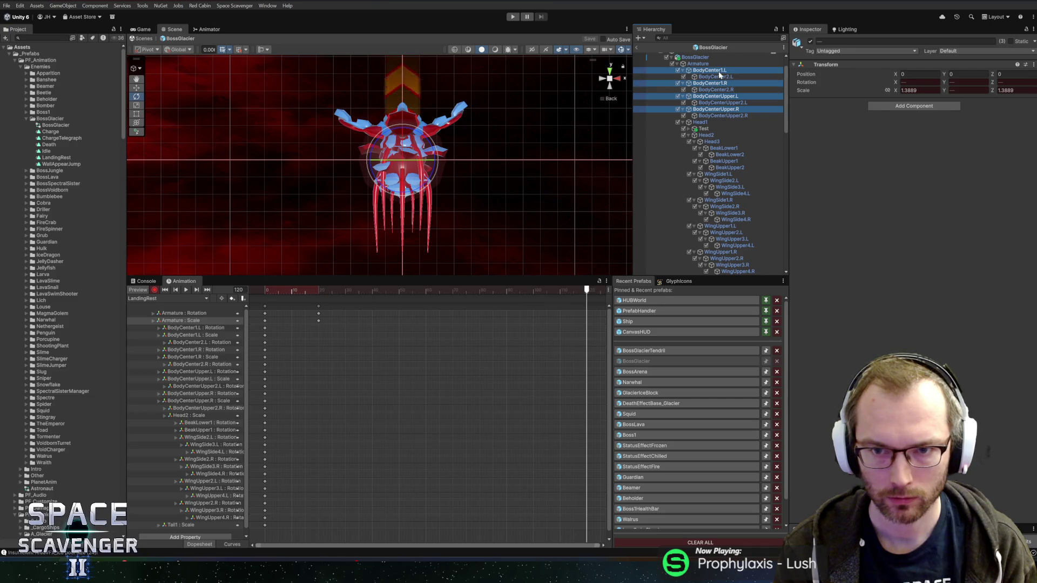
left_click_drag(340, 290, 366, 292)
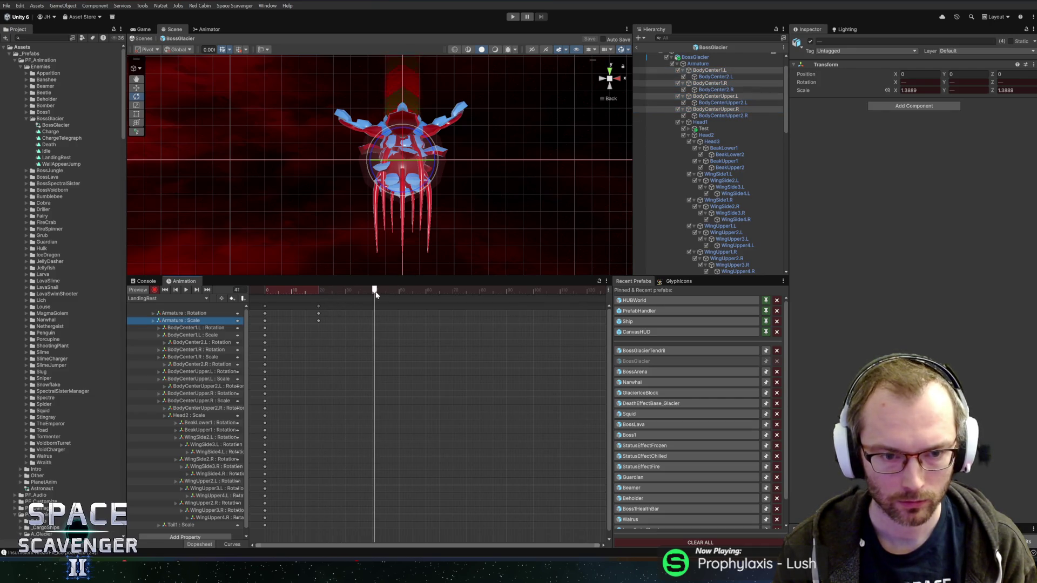
type("1")
key("Tab")
type("1")
key("Tab")
type("1")
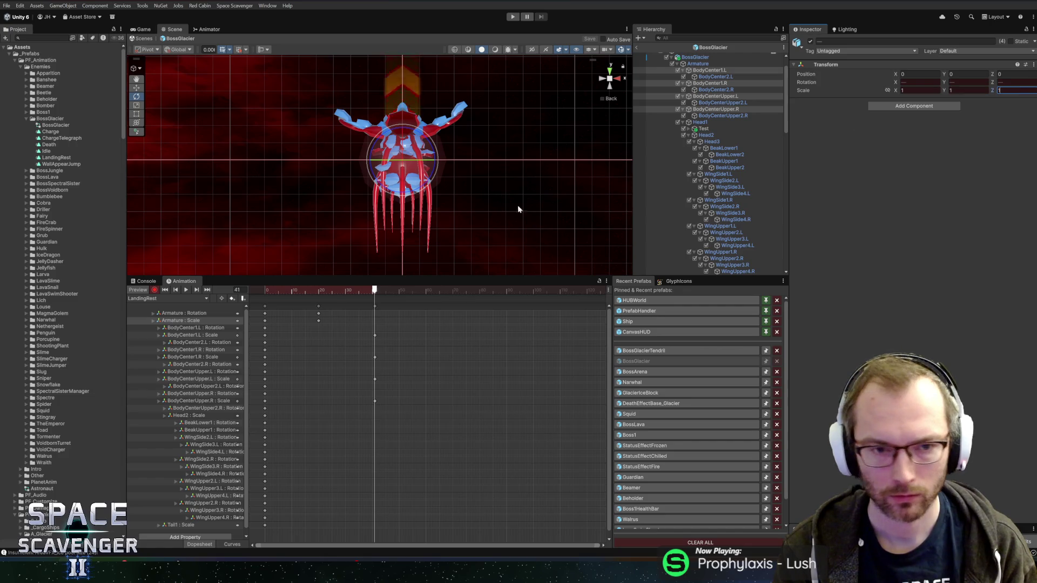
left_click(711, 115)
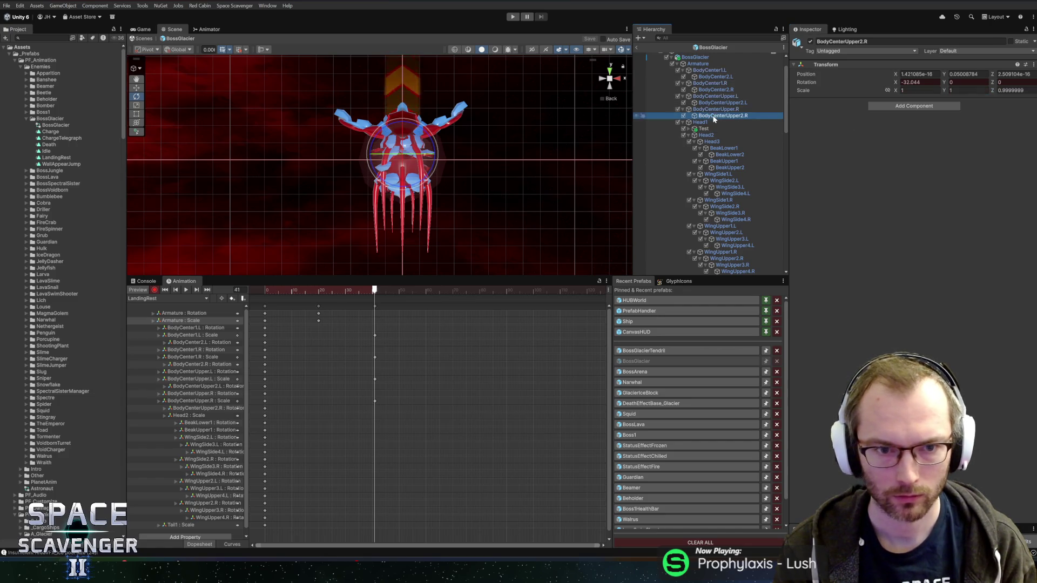
- Key a new frame-60 rotation for BodyCenter1.L, undoing an extra rotation attempt
left_click(216, 329)
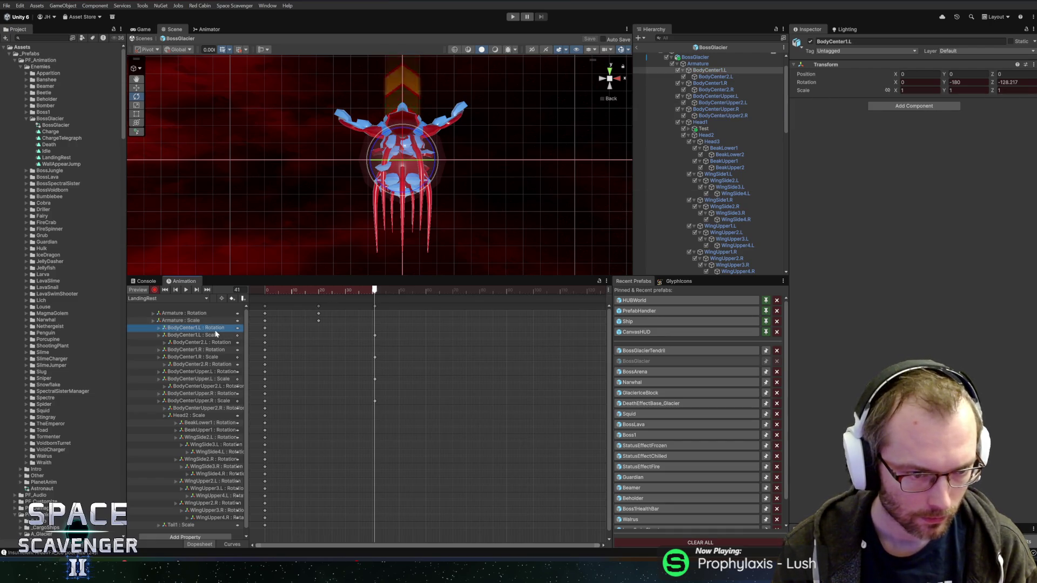
left_click(425, 291)
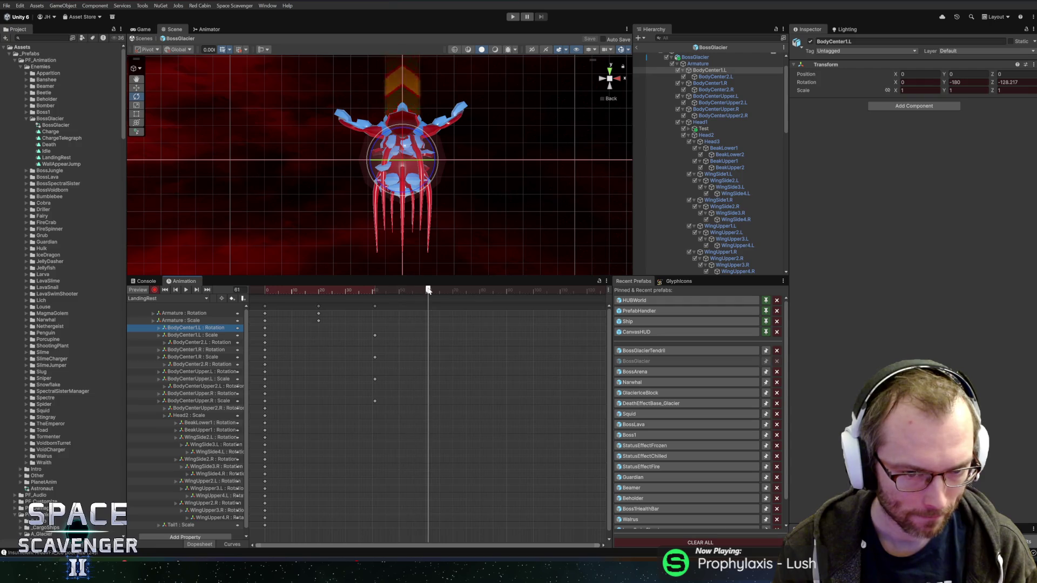
left_click_drag(399, 147, 369, 168)
left_click(158, 329)
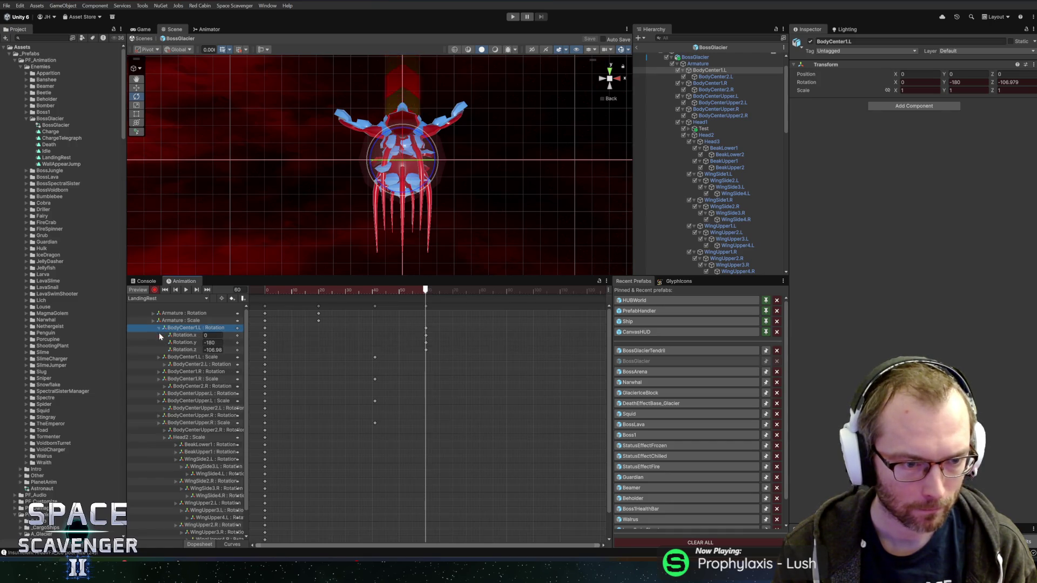
left_click(160, 328)
left_click(179, 335)
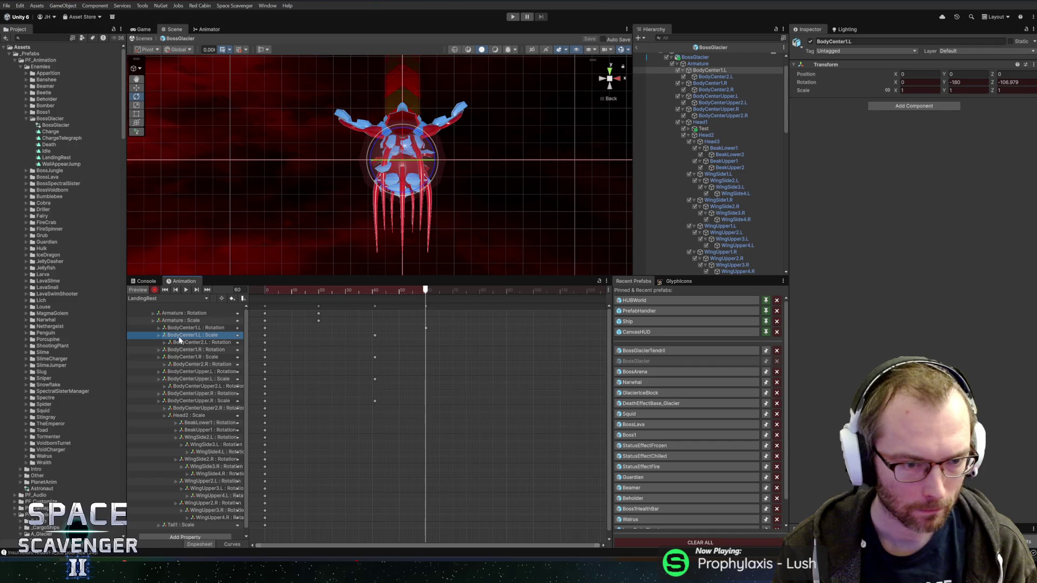
left_click_drag(384, 139, 375, 151)
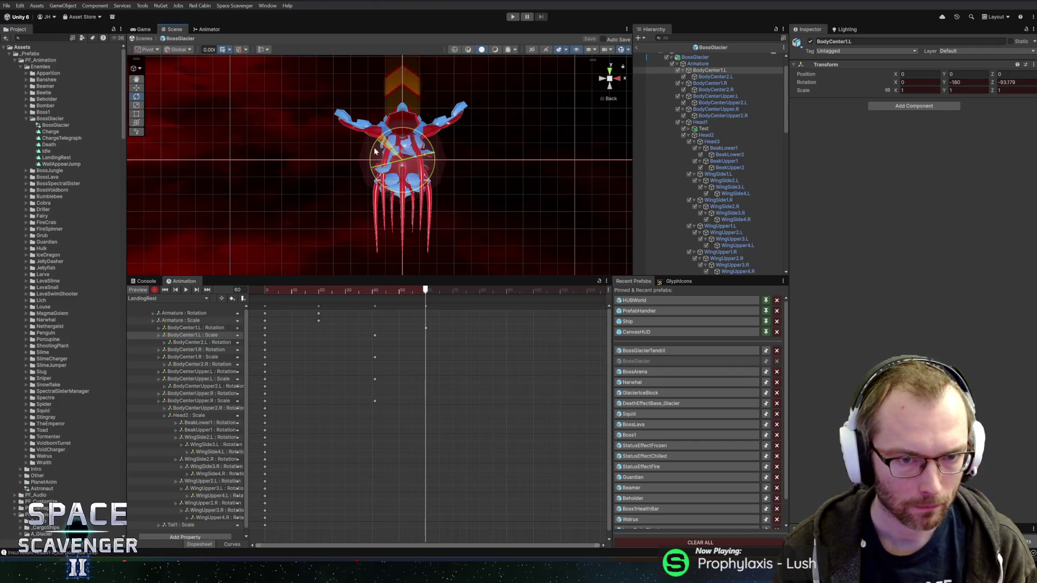
key("ctrl+z")
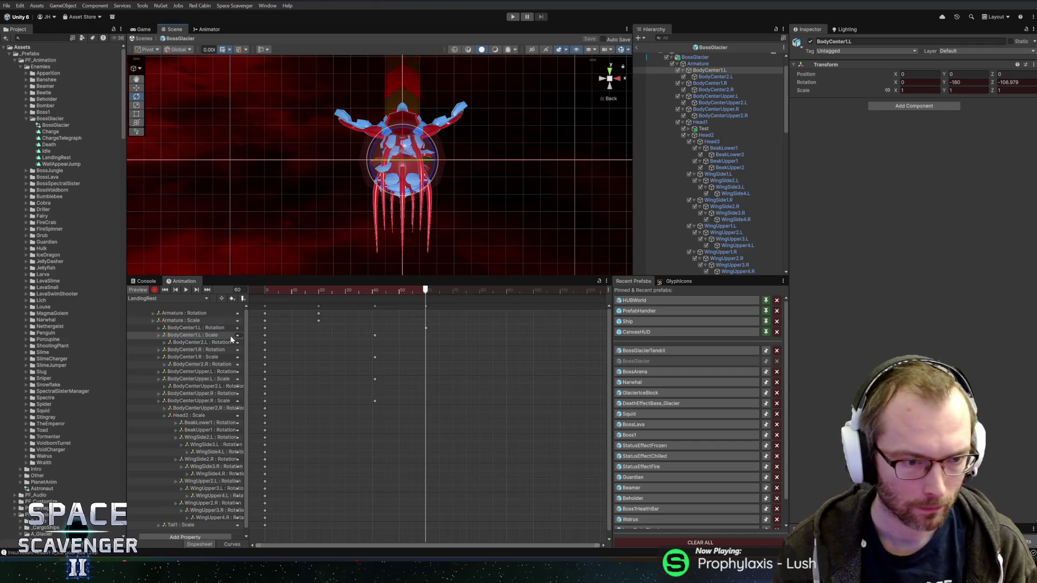
- Rotate and key BodyCenter2.L, BodyCenter2.R and BodyCenterUpper.L at frame 60
left_click(193, 343)
left_click_drag(362, 136, 348, 167)
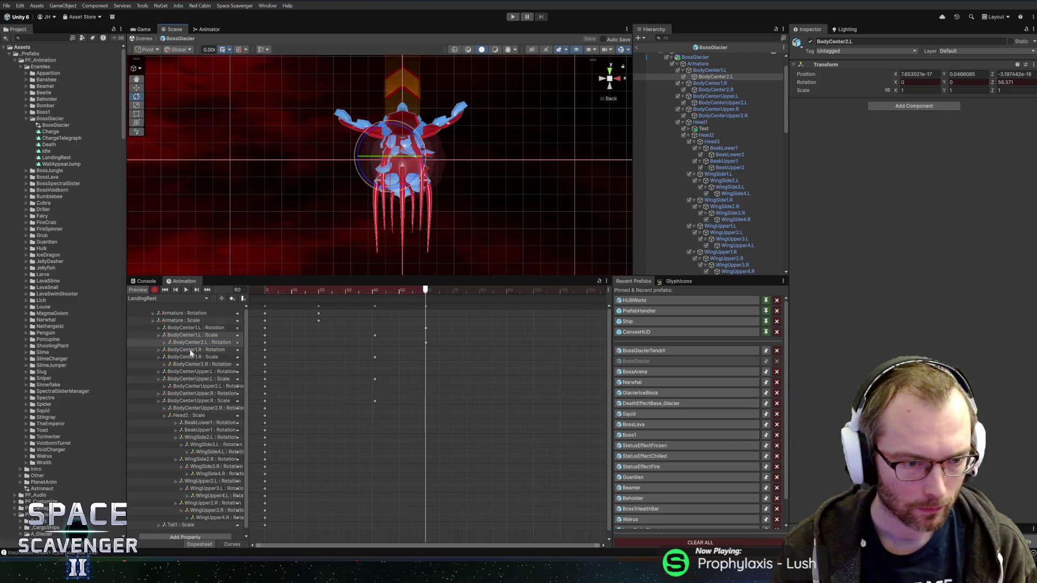
left_click(219, 350)
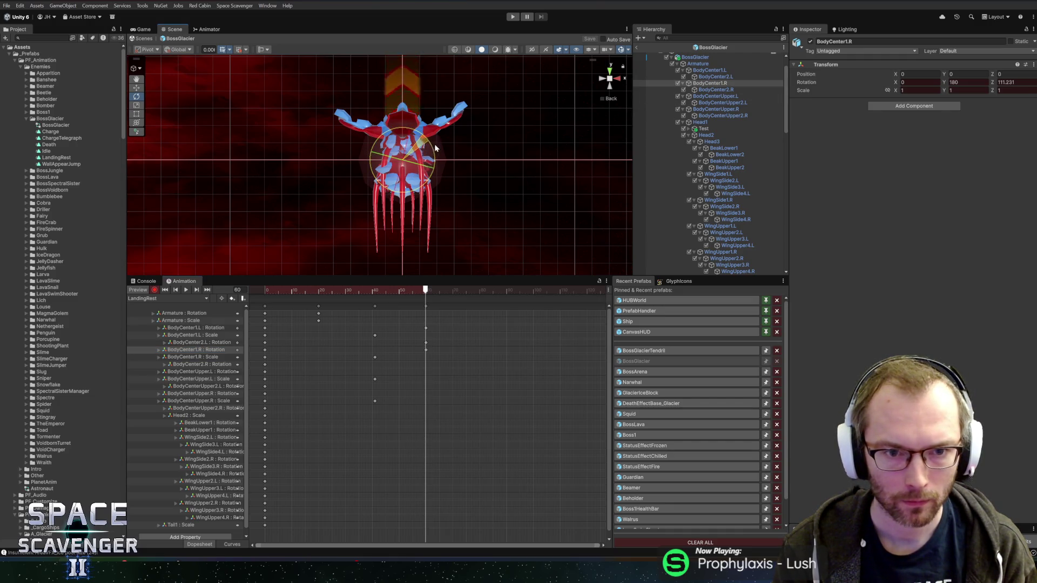
left_click(740, 89)
left_click_drag(446, 139, 465, 165)
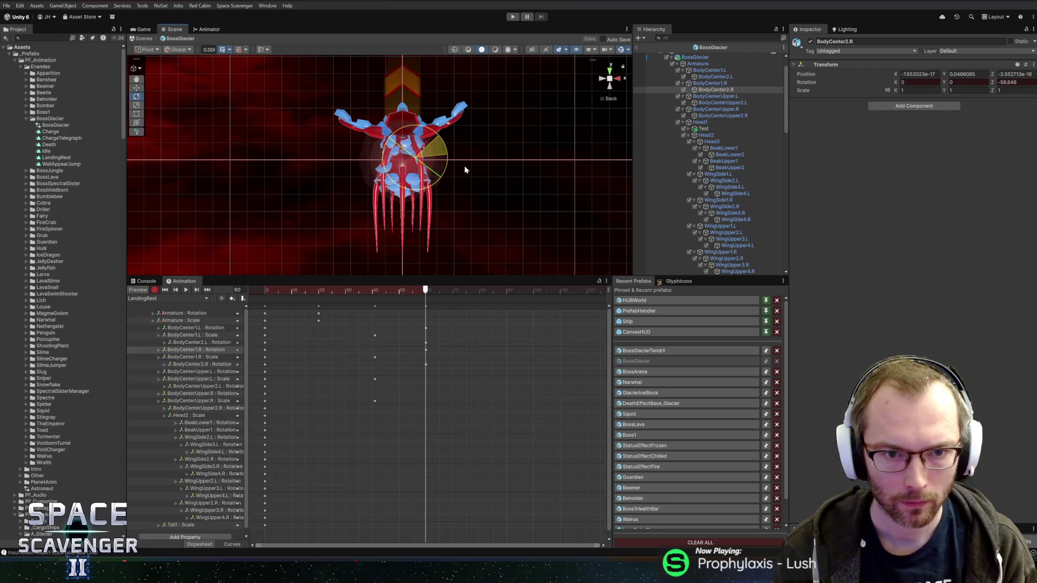
left_click(602, 78)
left_click(707, 96)
left_click_drag(402, 147, 430, 174)
- Set Head2's scale back to 1 and preview the pose near frame 20
left_click(748, 102)
left_click(716, 108)
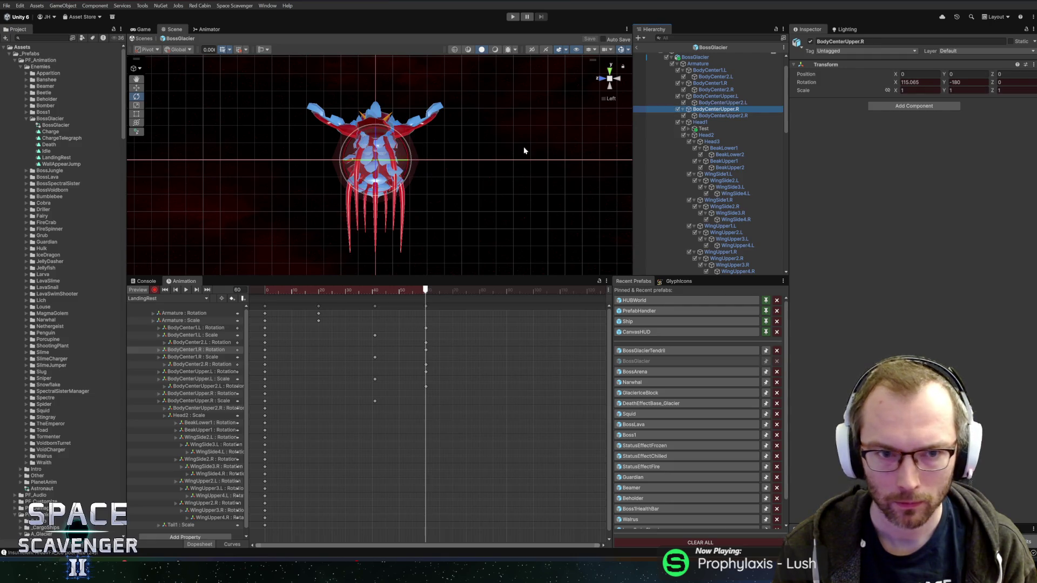
left_click(722, 115)
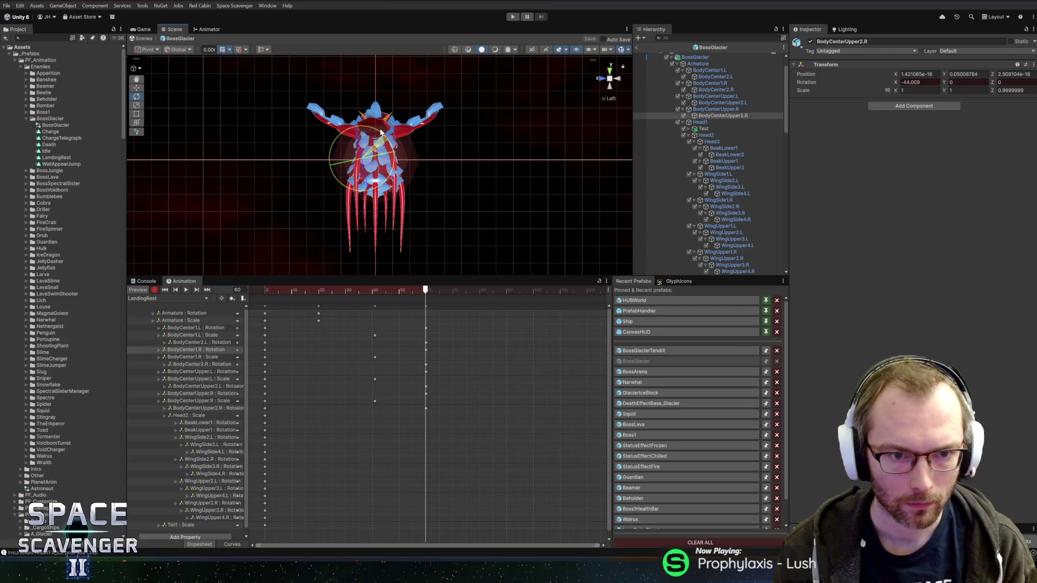
left_click(707, 122)
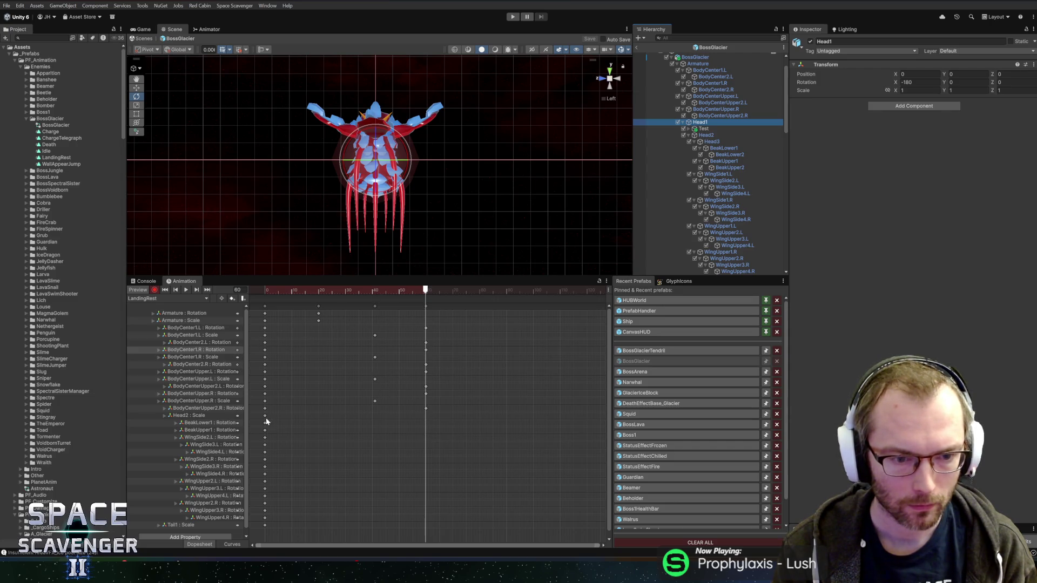
left_click(198, 417)
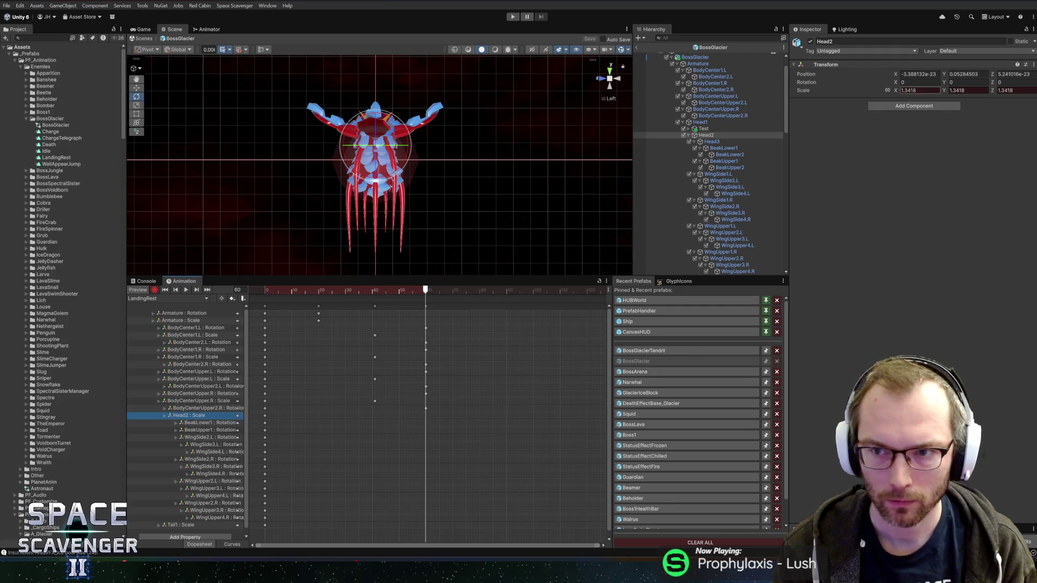
type("1")
key("Tab")
type("1")
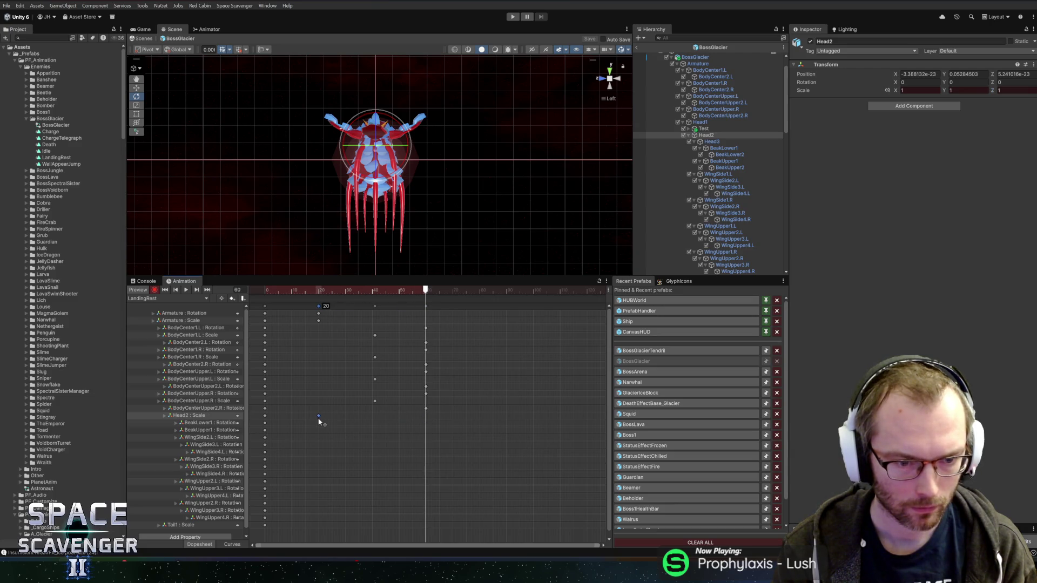
left_click_drag(265, 291, 320, 291)
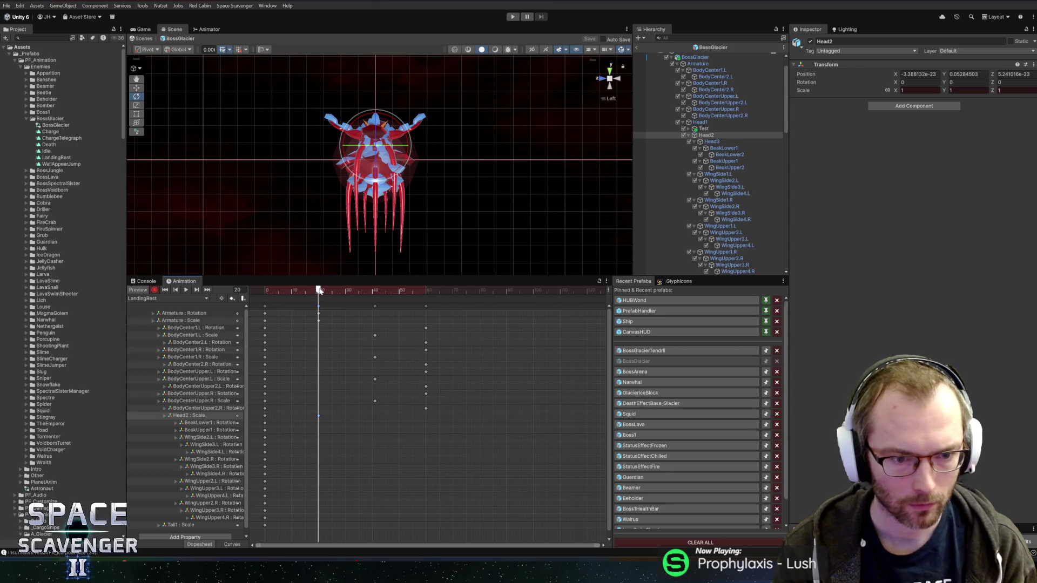
- Key BeakLower1's opening rotation at frames 20 and 60
left_click(202, 425)
mouse_move(409, 126)
left_mouse_down()
mouse_move(403, 89)
mouse_move(405, 100)
left_mouse_up()
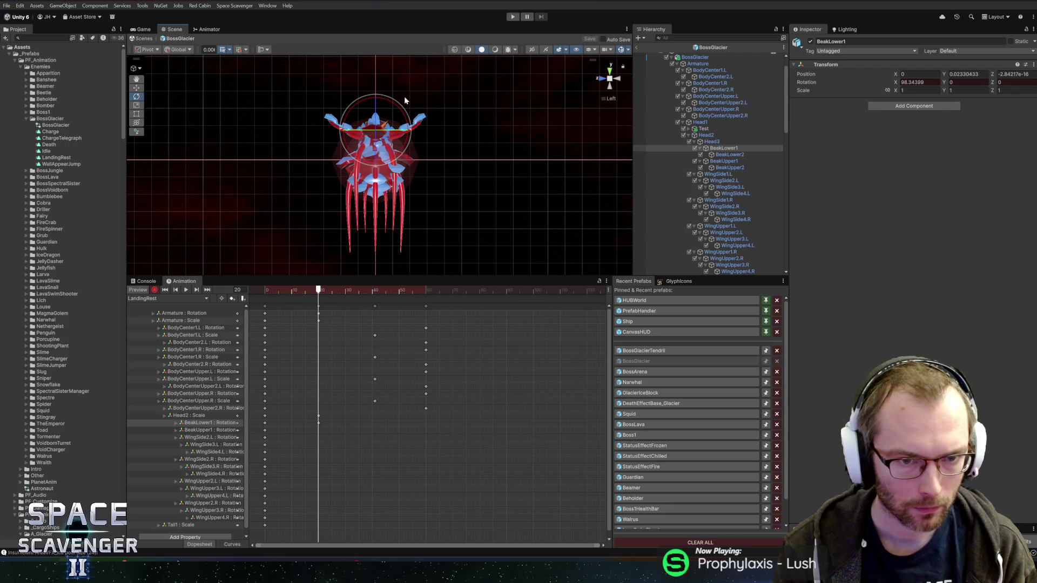
left_click_drag(376, 291, 426, 292)
mouse_move(394, 110)
left_mouse_down()
mouse_move(421, 131)
mouse_move(401, 78)
left_mouse_up()
left_click(203, 431)
- Rotate and key the left wing bones WingUpper2.L through WingUpper4.L at frame 60
left_click(214, 438)
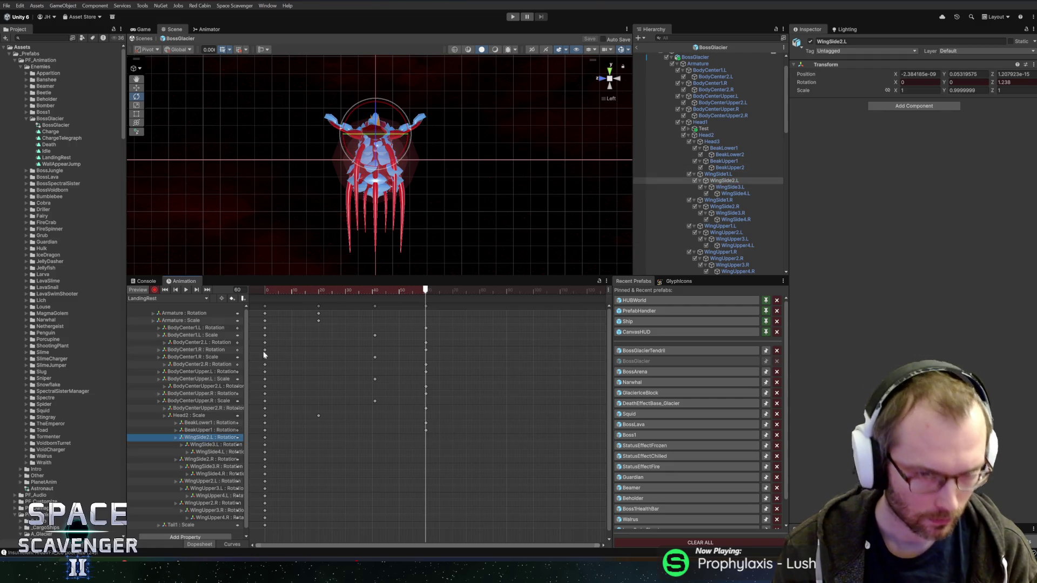
left_click_drag(405, 131, 406, 132)
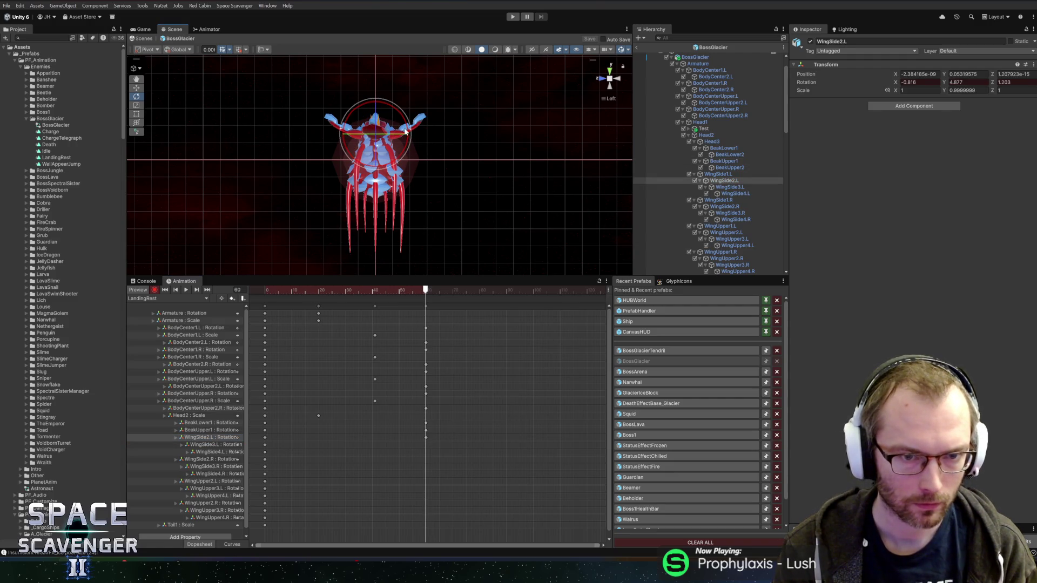
left_click(197, 481)
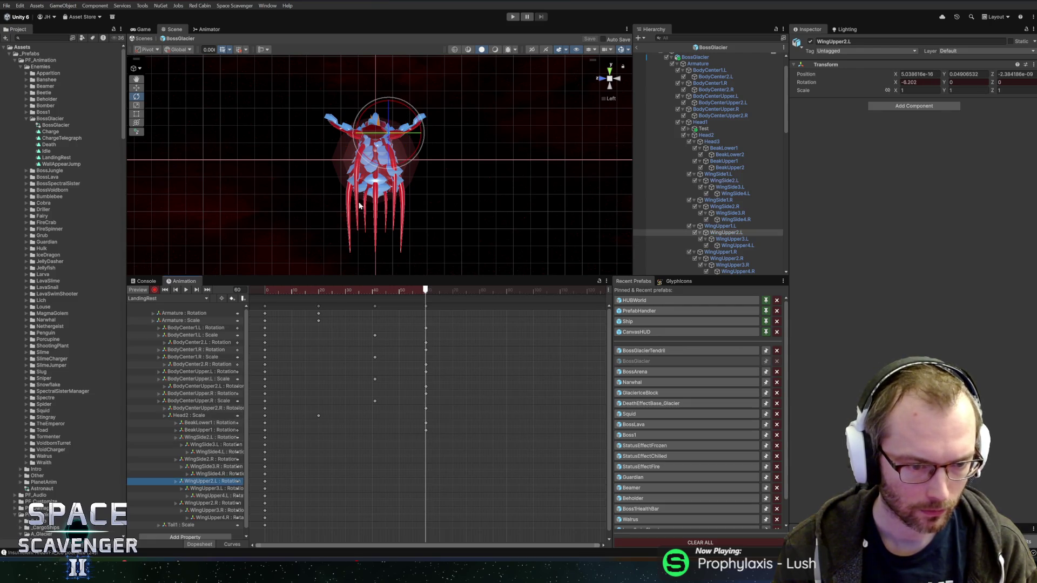
left_click_drag(413, 114, 430, 135)
left_click(213, 488)
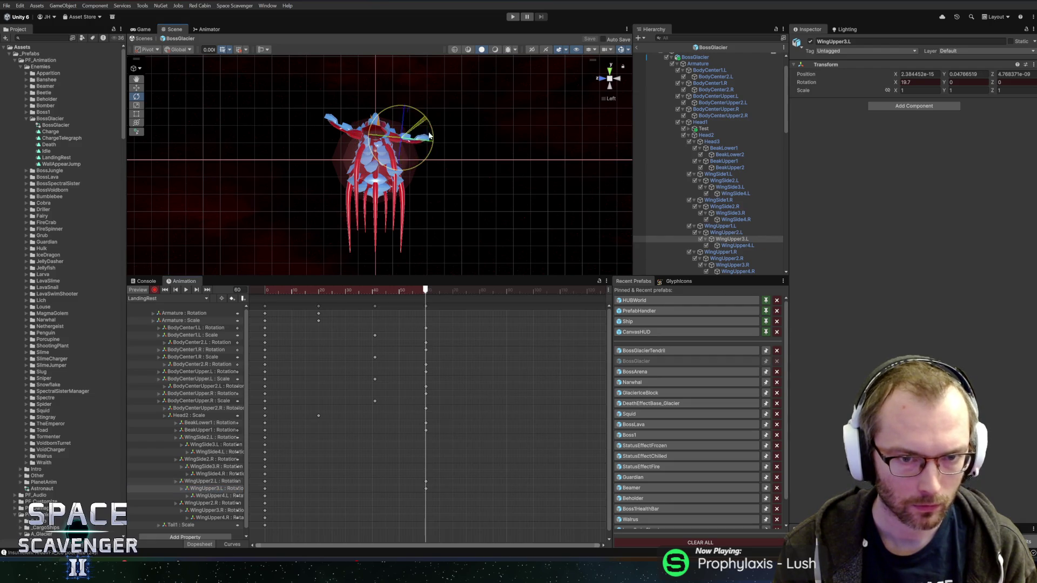
left_click_drag(443, 189, 443, 189)
left_click(203, 497)
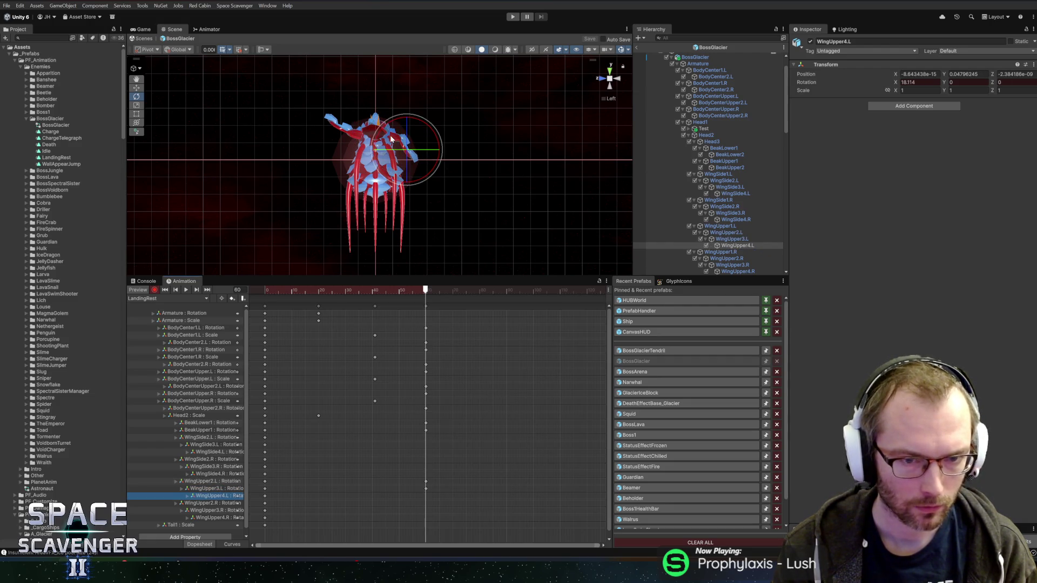
mouse_move(426, 125)
left_mouse_down()
mouse_move(442, 151)
mouse_move(419, 138)
mouse_move(422, 157)
mouse_move(432, 106)
mouse_move(355, 82)
mouse_move(365, 125)
mouse_move(328, 87)
mouse_move(349, 93)
mouse_move(342, 100)
left_mouse_up()
left_click(207, 481)
left_click(204, 489)
- Rotate and key the right upper wing, turning WingUpper2.R to about -67.6 on X
left_click(206, 503)
left_click(207, 511)
left_click(201, 518)
left_click(205, 505)
left_click_drag(389, 125, 389, 101)
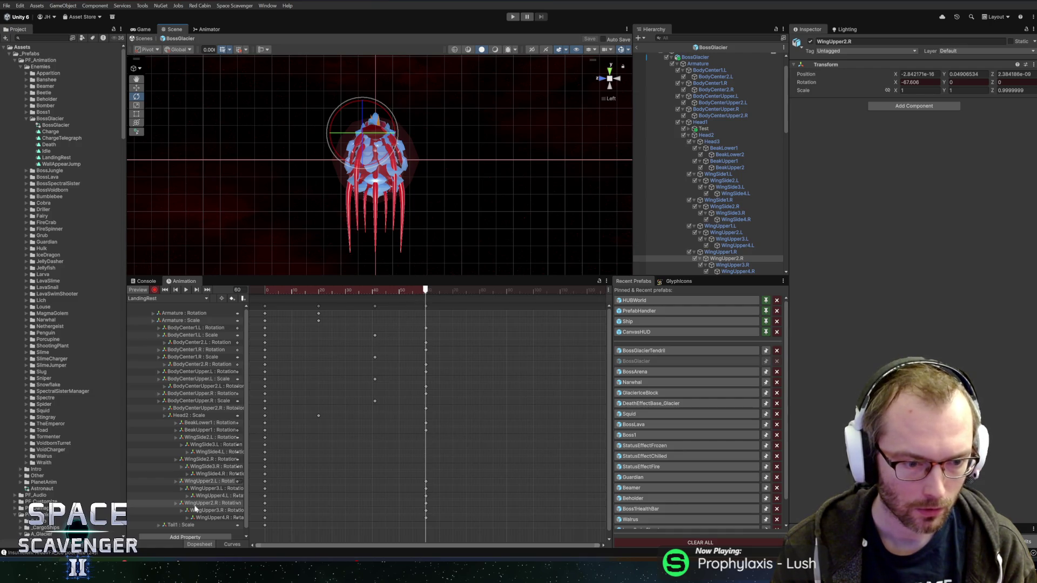
- Reset Tail1's X scale to 1 and preview the pose
left_click(183, 525)
left_click(921, 91)
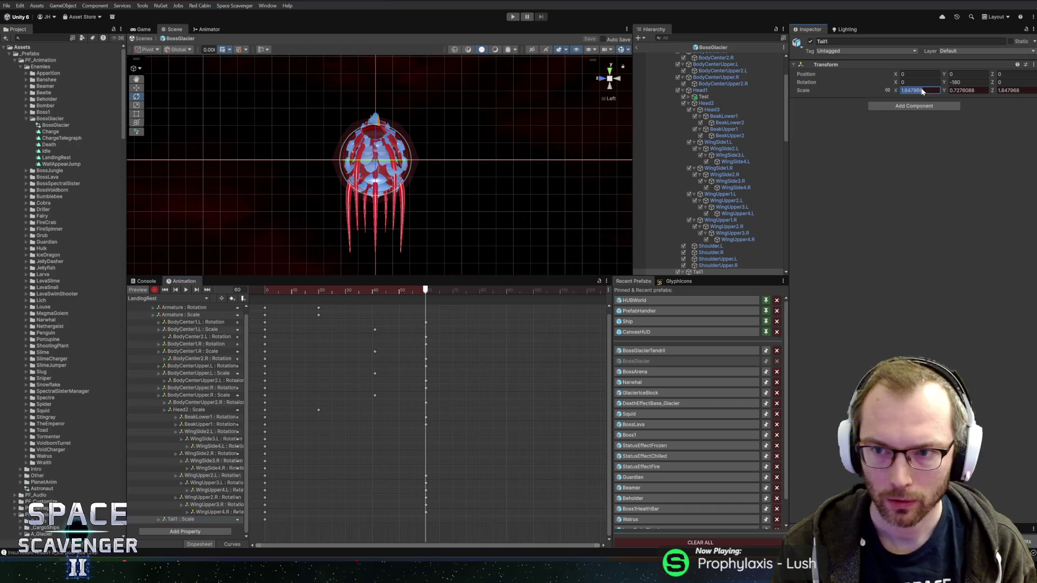
key("Tab")
type("1")
key("Tab")
type("1")
mouse_move(412, 291)
left_mouse_down()
mouse_move(267, 294)
mouse_move(426, 292)
left_mouse_up()
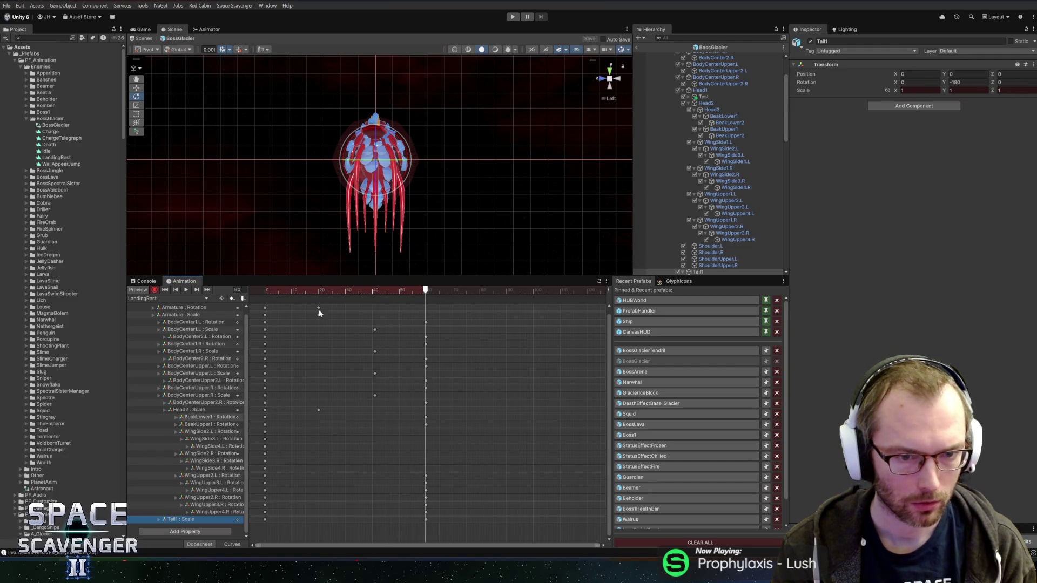
- Rotate and key WingSide2.L, WingSide3.L and WingSide4.L at frame 60, viewed from behind
left_click(215, 439)
left_click(621, 80)
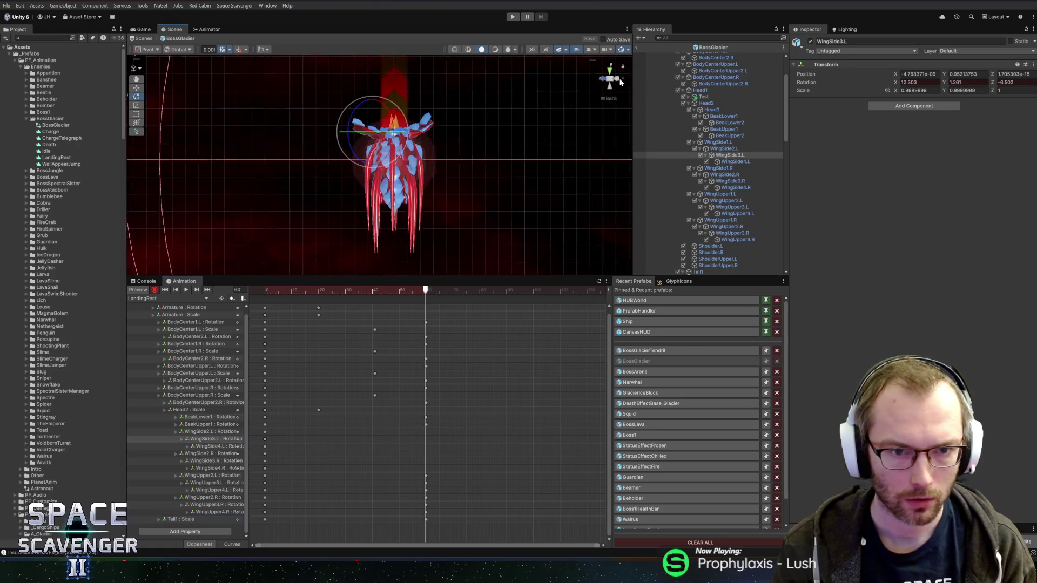
left_click(205, 432)
mouse_move(400, 103)
left_mouse_down()
mouse_move(397, 69)
mouse_move(377, 54)
left_mouse_up()
left_click(211, 438)
left_click_drag(379, 169, 412, 107)
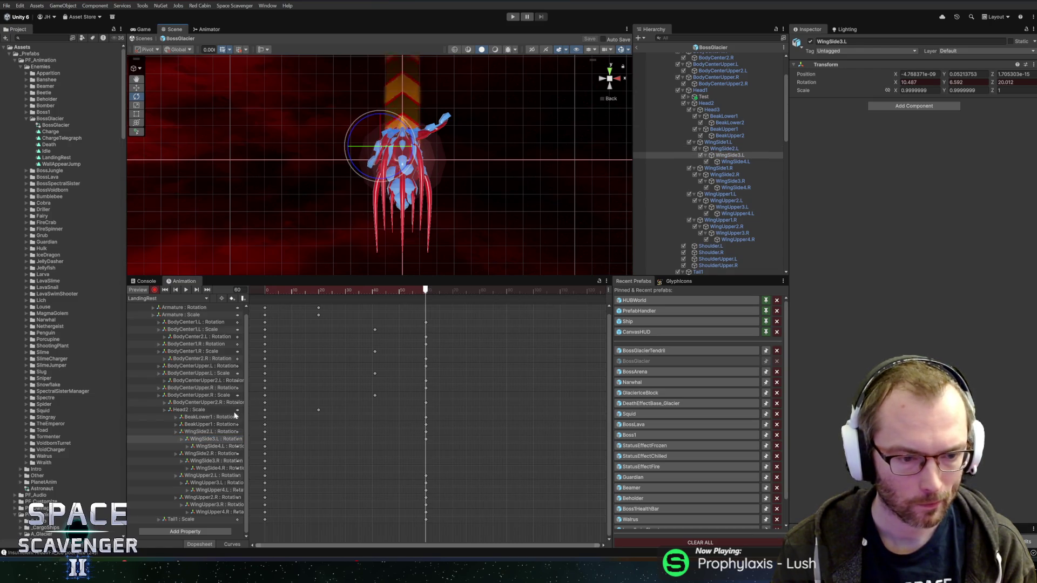
left_click(208, 446)
left_click_drag(404, 145, 406, 152)
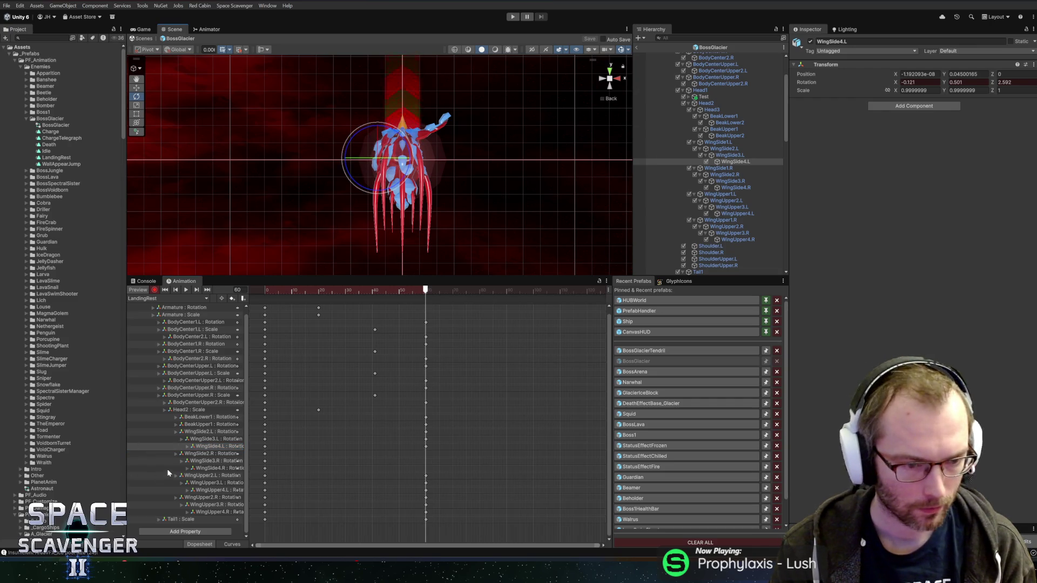
- Key the right side wing at frame 60: WingSide2.R about -59.5 Z, WingSide4.R 8.719 Z
left_click(207, 454)
mouse_move(447, 125)
left_mouse_down()
mouse_move(463, 162)
mouse_move(439, 216)
left_mouse_up()
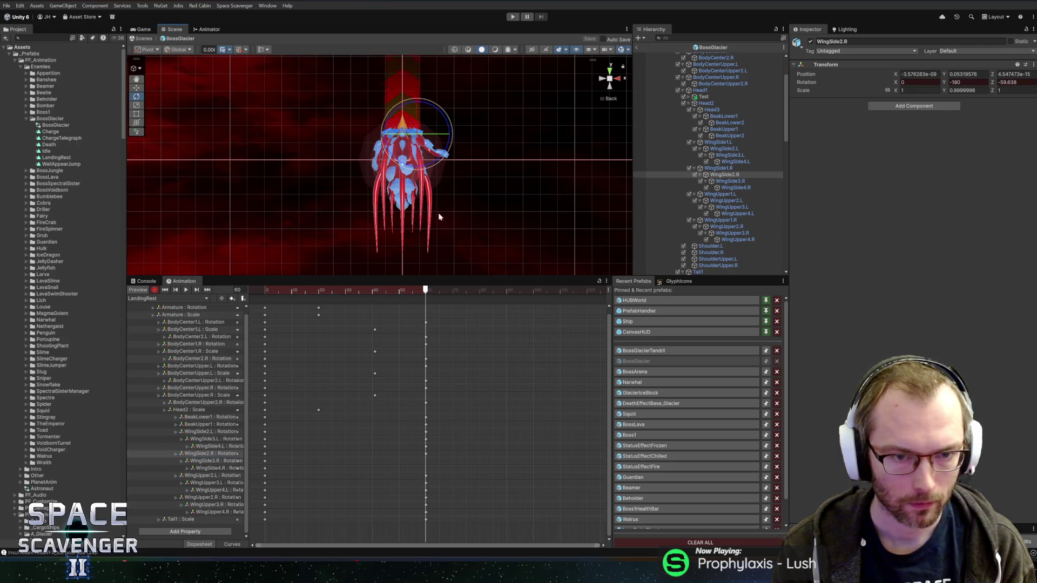
left_click(206, 461)
left_click_drag(444, 127, 459, 181)
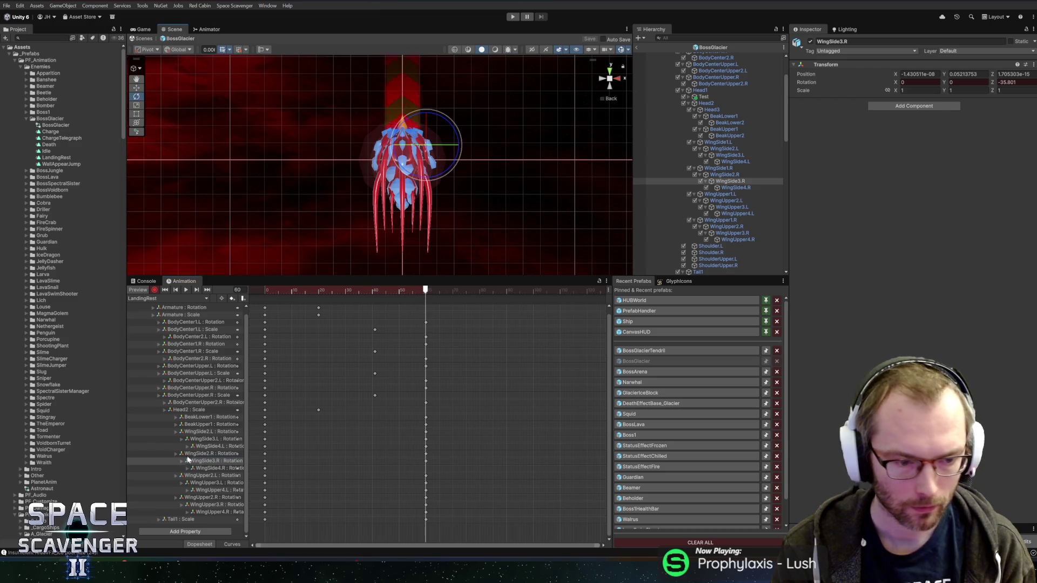
left_click(189, 461)
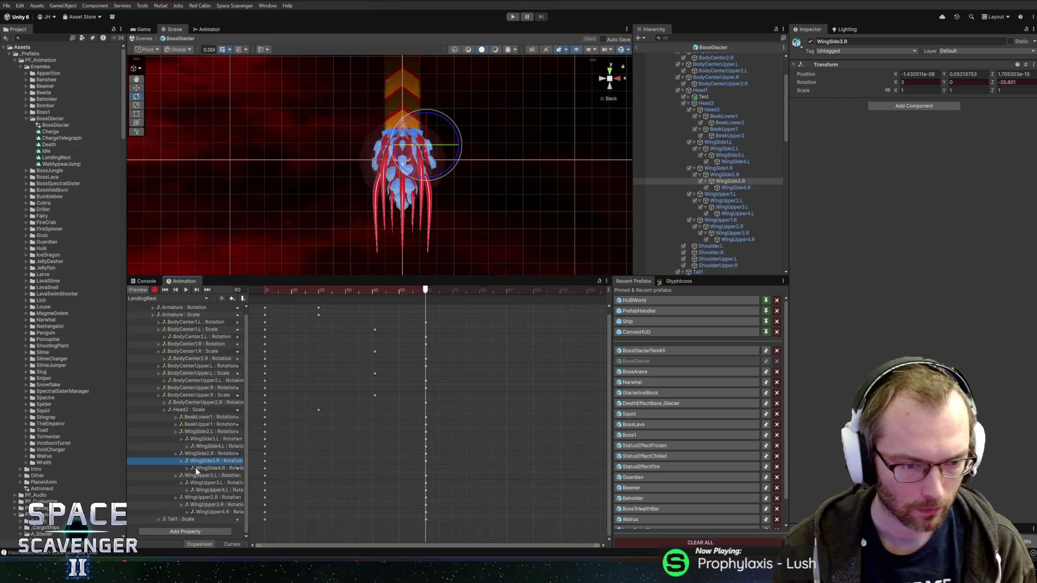
left_click(196, 472)
mouse_move(444, 171)
left_mouse_down()
mouse_move(452, 174)
mouse_move(445, 150)
left_mouse_up()
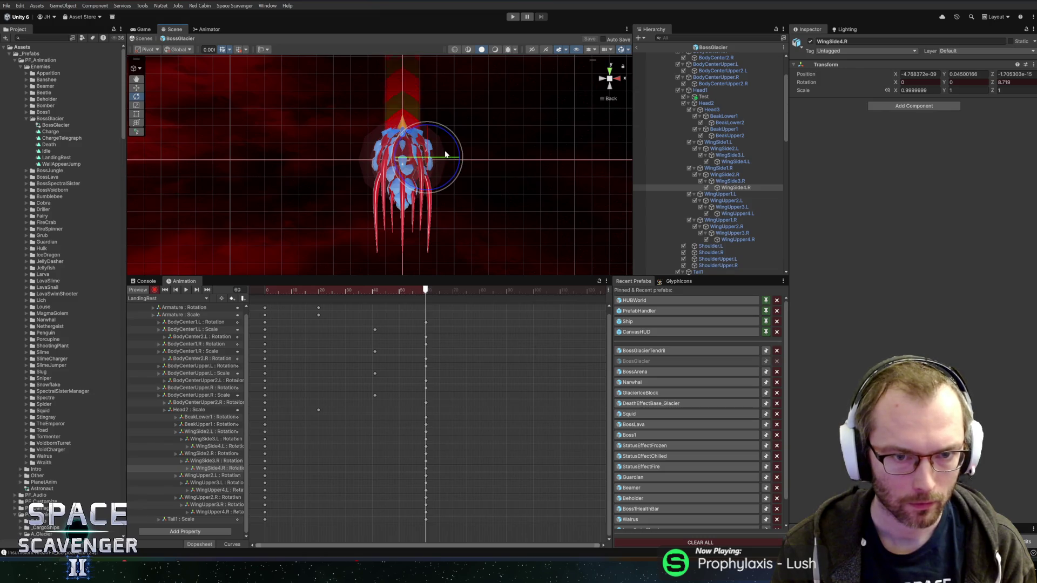
left_click(205, 425)
left_click(203, 418)
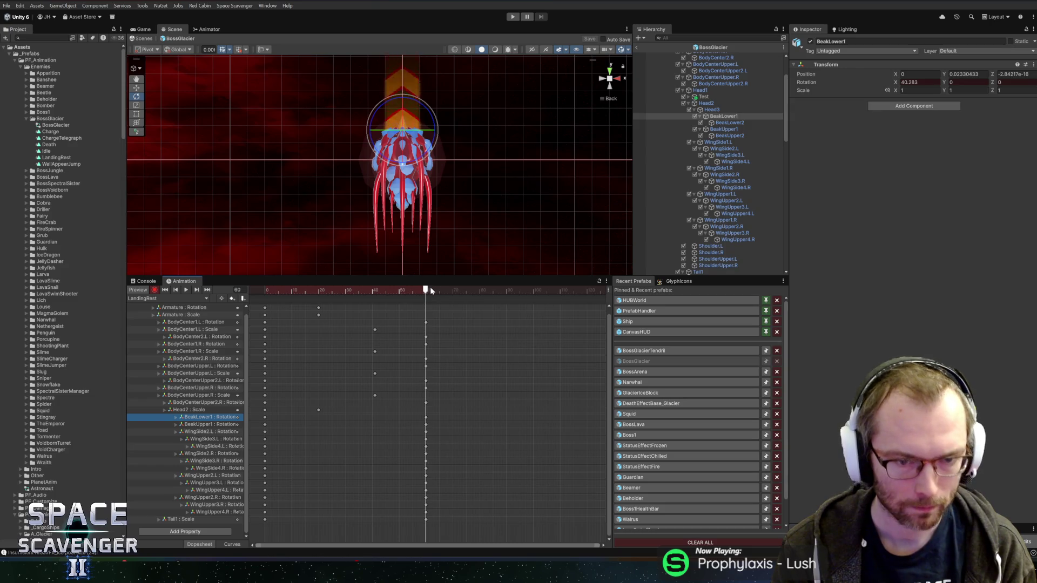
- Move all frame-60 keys of LandingRest to frame 120
mouse_move(426, 290)
left_mouse_down()
mouse_move(264, 290)
mouse_move(422, 294)
left_mouse_up()
mouse_move(399, 532)
left_mouse_down()
mouse_move(429, 303)
mouse_move(427, 320)
left_mouse_up()
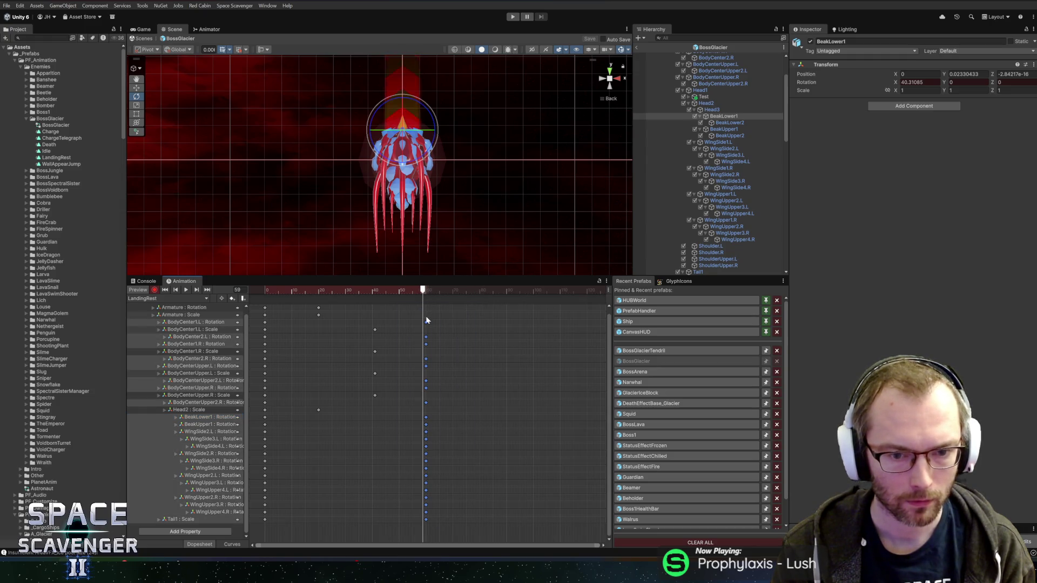
left_click_drag(539, 321, 590, 322)
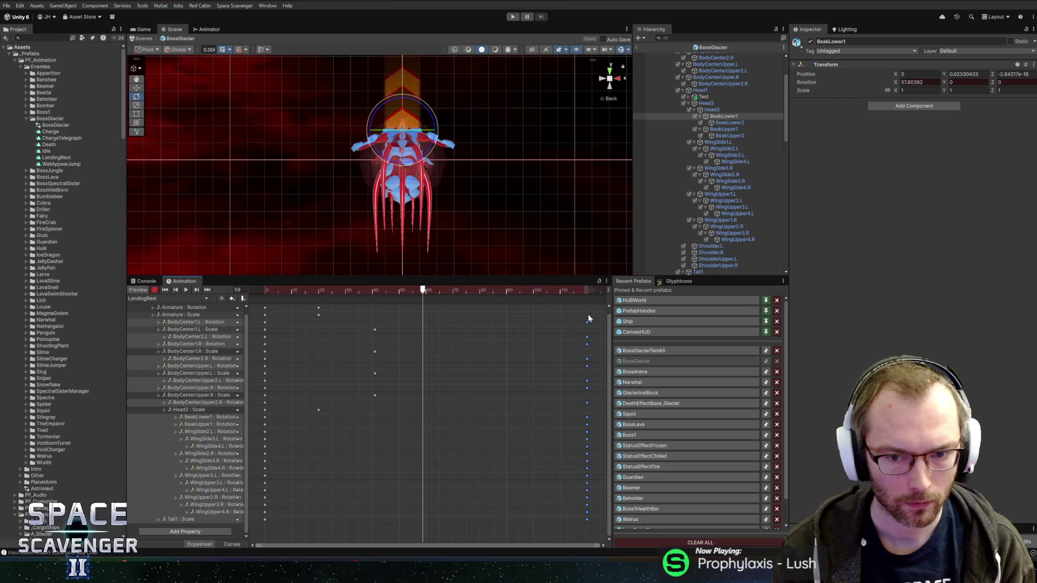
scroll(532, 327, "up", 2)
scroll(529, 333, "down", 5)
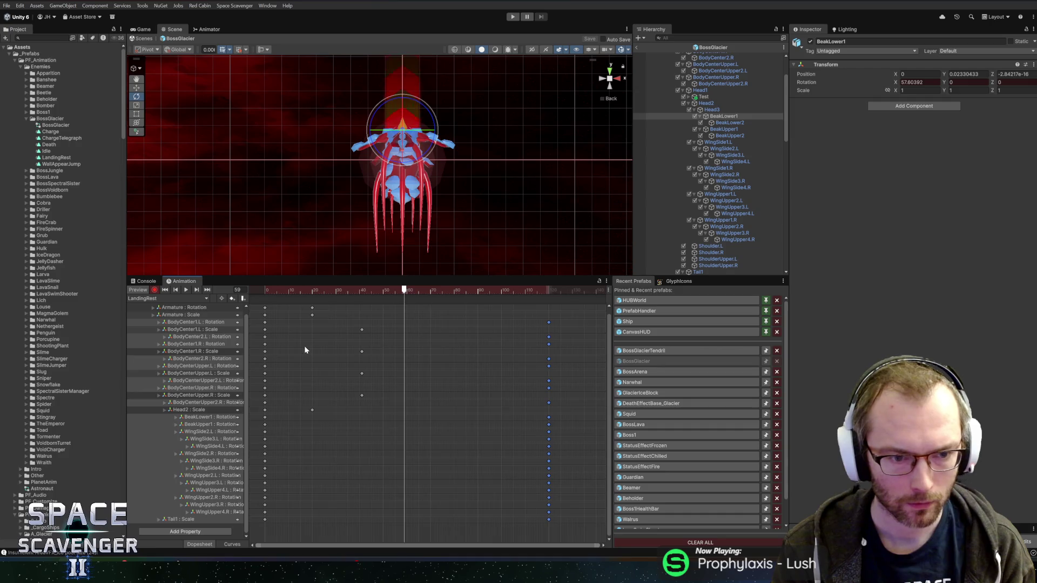
scroll(215, 364, "up", 1)
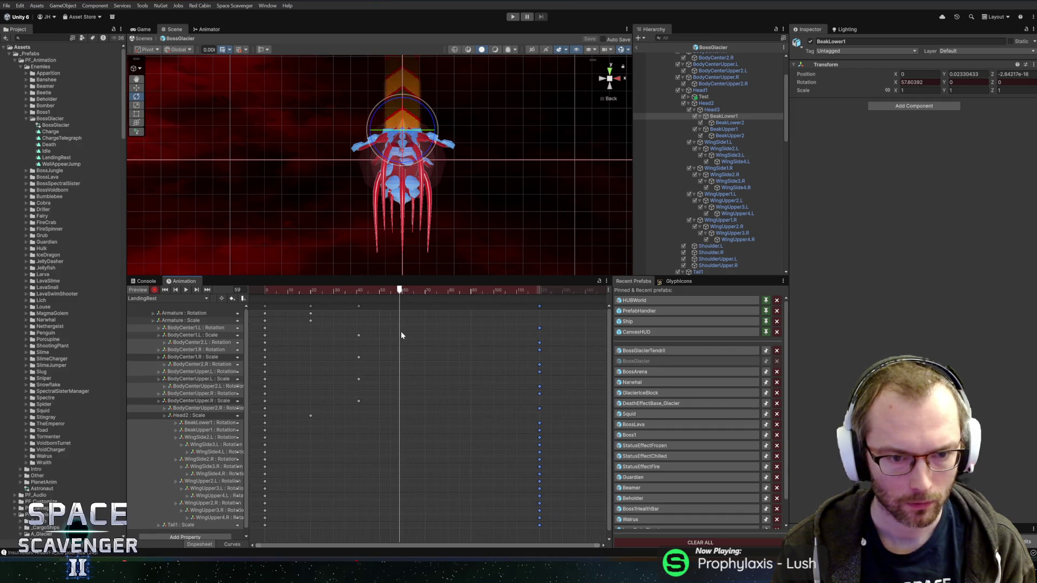
- Preview the retimed clip, then exit the BossGlacier prefab and enter play mode
left_click(186, 290)
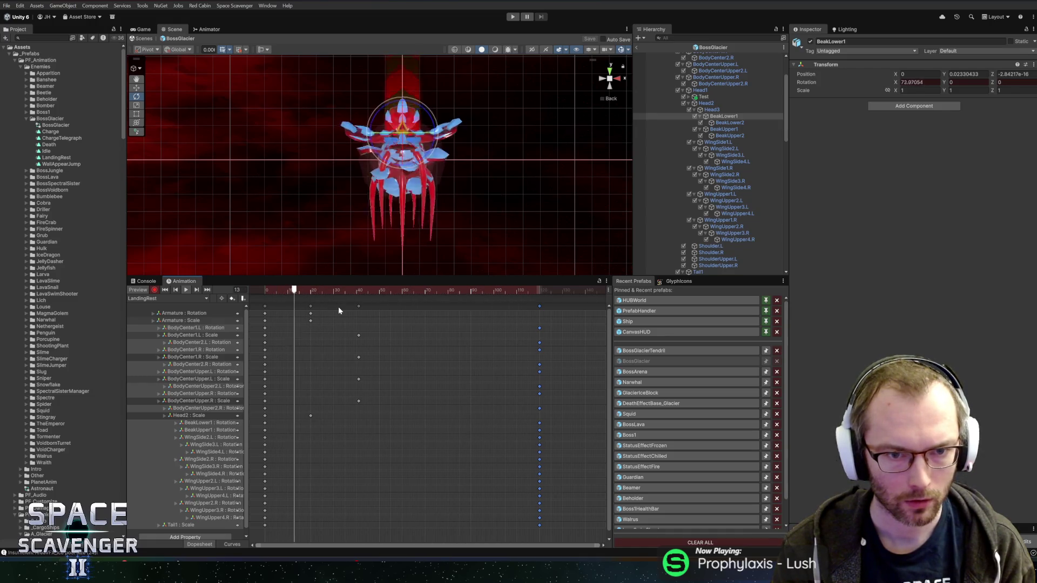
left_click(186, 291)
mouse_move(293, 290)
left_mouse_down()
mouse_move(280, 293)
mouse_move(329, 291)
left_mouse_up()
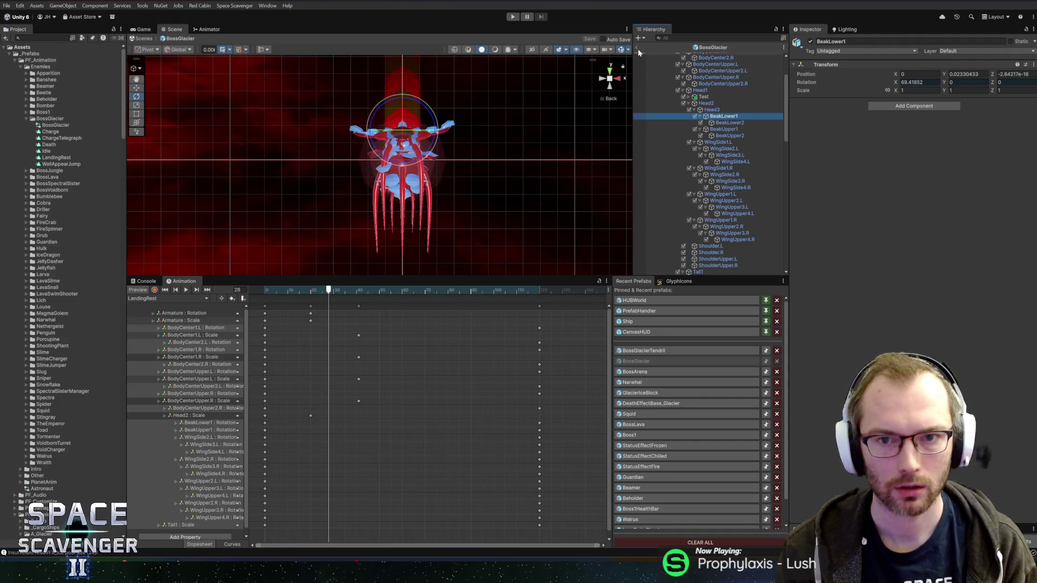
left_click(637, 48)
left_click(514, 18)
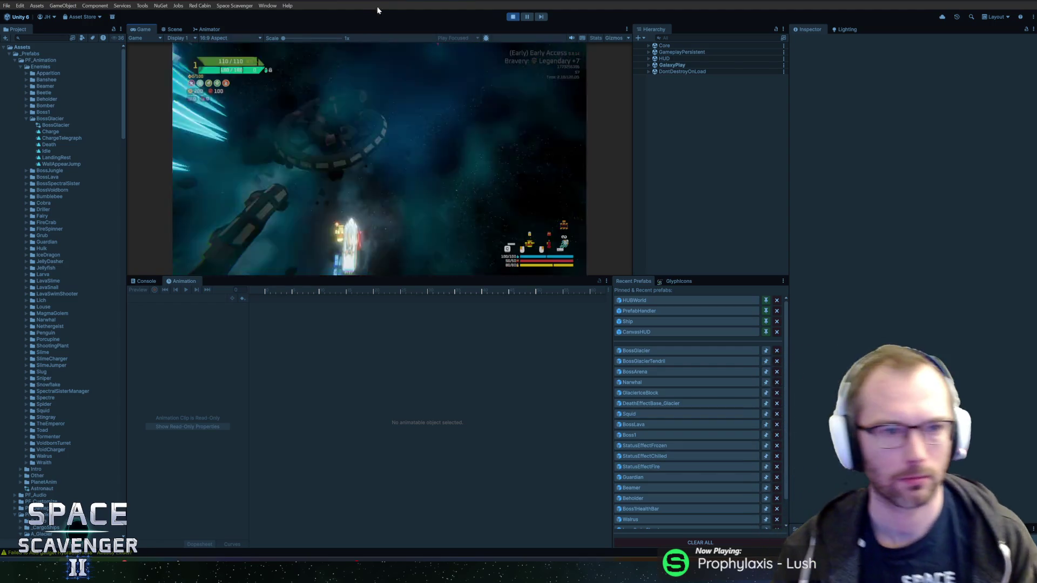
- Maximize the Game view to watch the Prince of Frost fight, then stop play mode
key("shift+space")
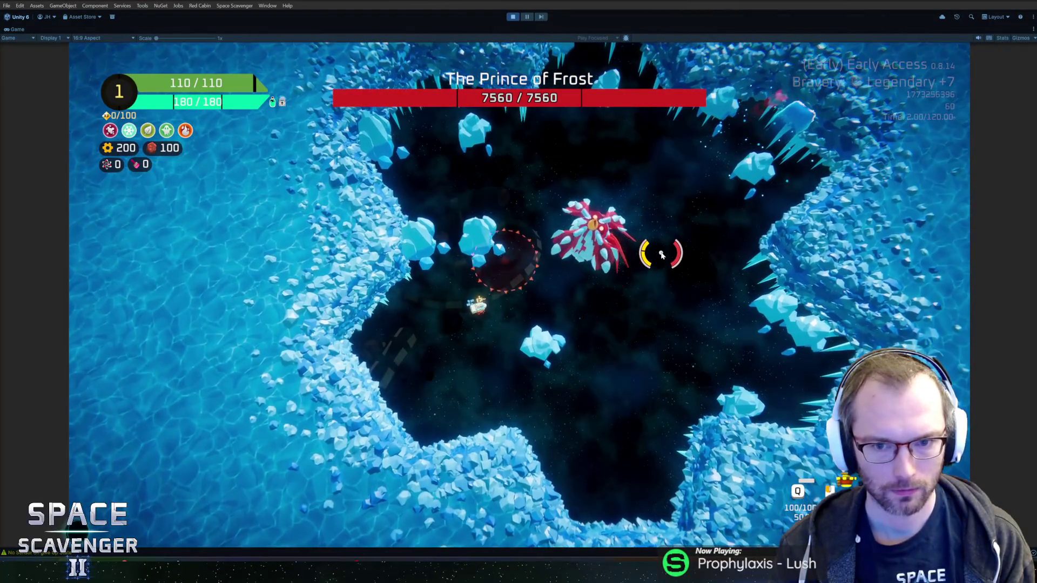
key("ctrl+p")
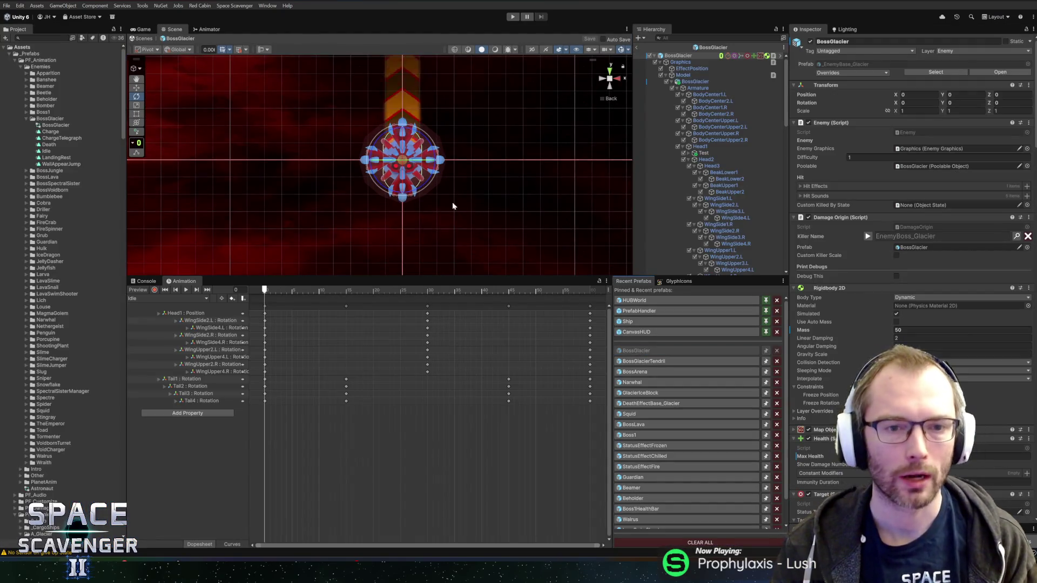
- Set the boss Armature's Transform X rotation to -180 and save the prefab
left_click(696, 68)
left_click(700, 81)
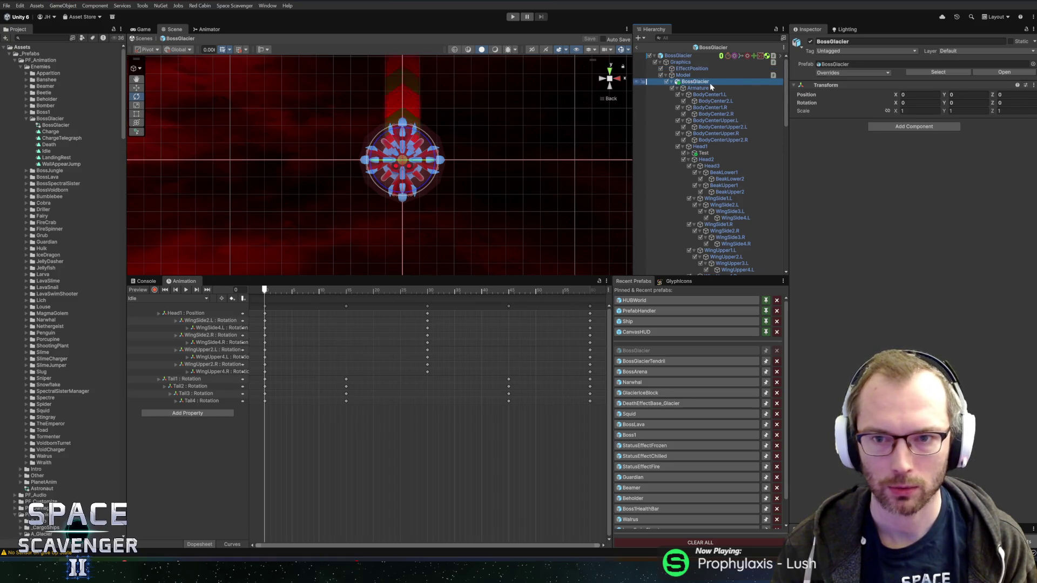
left_click(702, 88)
left_click(918, 83)
type("0")
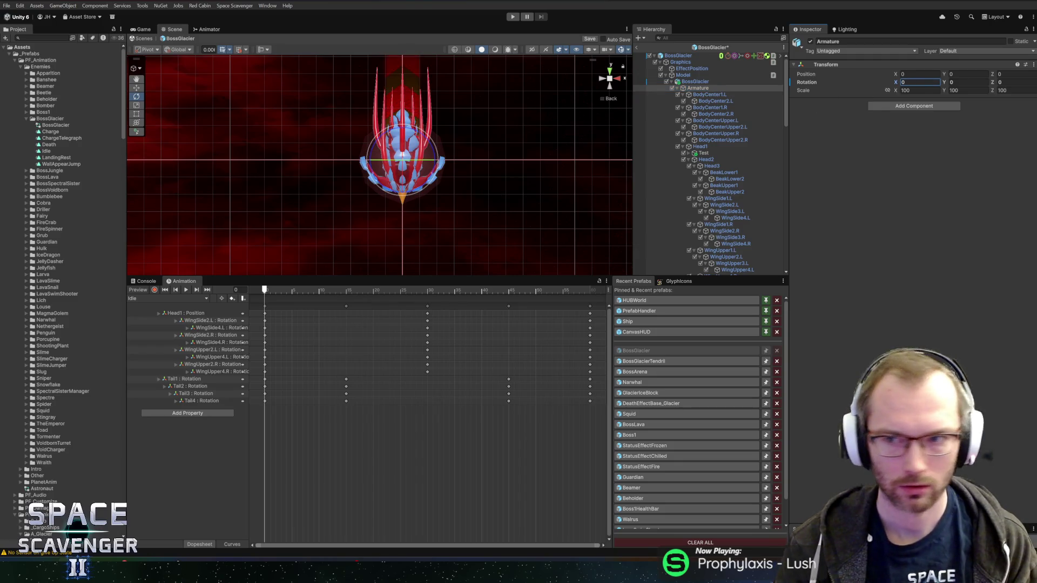
key("ctrl+z")
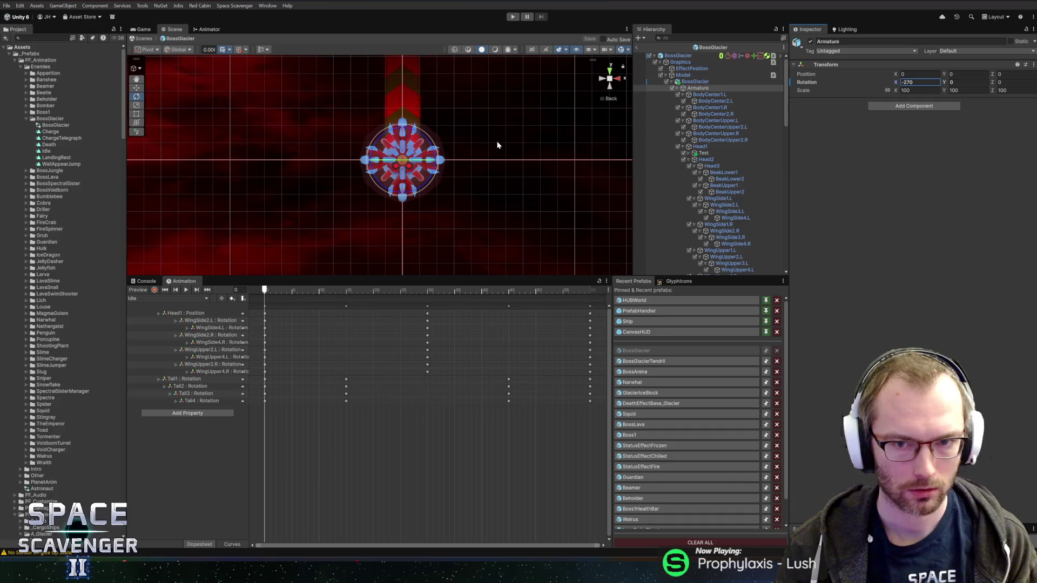
key("ctrl+y")
key("ctrl+z")
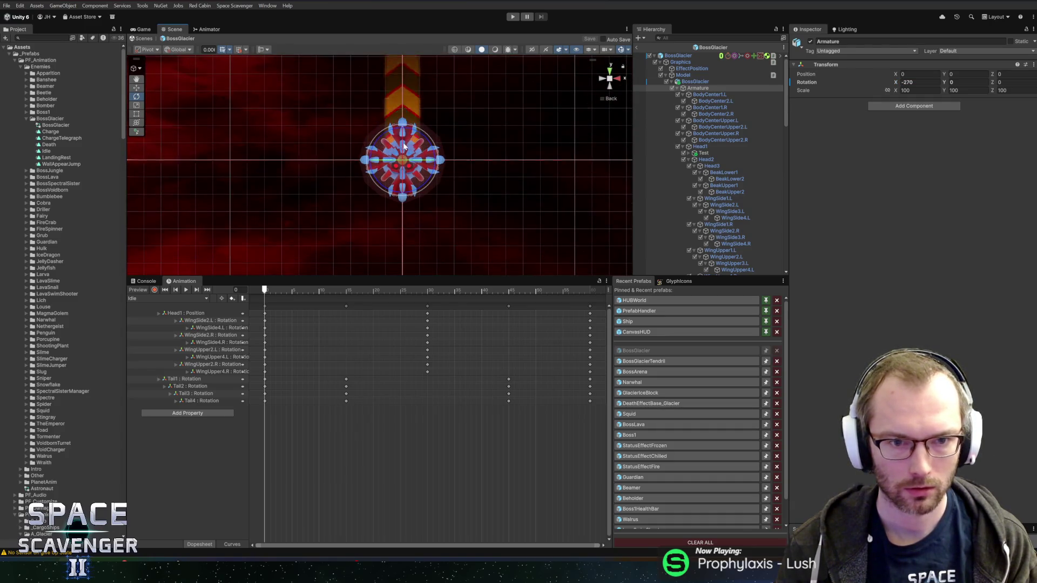
key("ctrl+y")
key("w")
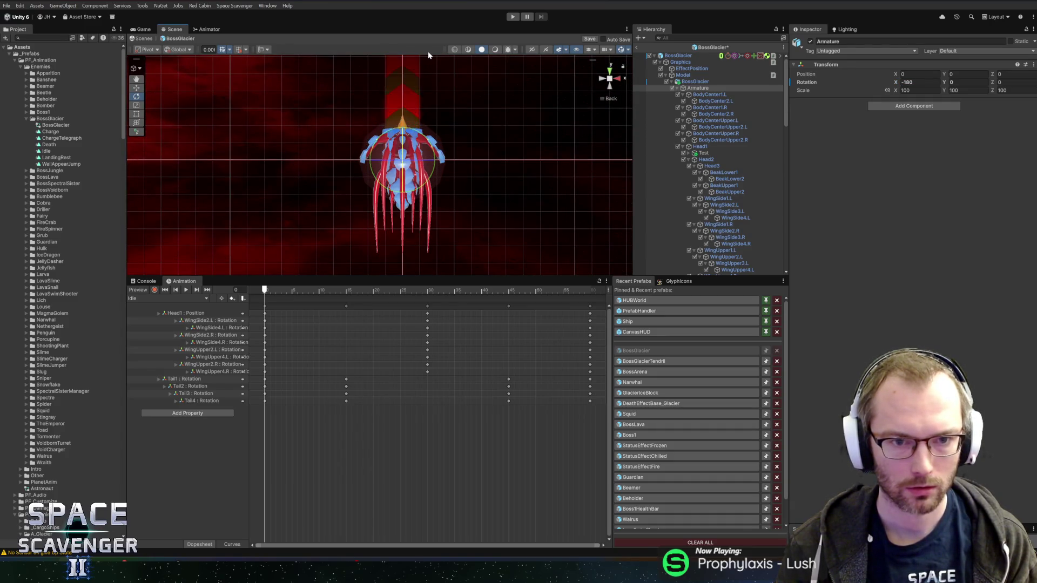
key("ctrl+s")
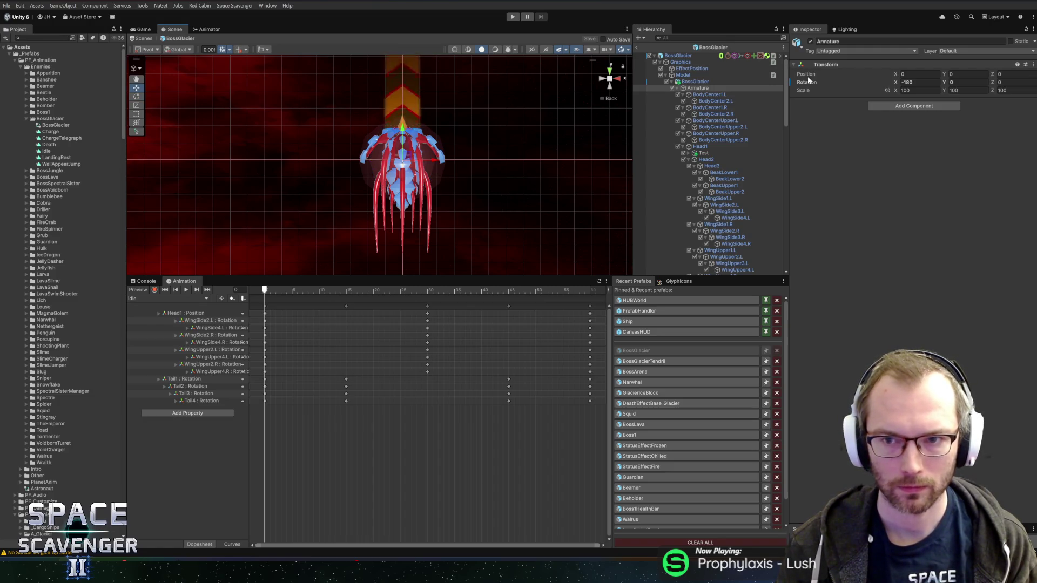
- Revert the Armature rotation override, save again, and exit the BossGlacier prefab
right_click(812, 82)
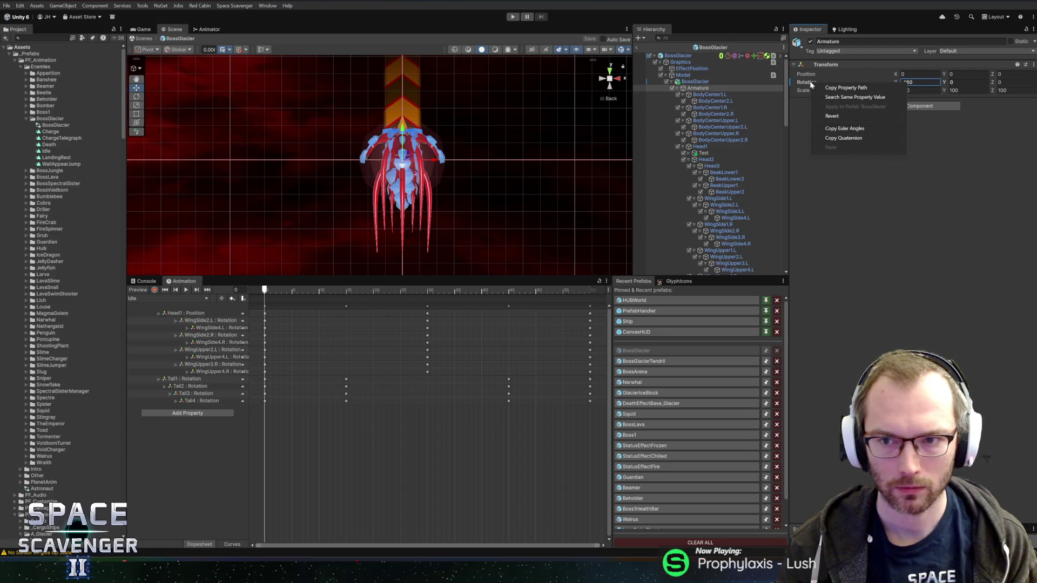
left_click(839, 115)
key("ctrl+s")
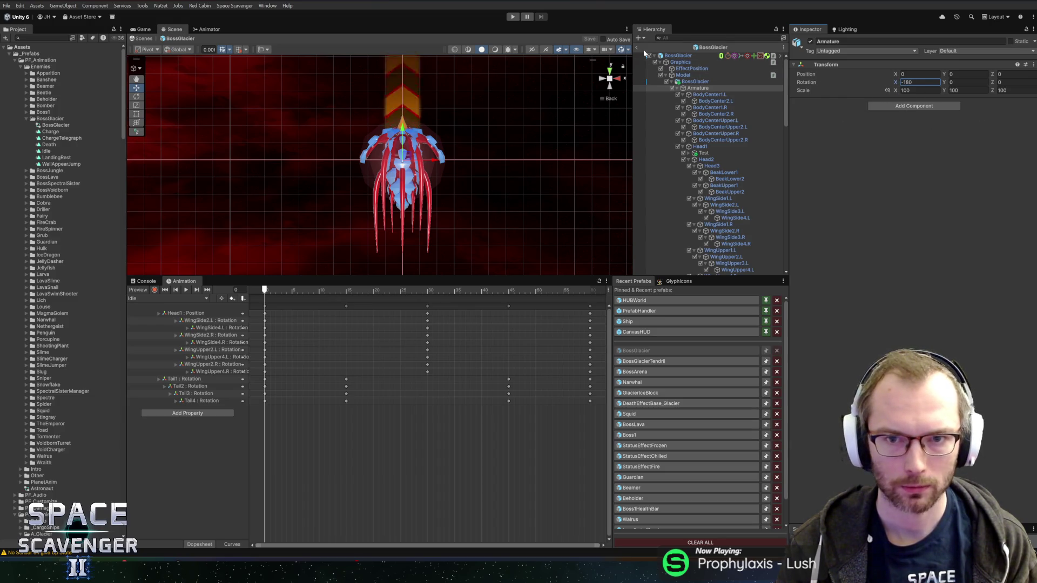
left_click(638, 50)
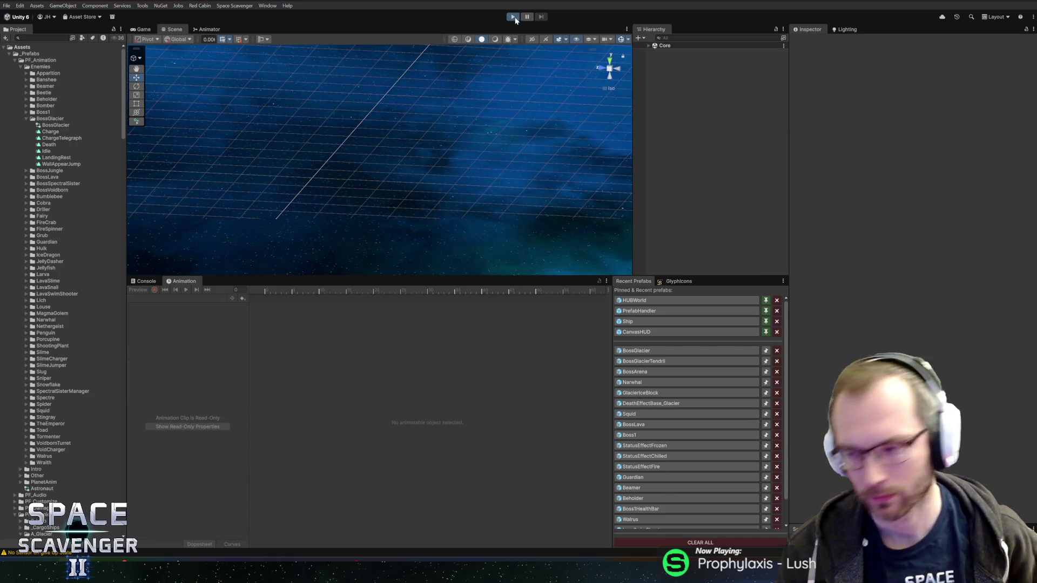
- Start play mode and maximize the Game view to reach the boss fight
left_click(515, 19)
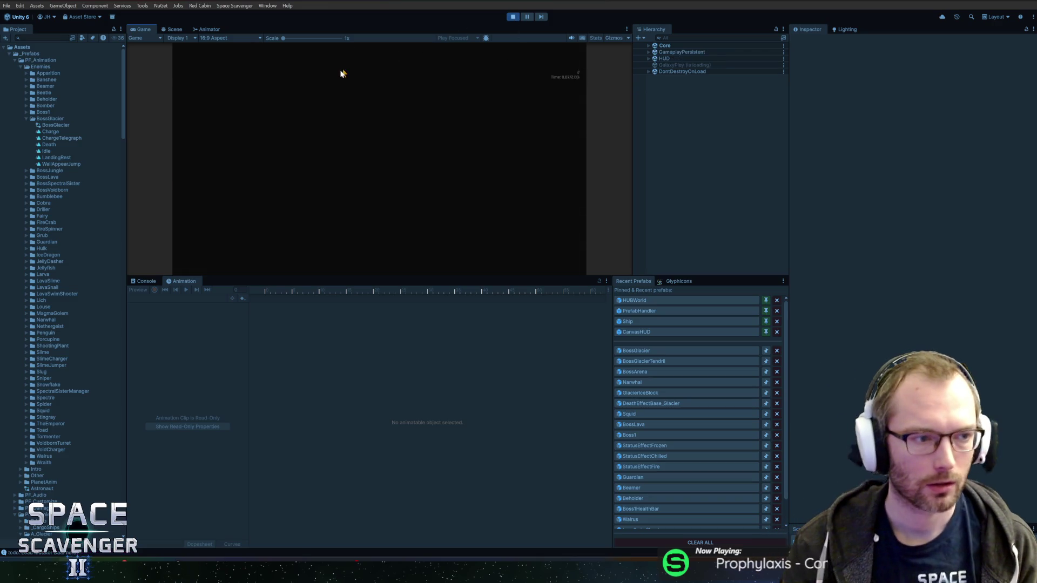
double_click(141, 29)
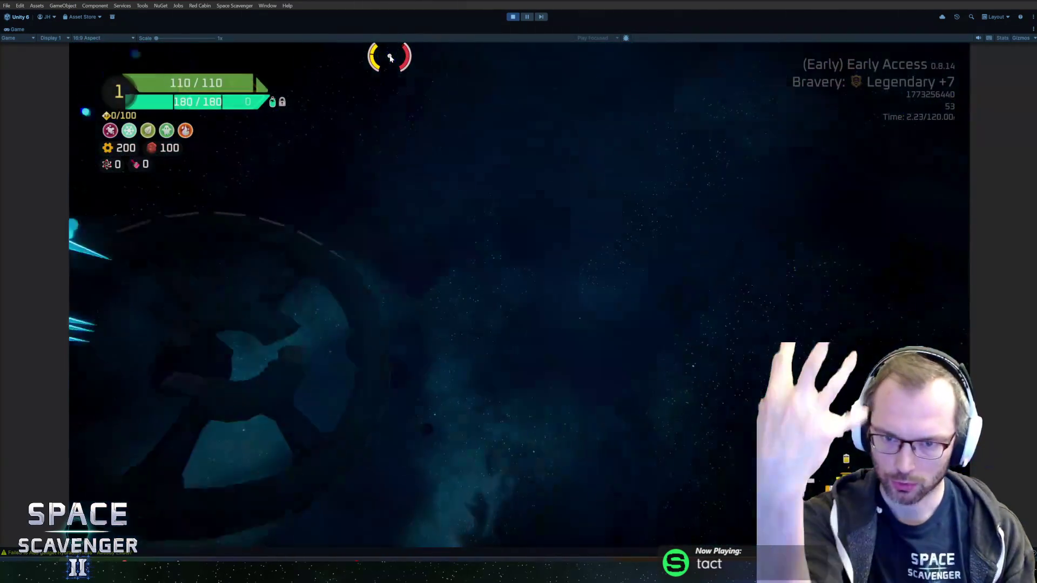
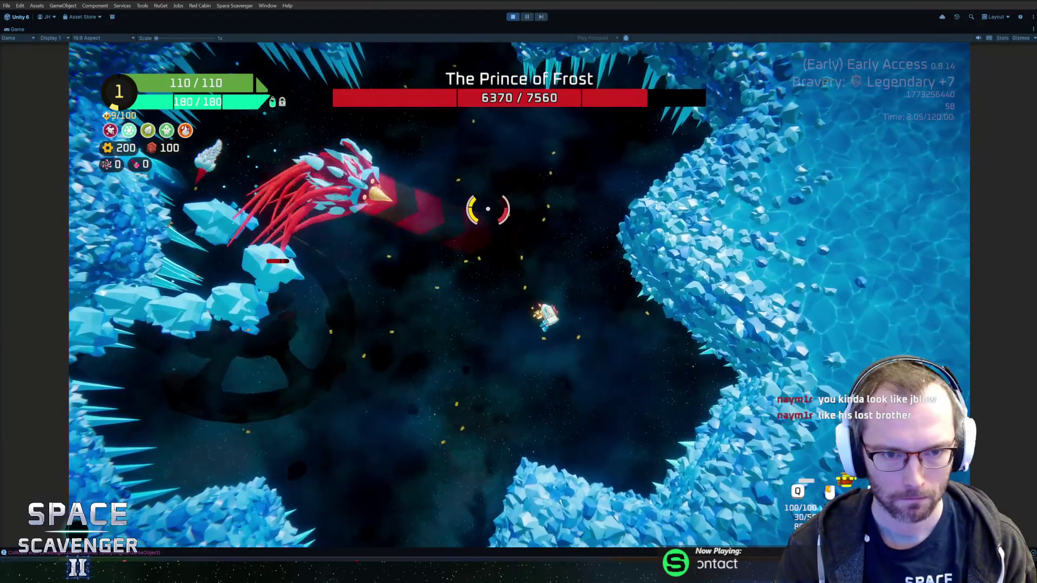
- Fly through the Prince of Frost boss fight, then exit Play mode and switch windows
key("w")
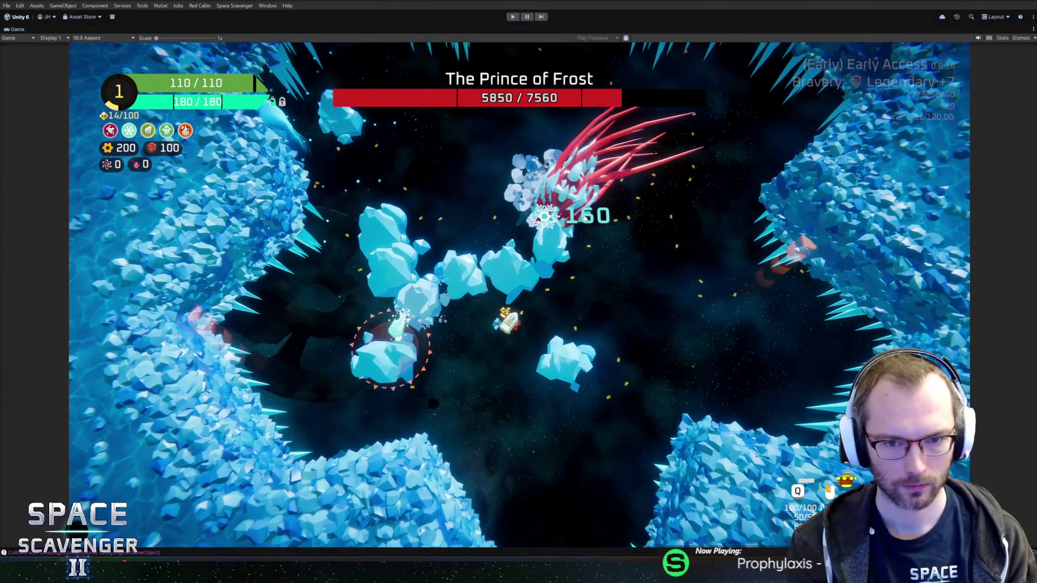
key("ctrl+p")
key("alt+Tab")
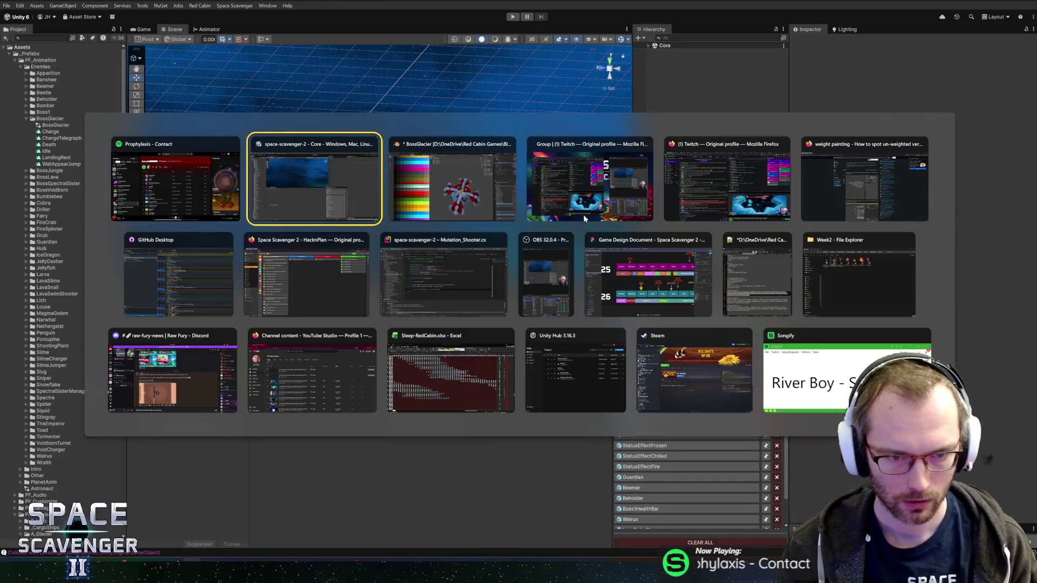
- Check the console, make the Scene view taller and tilt it to a perspective back view
key("alt+Tab")
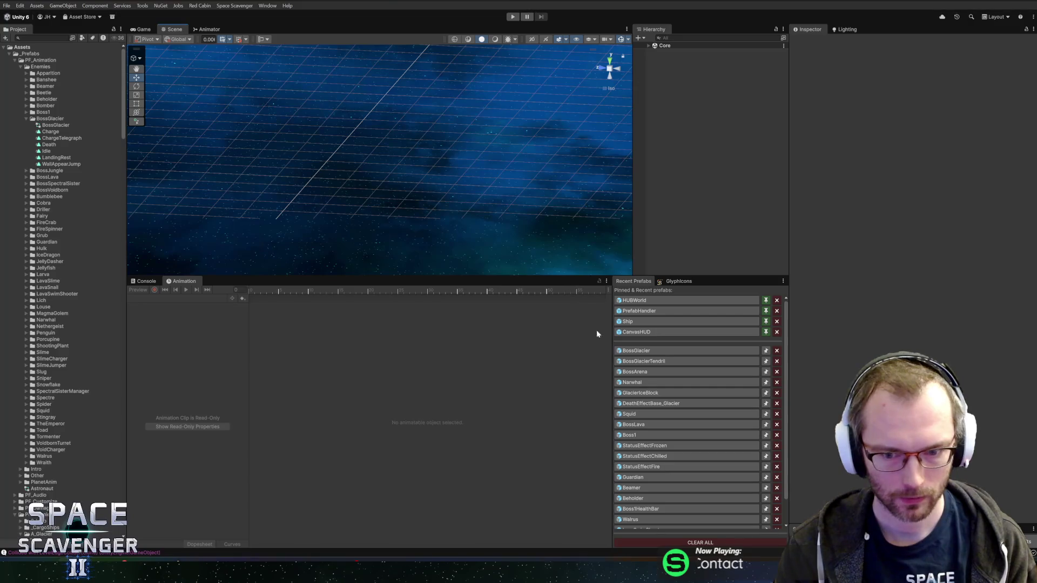
left_click(146, 281)
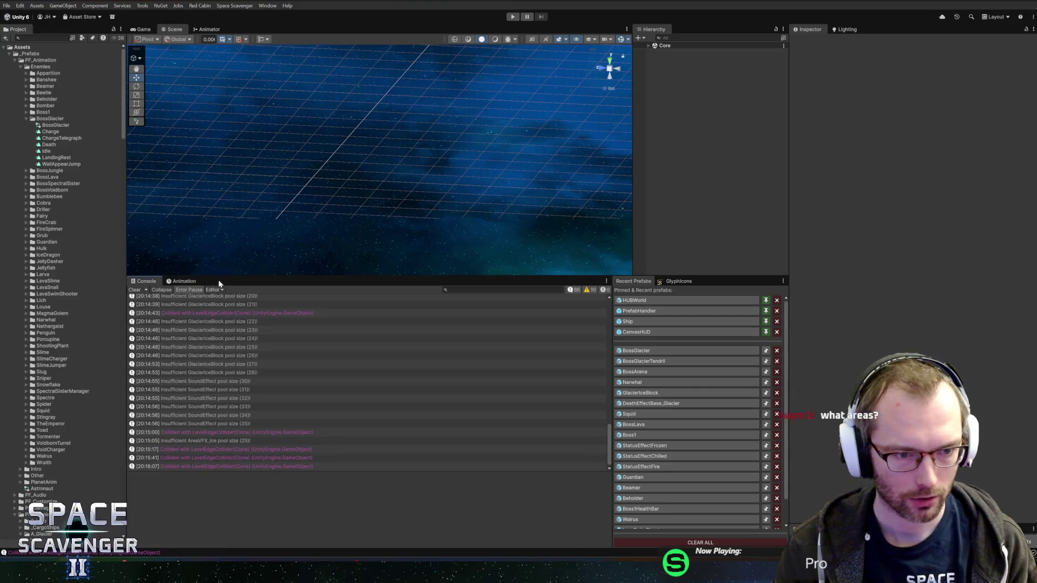
left_click(181, 281)
left_click_drag(331, 277, 344, 349)
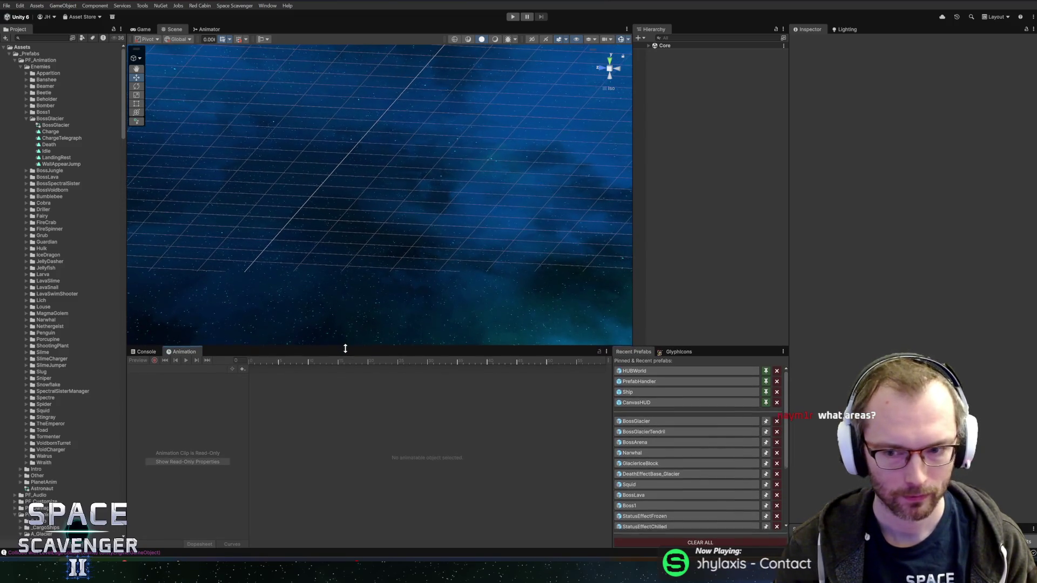
left_click_drag(424, 207, 437, 207)
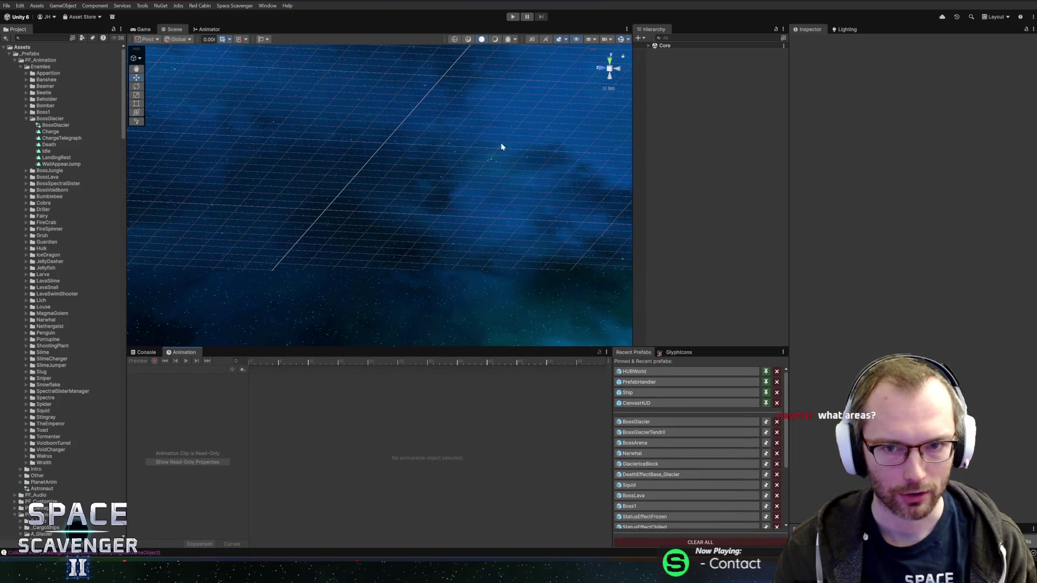
left_click(617, 69)
mouse_move(396, 133)
left_mouse_down()
mouse_move(468, 162)
mouse_move(463, 209)
mouse_move(456, 183)
mouse_move(625, 80)
left_mouse_up()
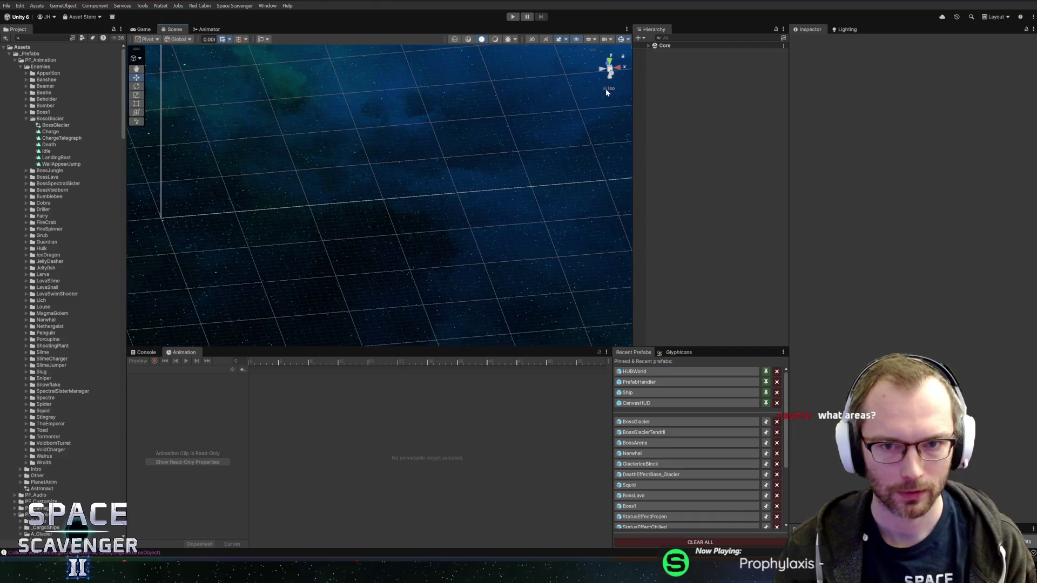
left_click(607, 89)
- Frame the Core object in the Scene view, then open the BossGlacier prefab from Recent Prefabs
left_click(648, 46)
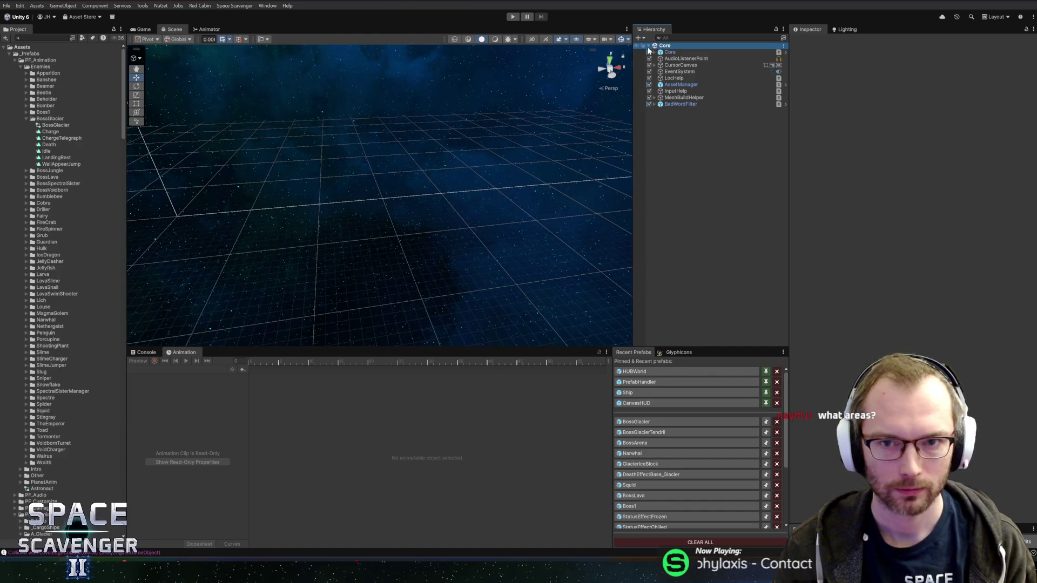
left_click(669, 51)
key("f")
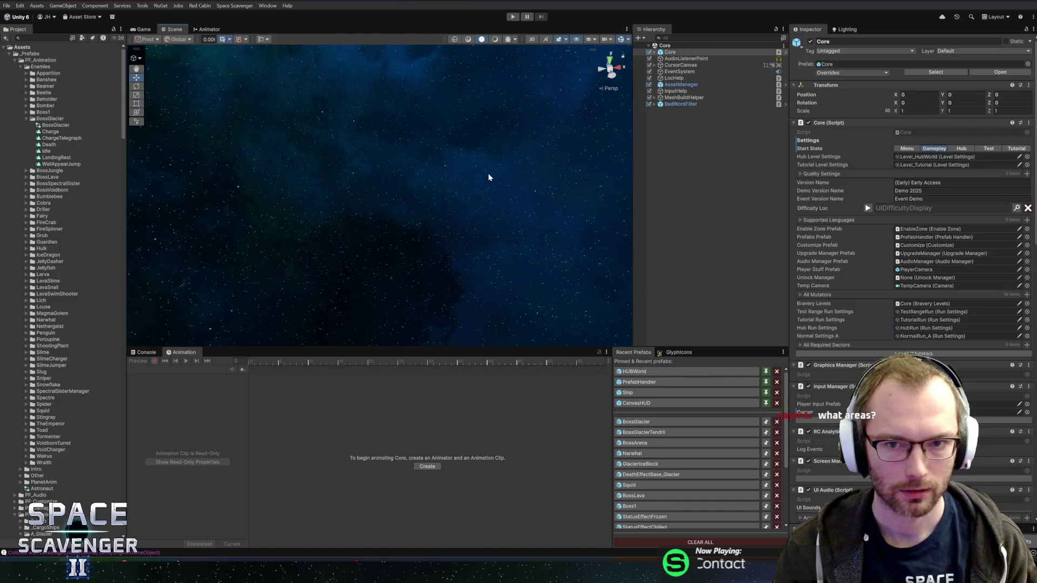
left_click(691, 58)
left_click_drag(472, 178, 587, 108)
left_click(613, 78)
left_click_drag(484, 185, 477, 218)
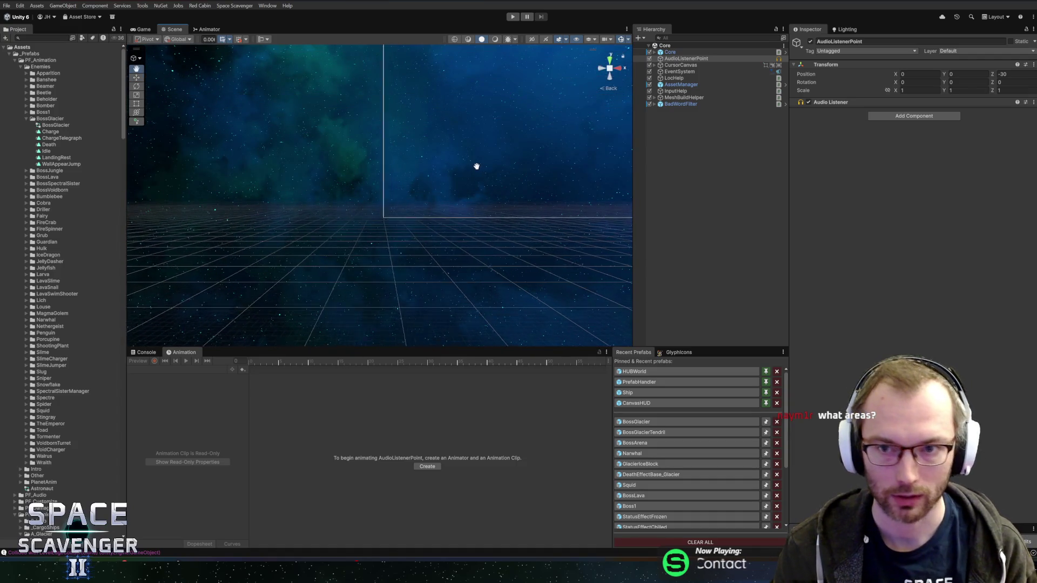
left_click(641, 423)
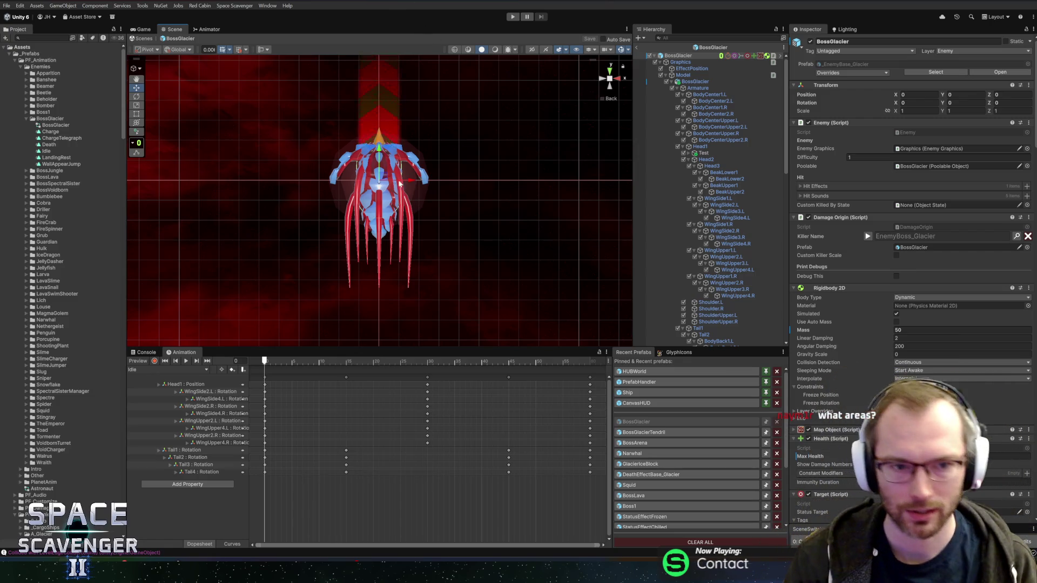
- Select the Head2 bone and scrub through the WallAppearJump clip
scroll(423, 190, "up", 2)
scroll(470, 234, "down", 1)
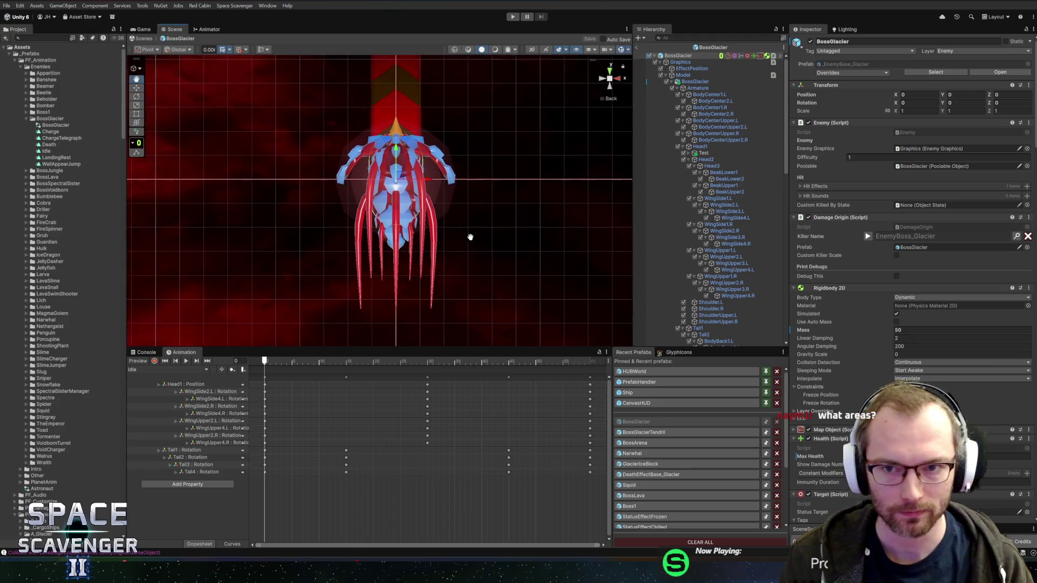
mouse_move(468, 210)
left_mouse_down()
mouse_move(460, 222)
mouse_move(471, 221)
left_mouse_up()
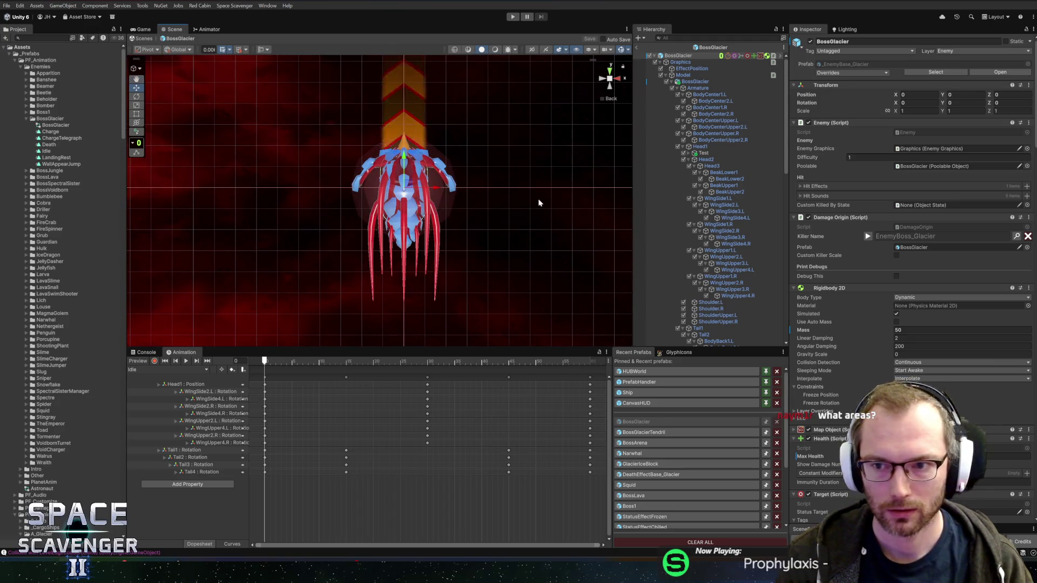
left_click(705, 159)
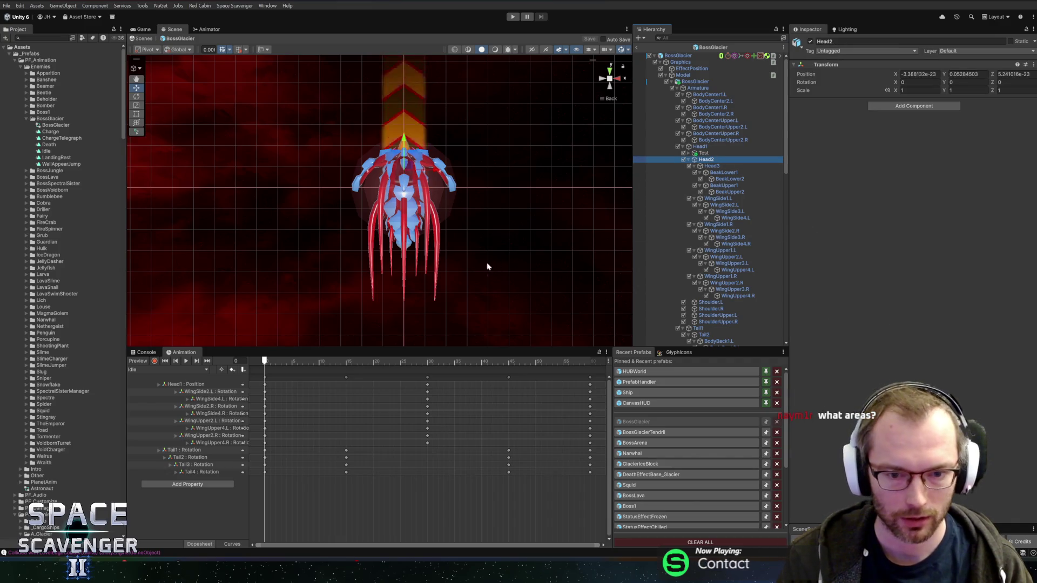
left_click(185, 371)
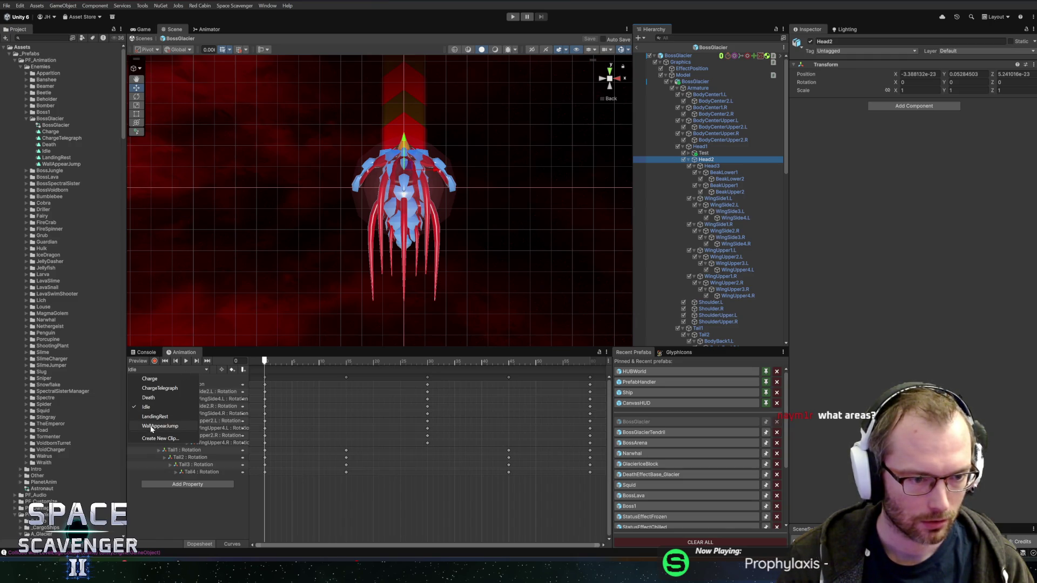
mouse_move(256, 358)
left_mouse_down()
mouse_move(571, 362)
mouse_move(551, 371)
mouse_move(583, 372)
mouse_move(259, 375)
left_mouse_up()
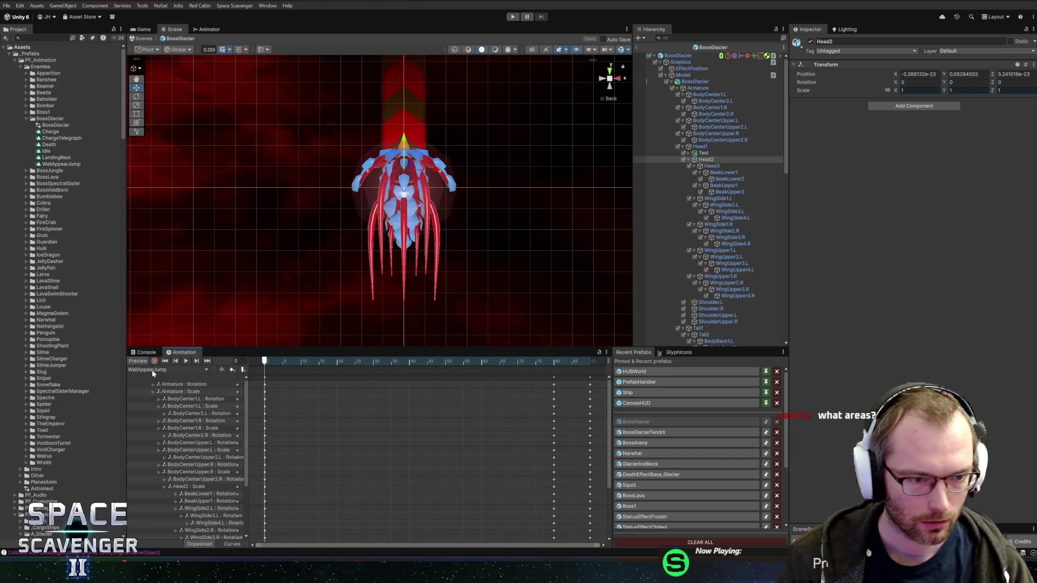
left_click(158, 370)
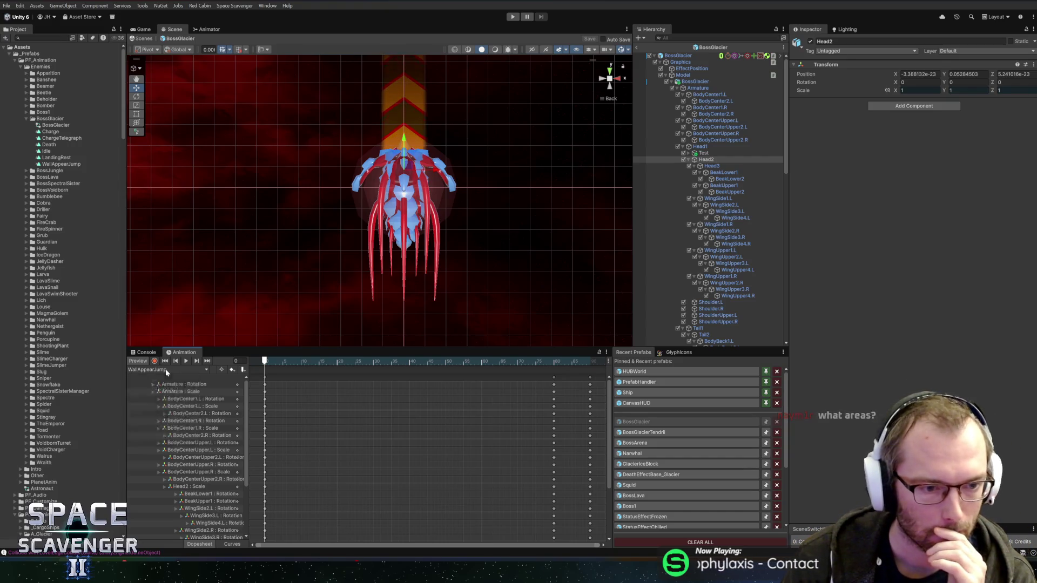
- Switch to the Charge clip, scrub its poses from frame 9, and open the animator controller graph
left_click(150, 379)
left_click(362, 361)
mouse_move(411, 366)
left_mouse_down()
mouse_move(635, 356)
mouse_move(537, 375)
mouse_move(265, 370)
left_mouse_up()
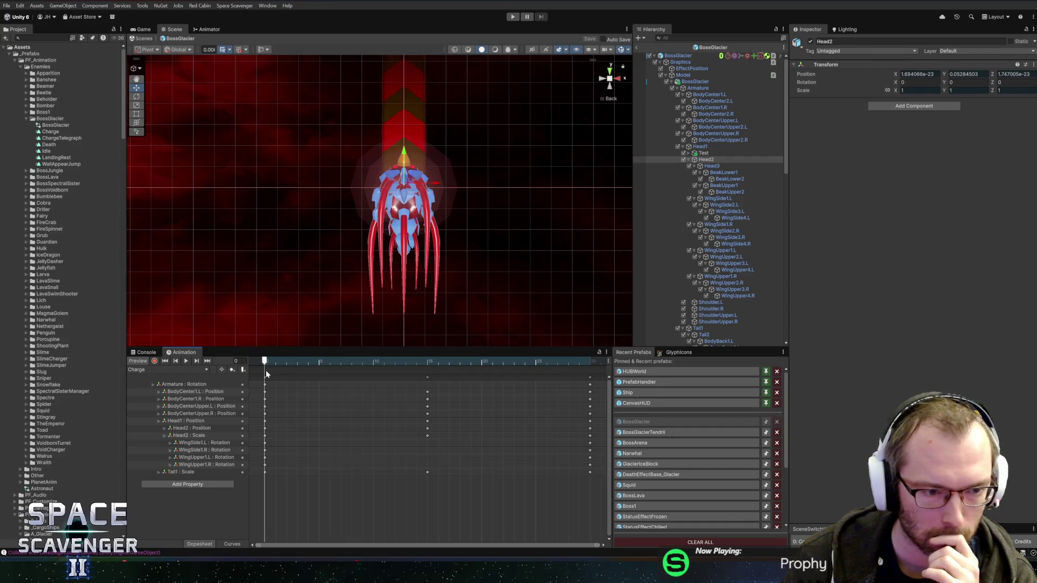
double_click(52, 126)
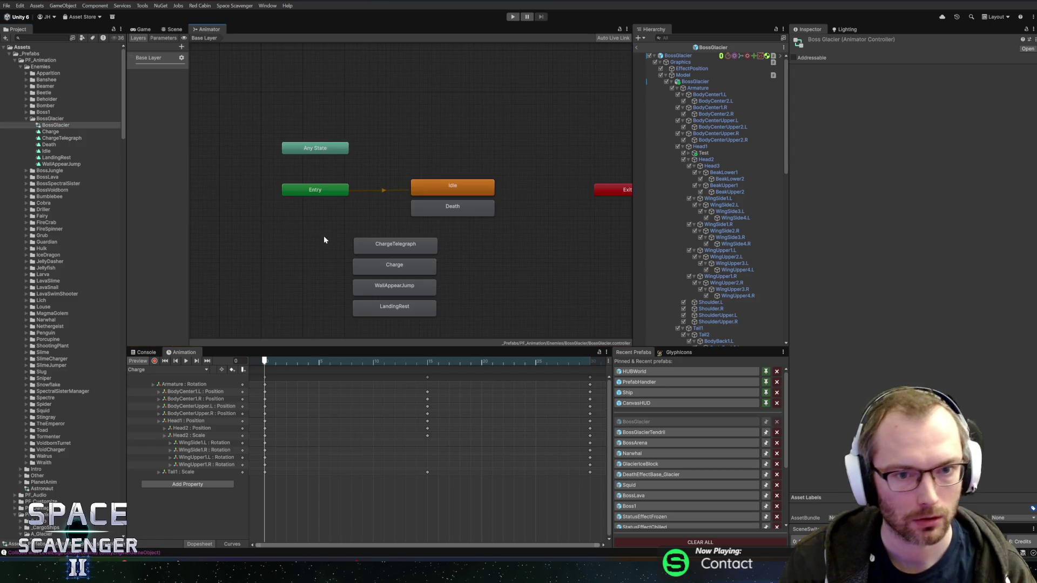
- Move the ChargeTelegraph, Charge, WallAppearJump and LandingRest states up-left, then select the Death clip
left_click_drag(454, 232, 428, 317)
key("f")
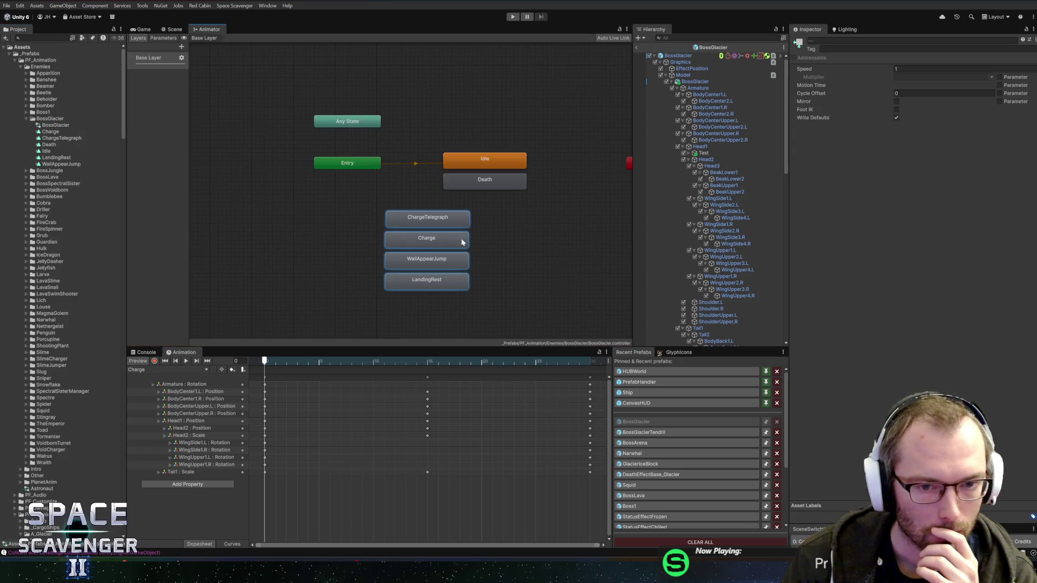
left_click_drag(435, 222, 410, 210)
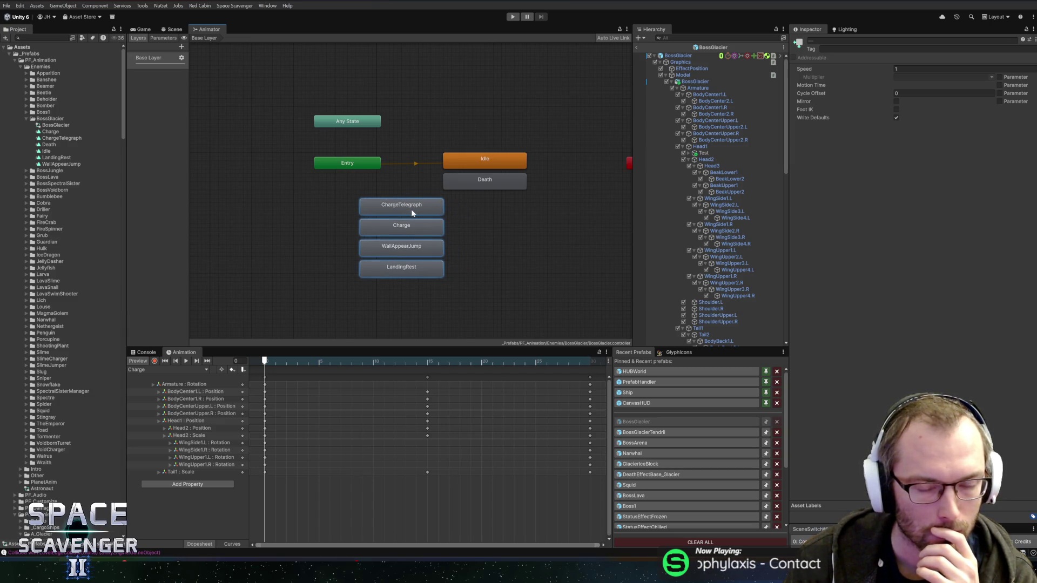
left_click(471, 215)
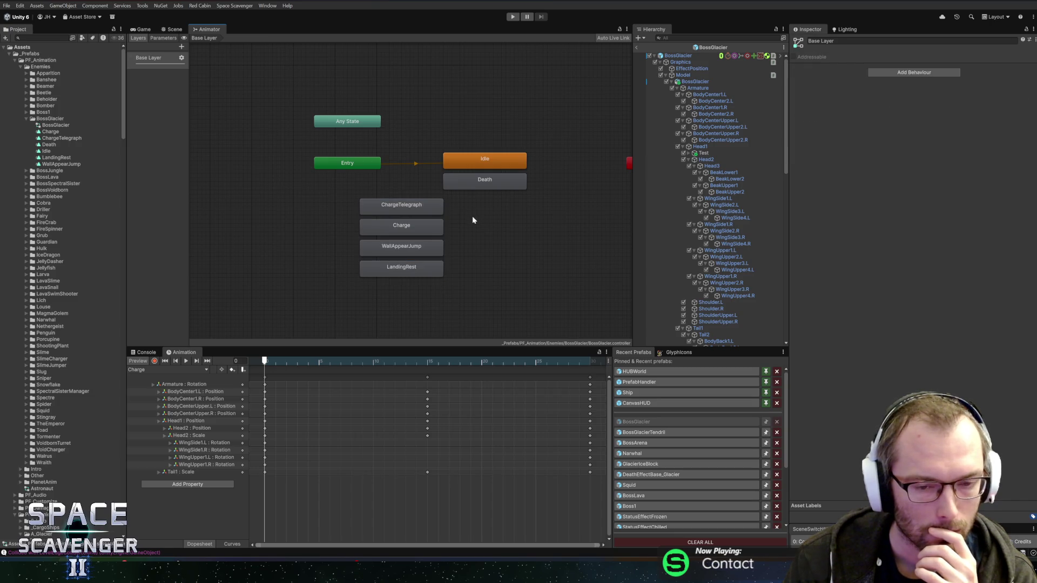
left_click(378, 361)
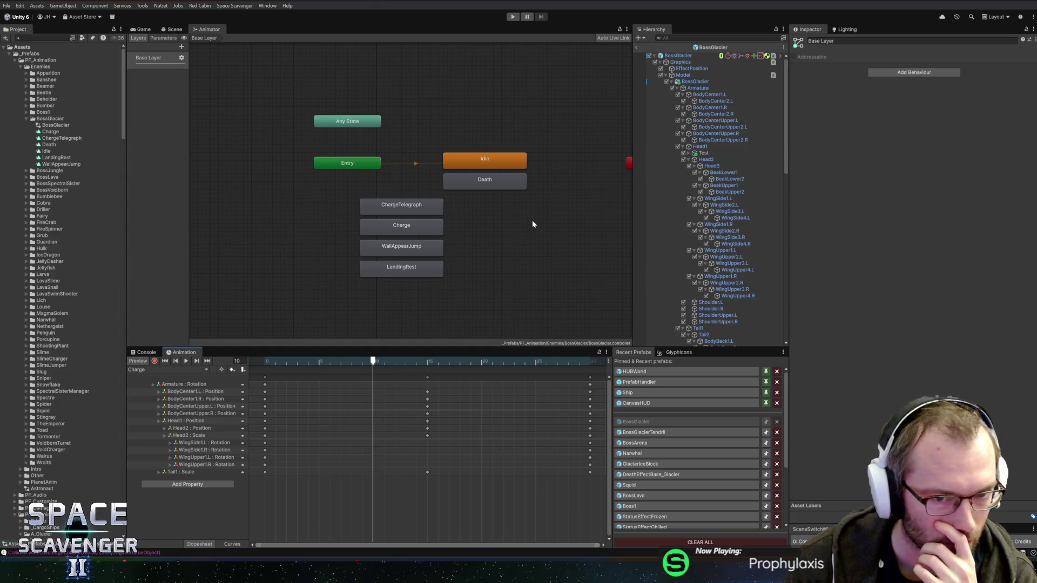
key("a")
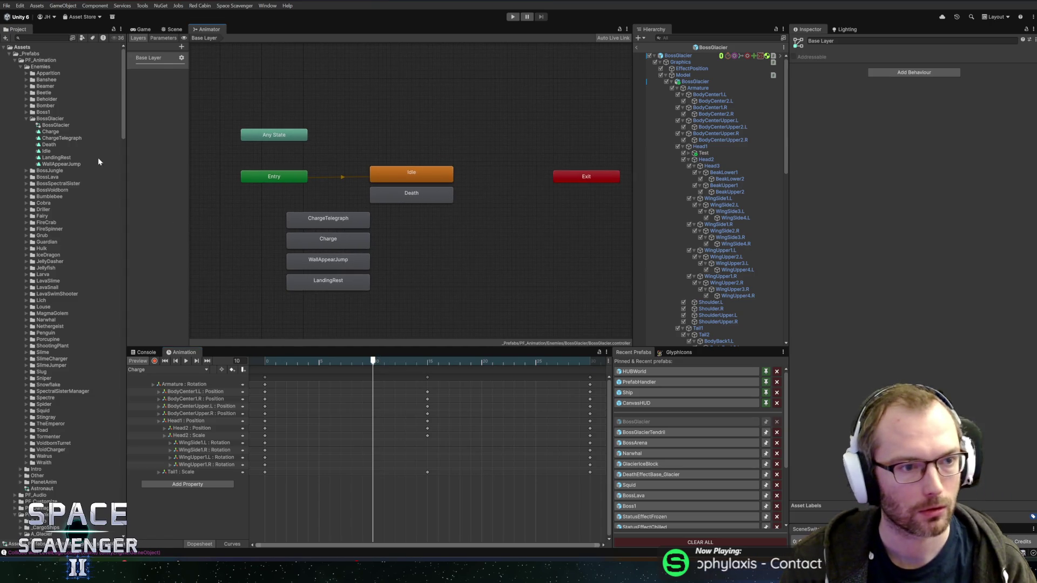
left_click(48, 131)
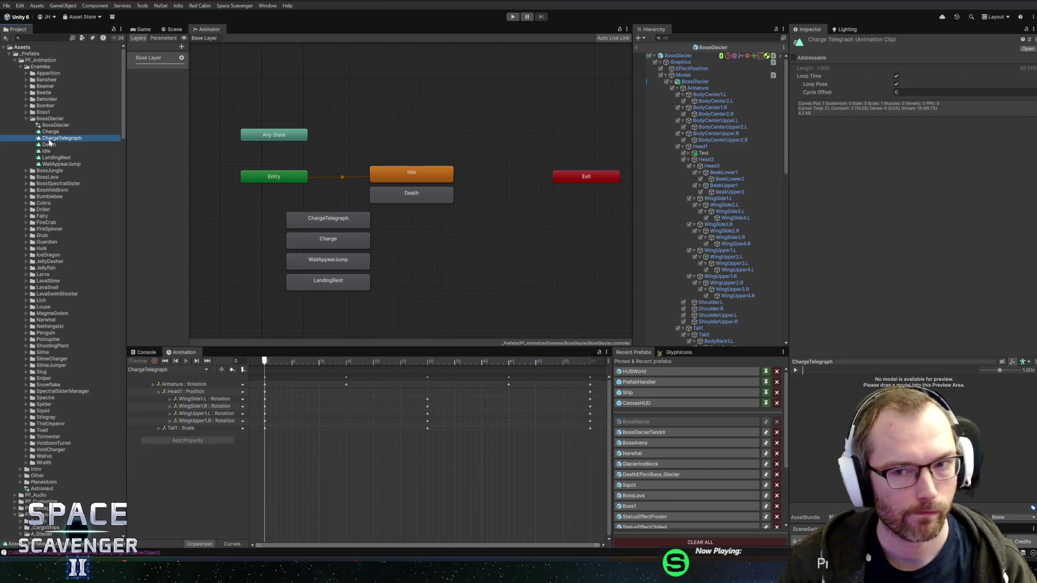
left_click(50, 144)
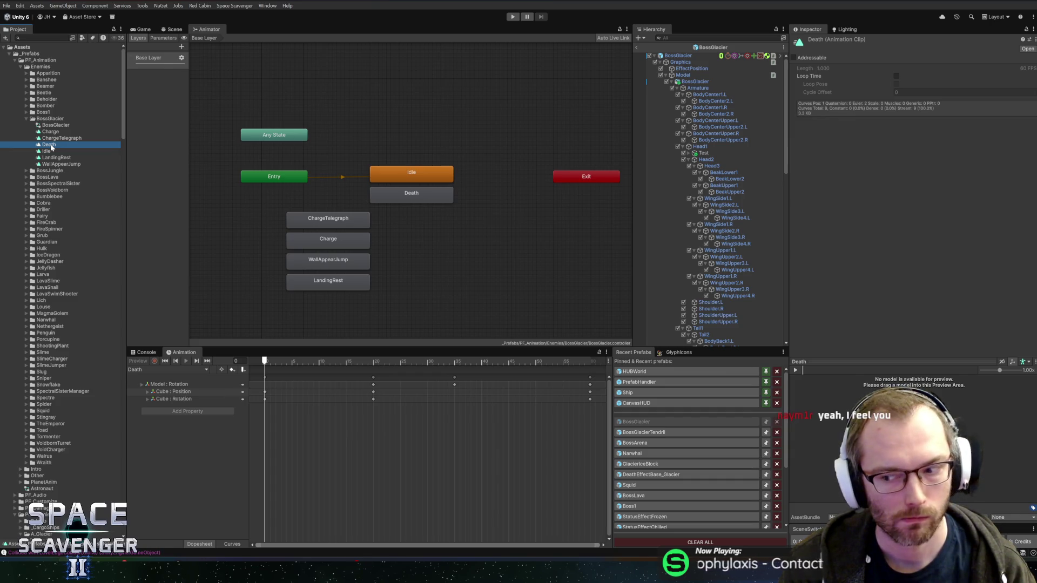
- Duplicate the Death clip as IceBlockTelegraph, then duplicate that as IceBlockShooting
key("ctrl+d")
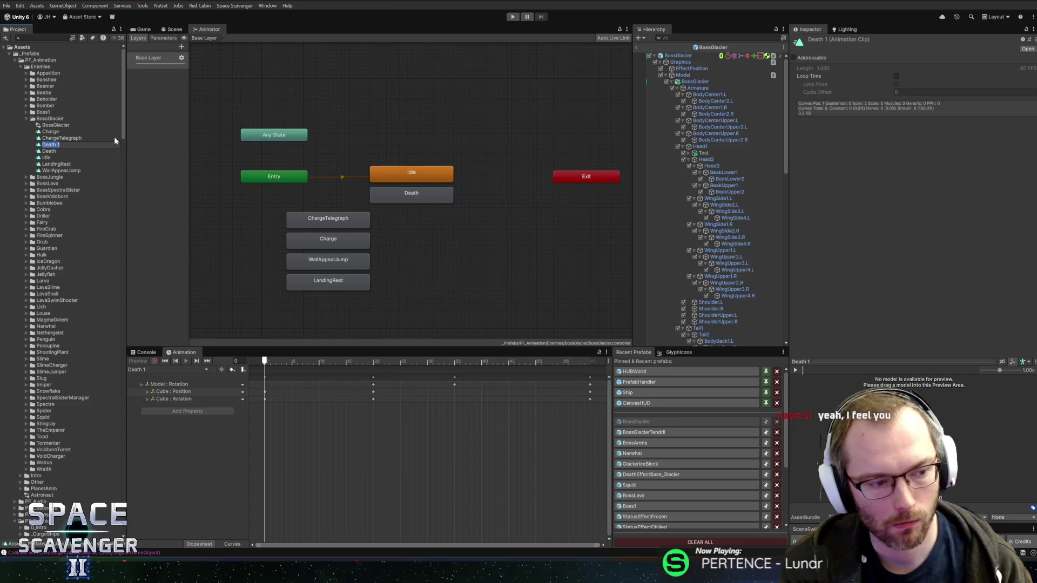
type("IceBlock")
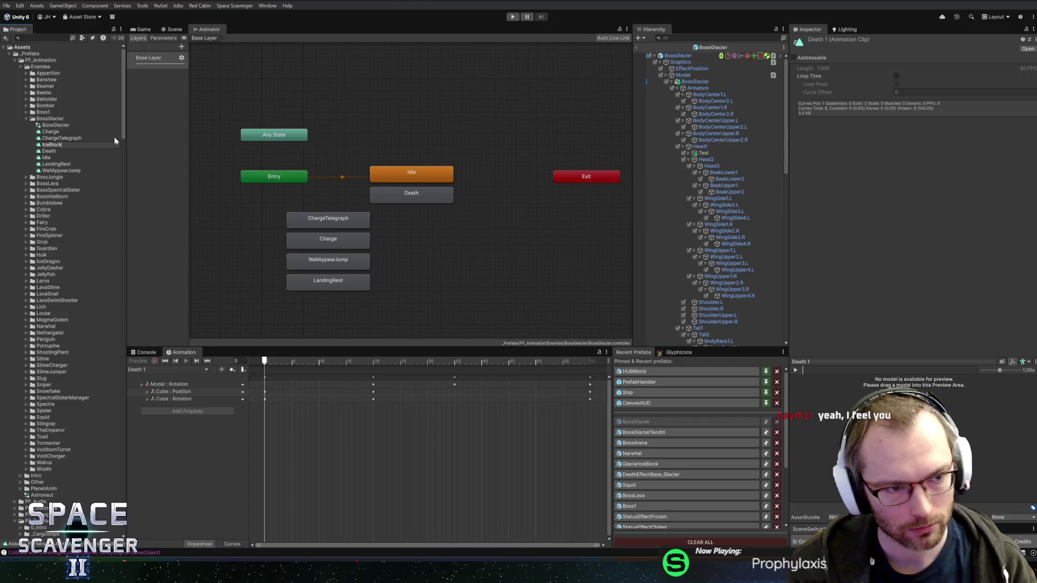
type("Telegraph")
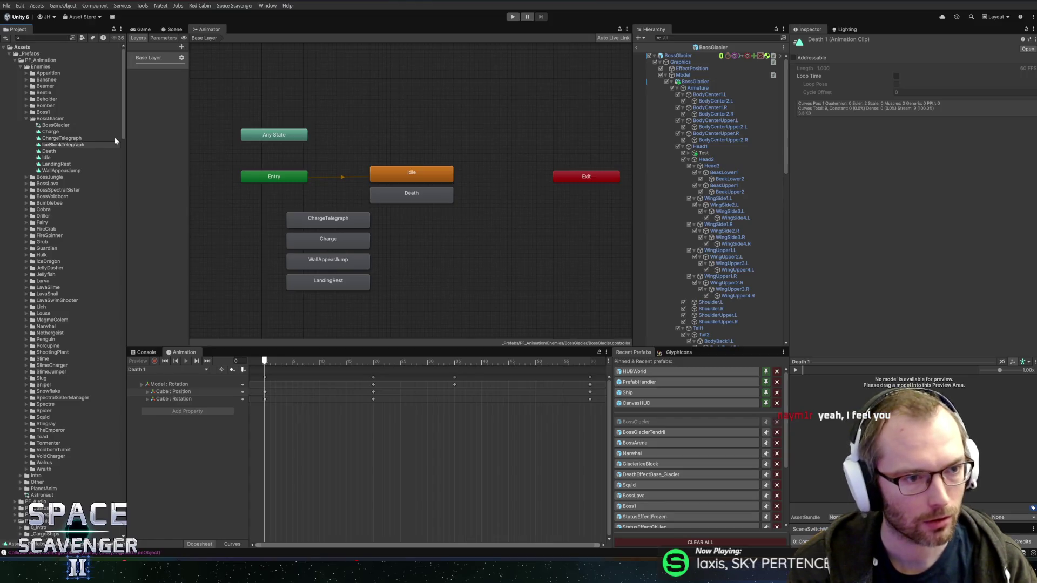
key("Return")
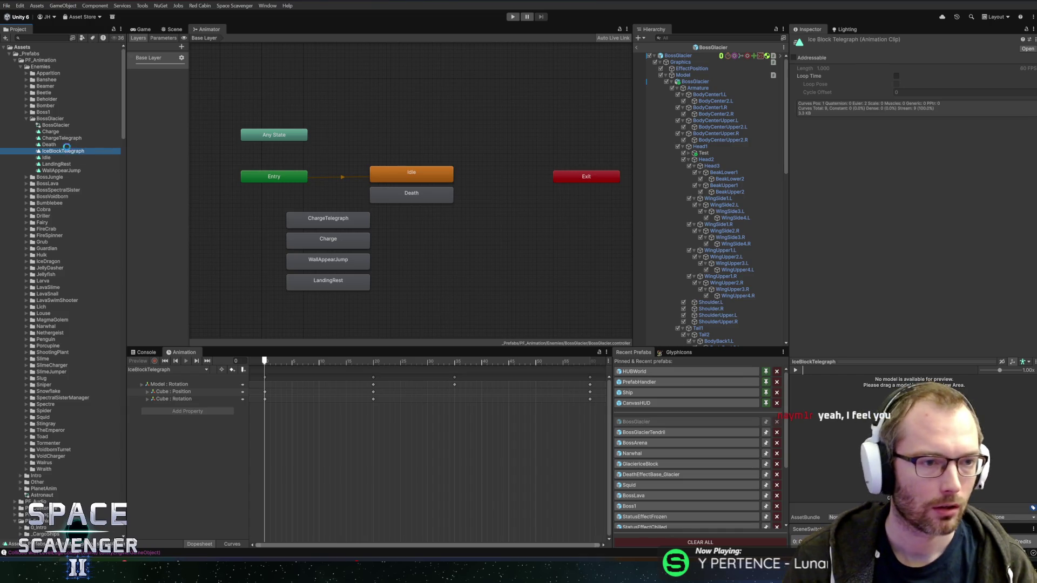
key("ctrl+d")
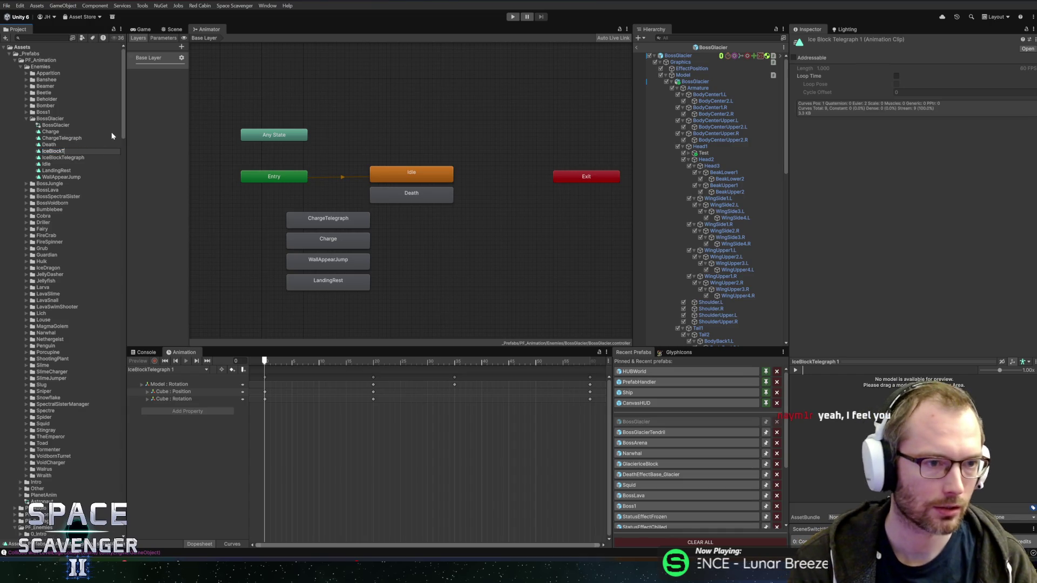
type("ing")
key("Return")
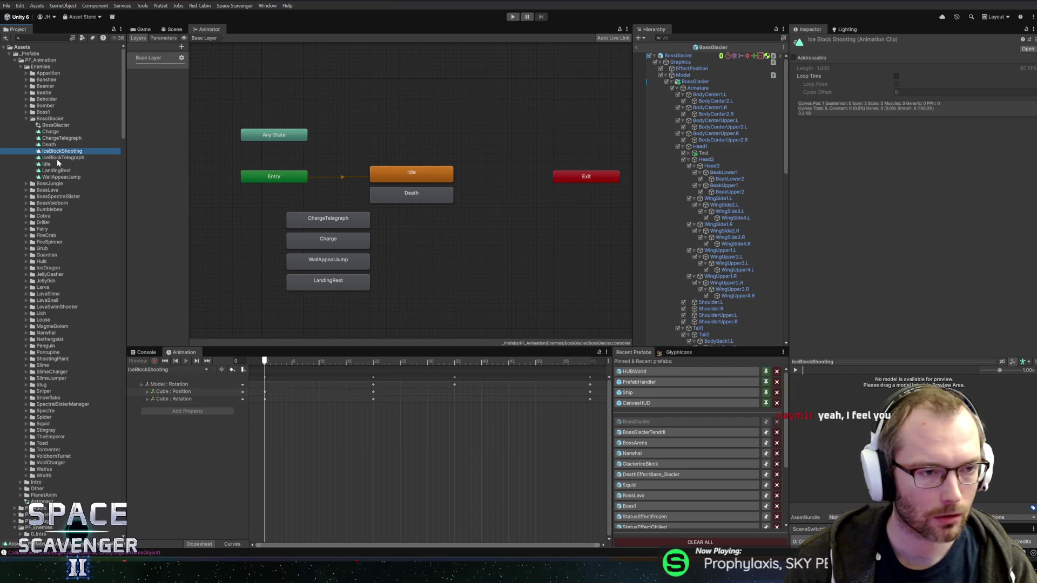
- Duplicate IceBlockShooting and rename the copy IceBlockRest
key("ctrl+d")
key("F2")
key("End")
key("BackSpace")
key("BackSpace")
key("BackSpace")
key("BackSpace")
type("Rest")
key("Return")
- Drag the three SPAWN ICE BLOCKS clips into the graph and stack them in a column beside Charge
scroll(721, 259, "down", 10)
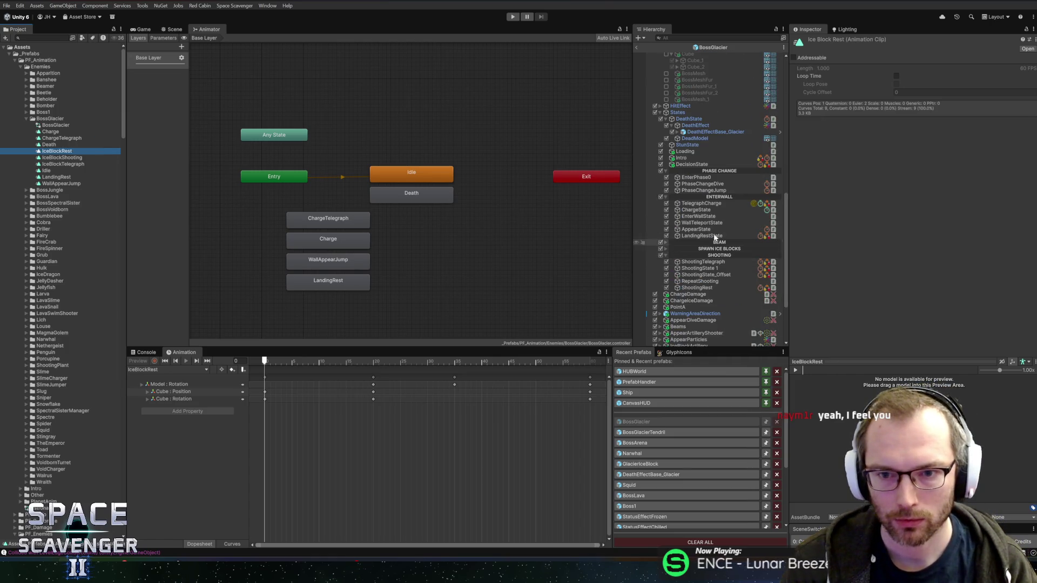
left_click(665, 197)
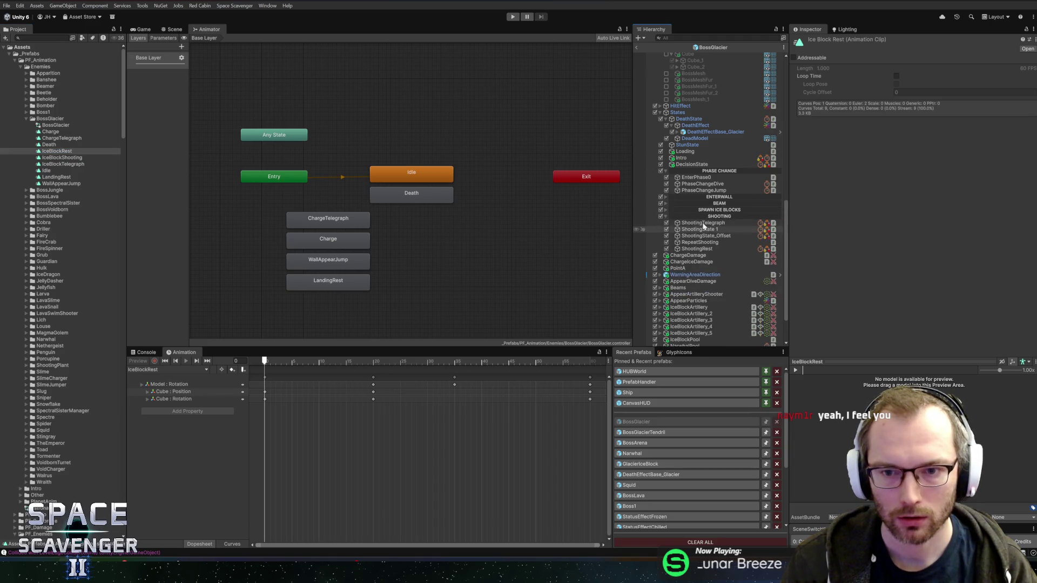
left_click(664, 210)
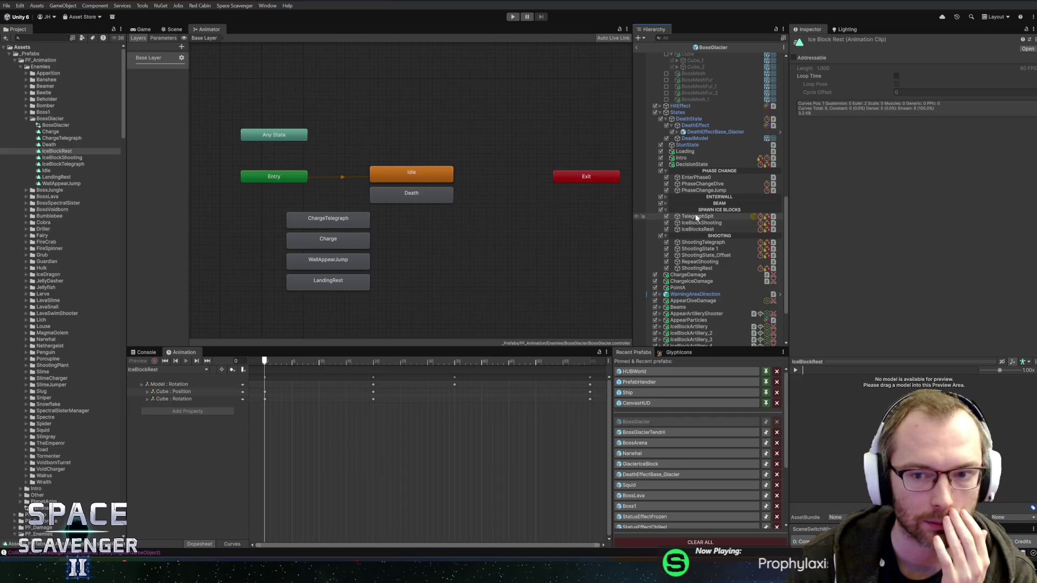
mouse_move(54, 153)
left_mouse_down()
mouse_move(348, 224)
mouse_move(402, 277)
left_mouse_up()
mouse_move(410, 214)
left_mouse_down()
mouse_move(392, 213)
mouse_move(419, 234)
mouse_move(394, 235)
left_mouse_up()
mouse_move(446, 286)
left_mouse_down()
mouse_move(426, 266)
mouse_move(480, 248)
mouse_move(396, 218)
mouse_move(406, 219)
mouse_move(317, 306)
left_mouse_up()
left_click_drag(338, 219, 328, 220)
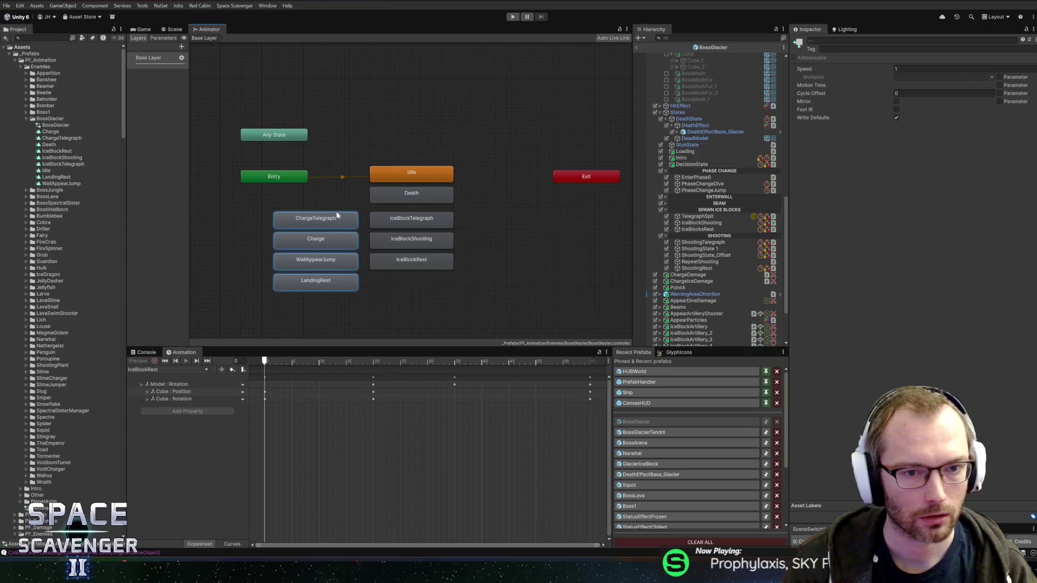
- Zoom around the Animator graph, then switch to the Scene view showing the BossGlacier model
left_click(364, 221)
scroll(475, 217, "down", 1)
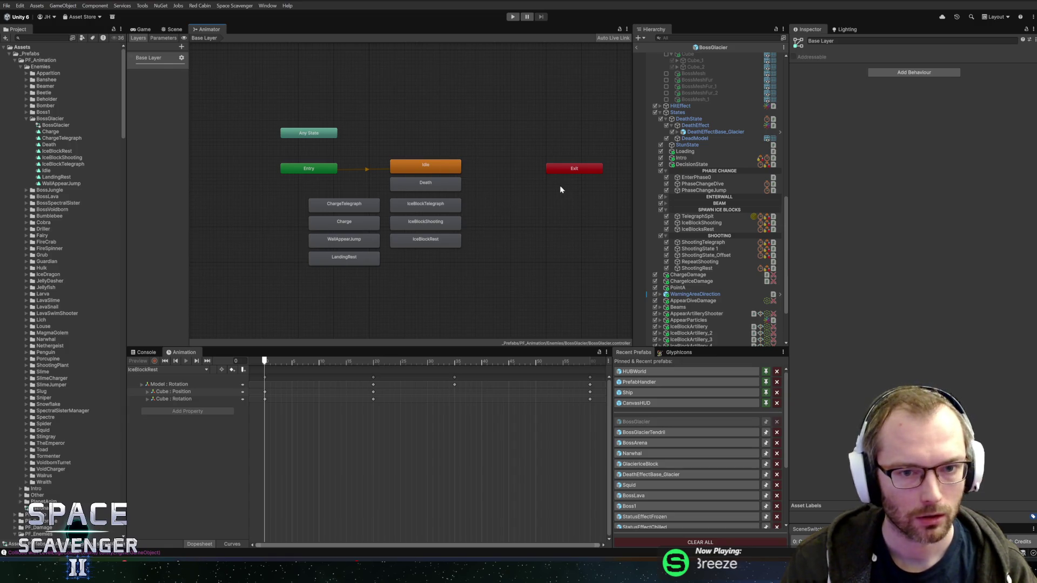
scroll(562, 189, "up", 2)
scroll(558, 186, "up", 2)
scroll(556, 181, "down", 4)
scroll(558, 178, "up", 5)
scroll(560, 176, "down", 4)
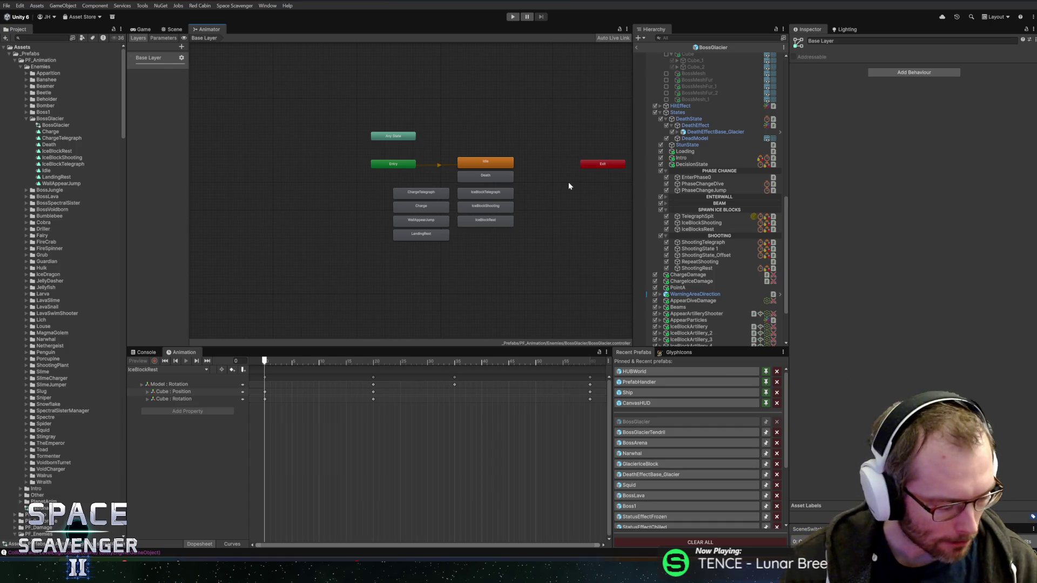
scroll(568, 186, "up", 5)
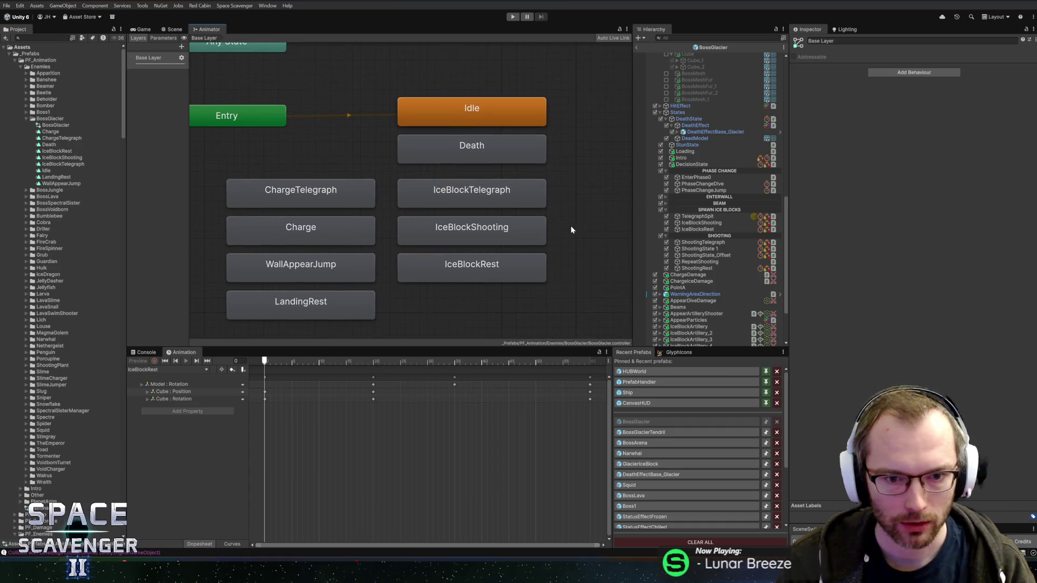
scroll(572, 230, "down", 2)
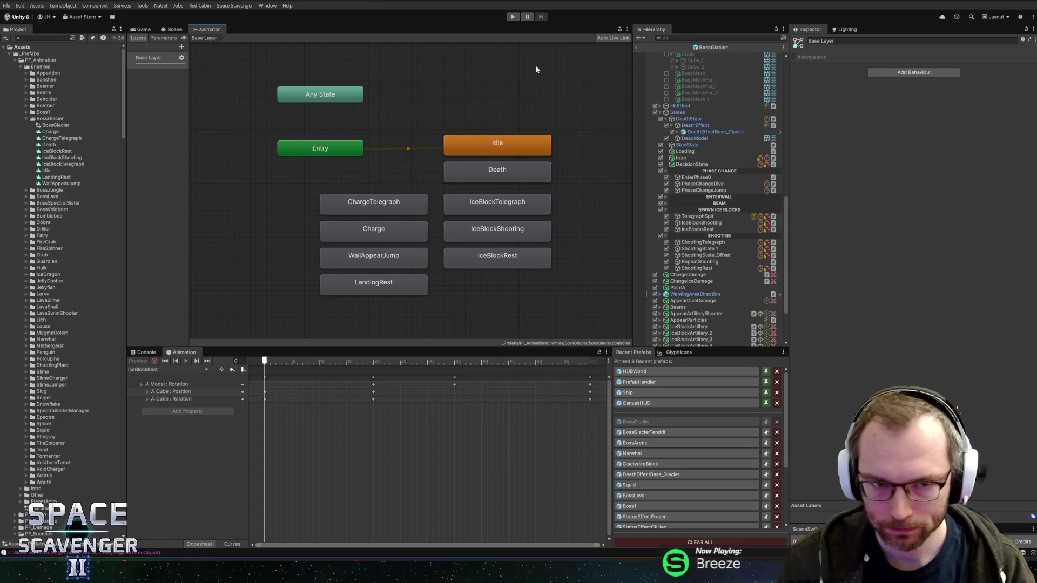
left_click(174, 29)
scroll(702, 162, "up", 10)
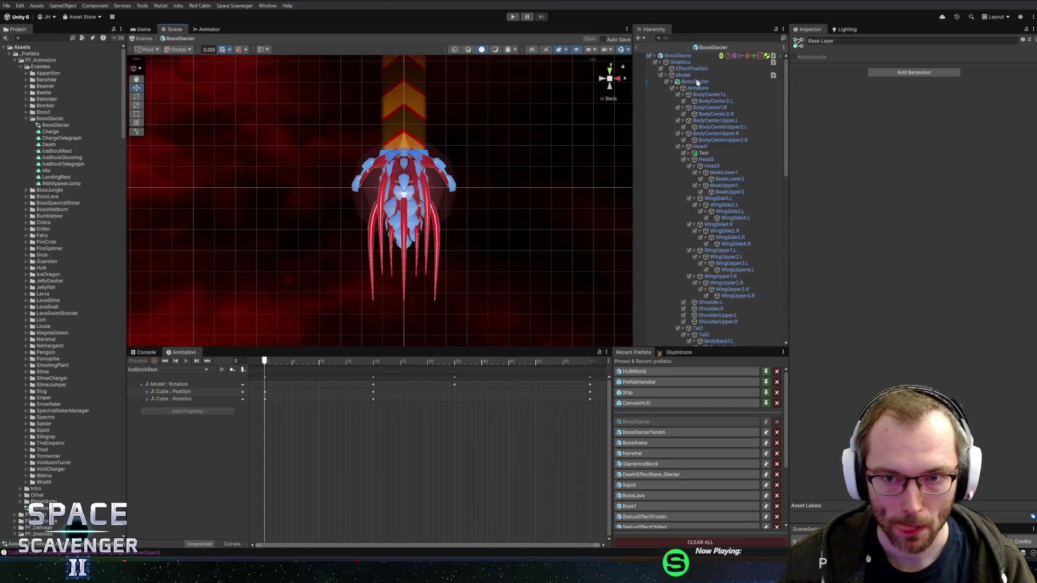
- Load IceBlockTelegraph on the BossGlacier root and delete all its copied curves
left_click(683, 56)
left_click(160, 370)
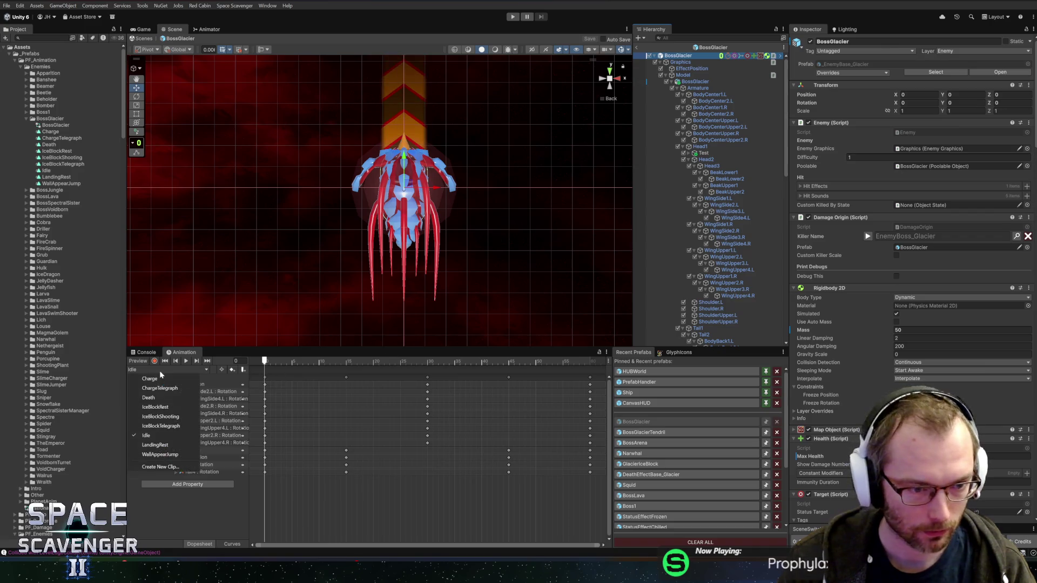
left_click(160, 426)
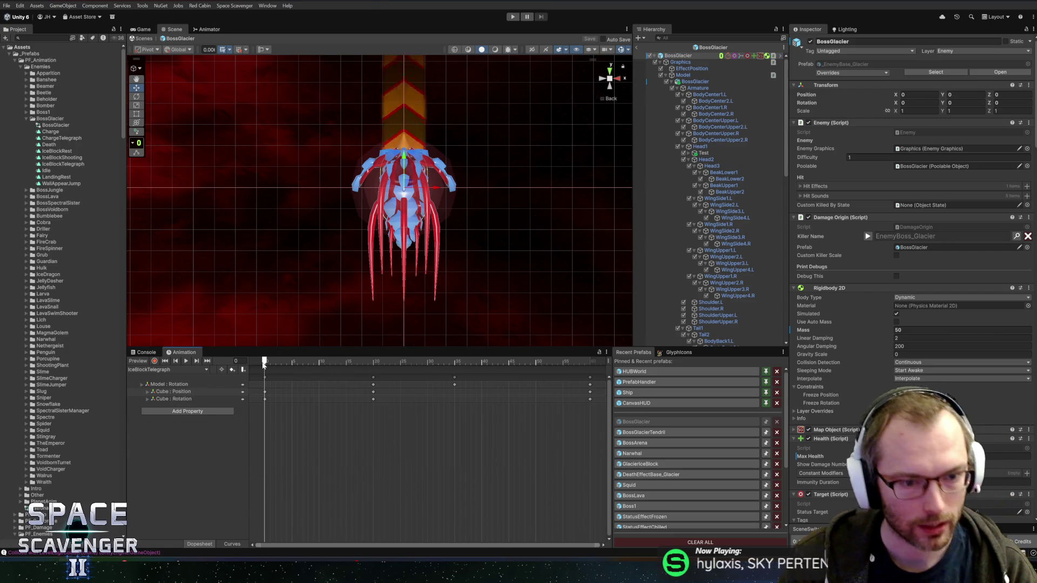
left_click_drag(591, 408, 258, 374)
key("Delete")
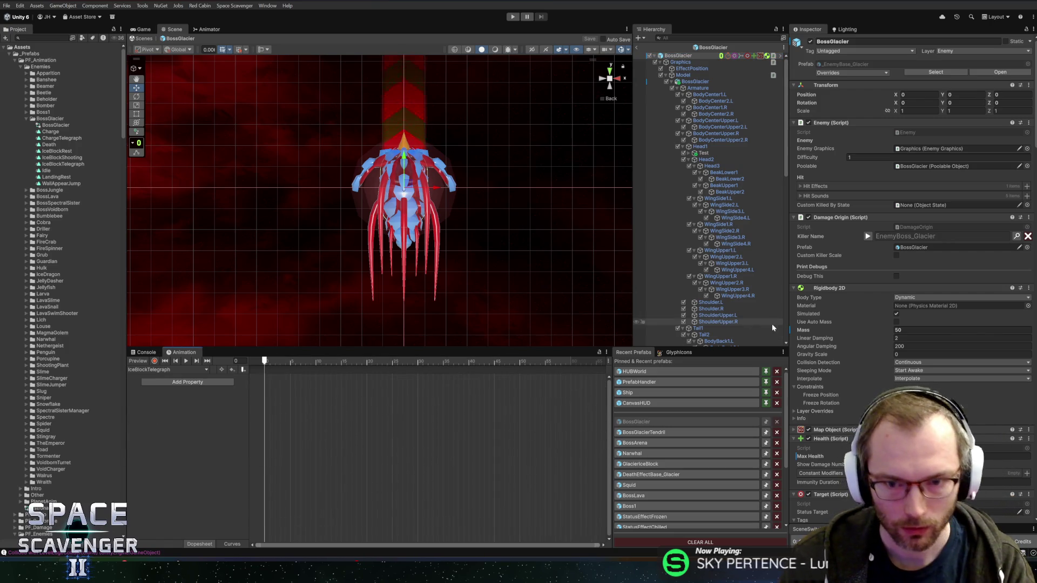
scroll(709, 275, "down", 5)
scroll(709, 274, "down", 10)
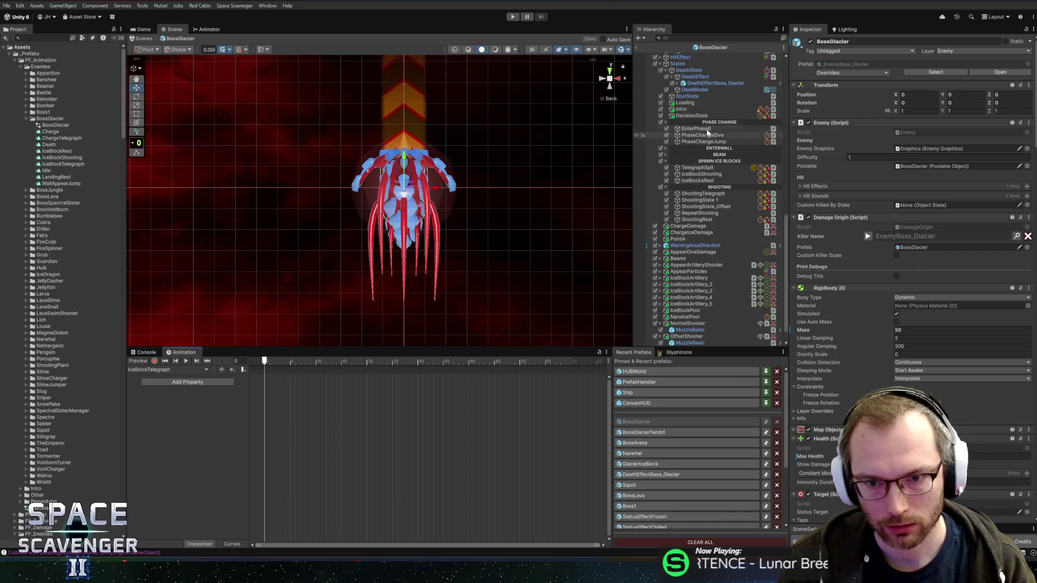
- Inspect the TelegraphSpit, IceBlockShooting and IceBlocksRest state settings
left_click(696, 168)
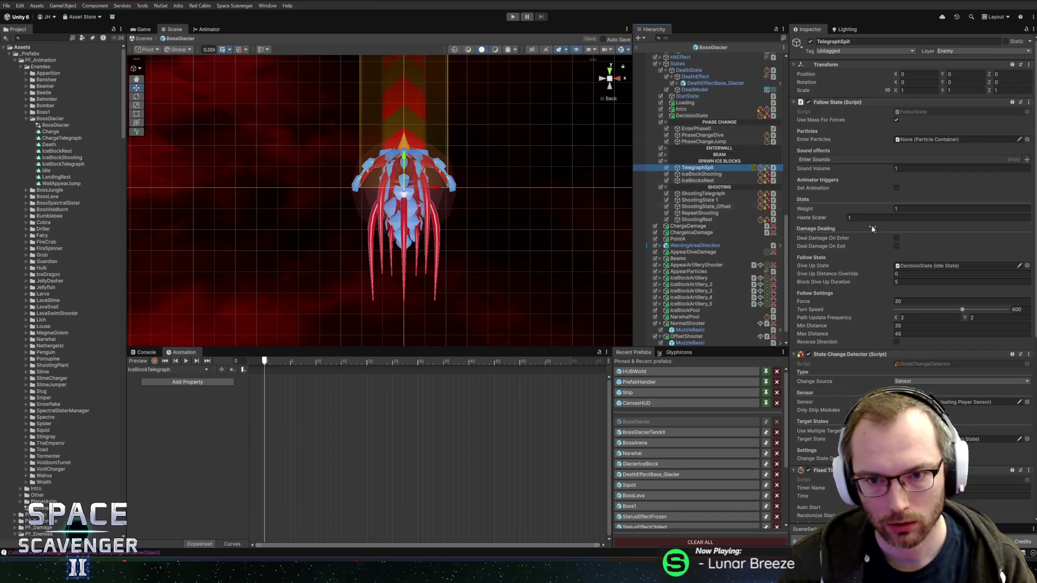
scroll(904, 241, "down", 6)
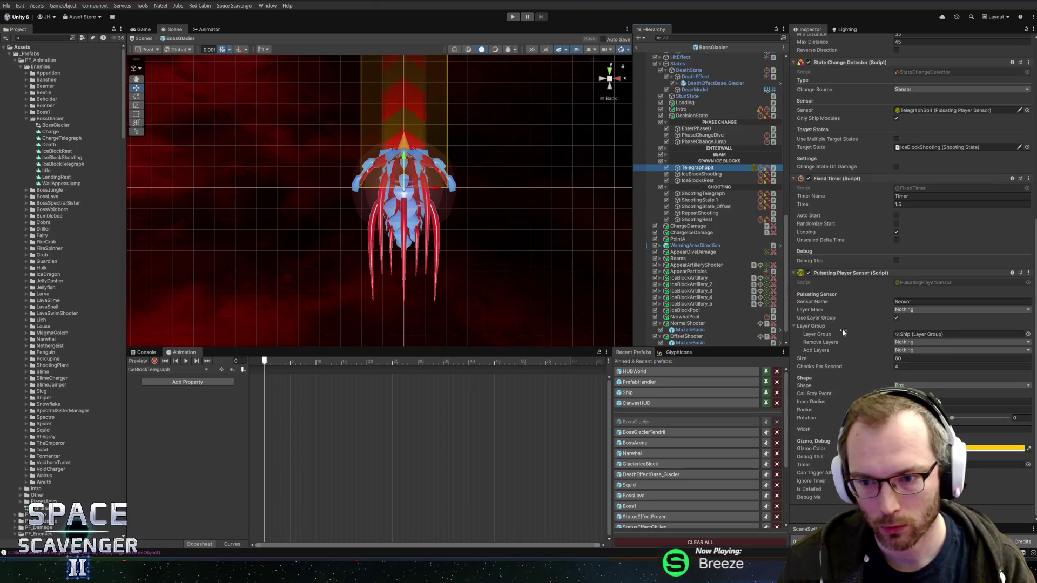
left_click(701, 174)
scroll(888, 313, "down", 2)
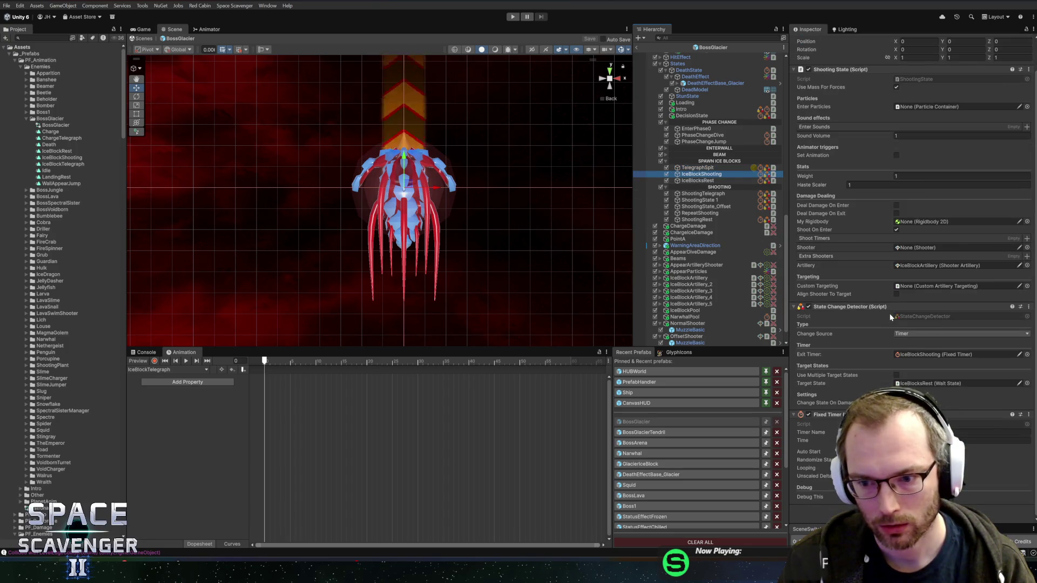
left_click(694, 181)
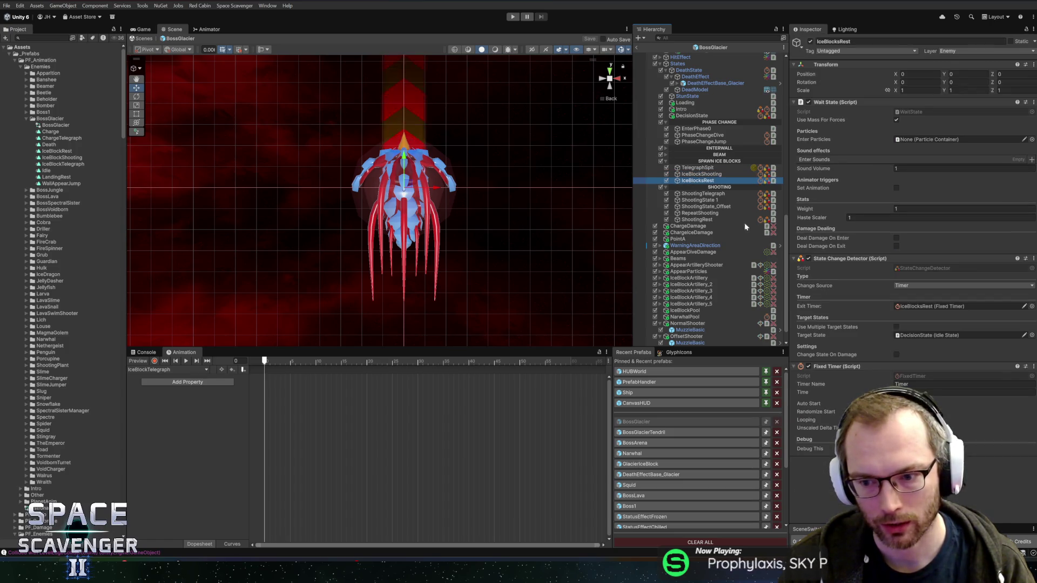
left_click(689, 169)
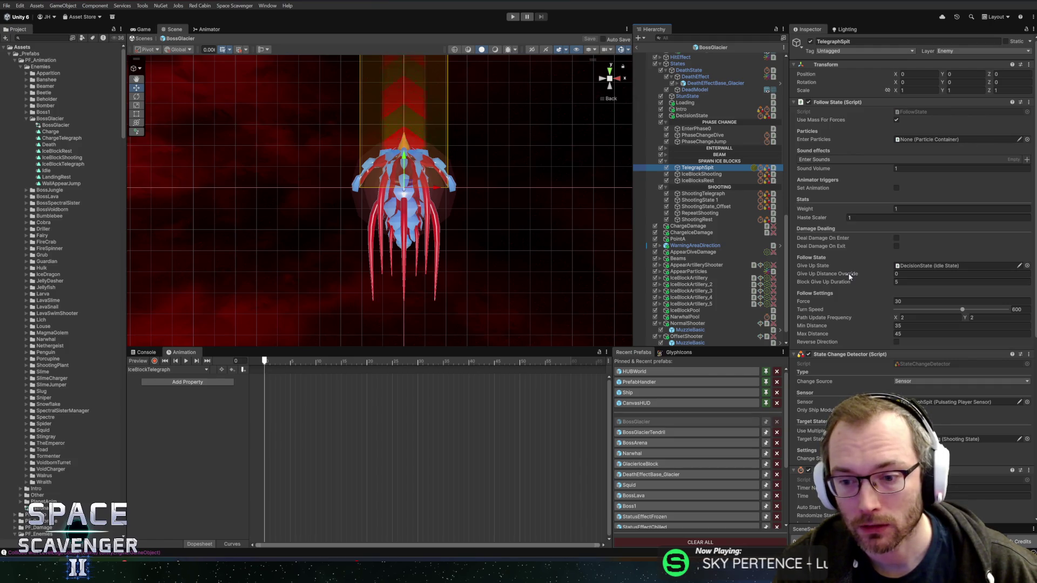
- Enable Loop Time and Loop Pose on the IceBlockTelegraph clip
left_click(55, 163)
left_click(896, 77)
left_click(896, 84)
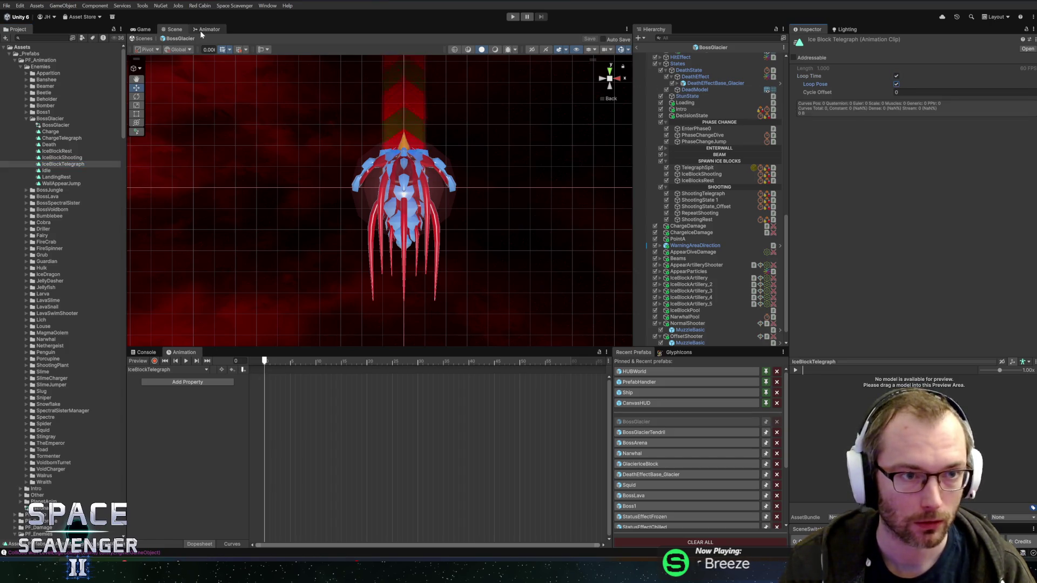
- Select the Head1 bone under the Armature and switch to the rotate tool
scroll(721, 115, "up", 10)
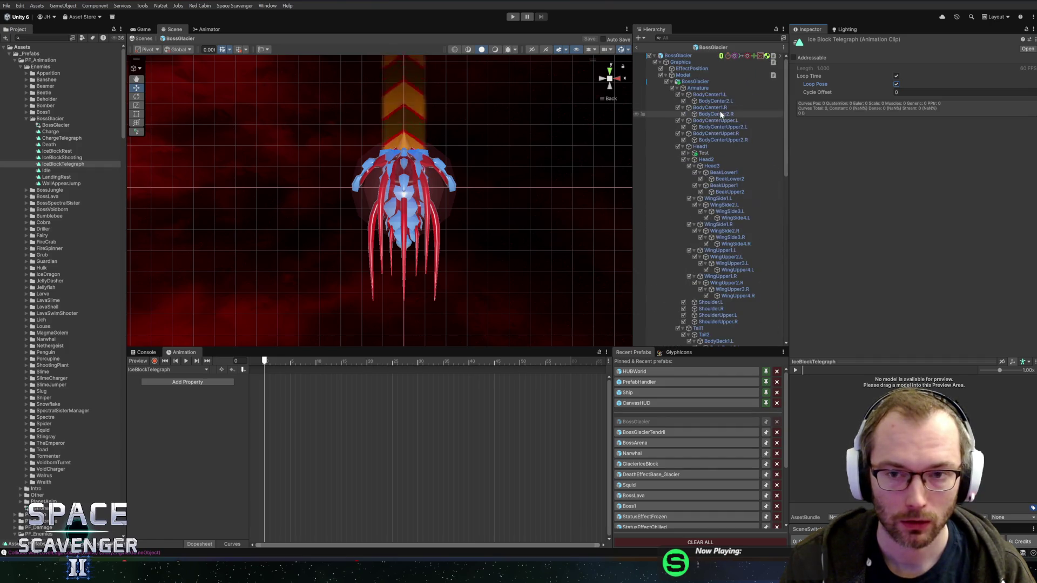
left_click(697, 88)
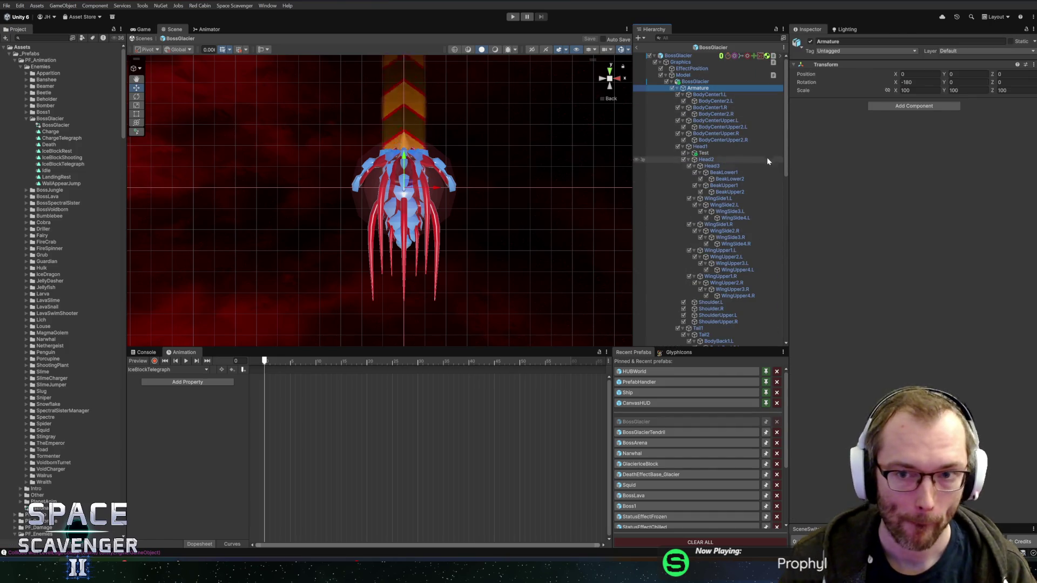
left_click(723, 95)
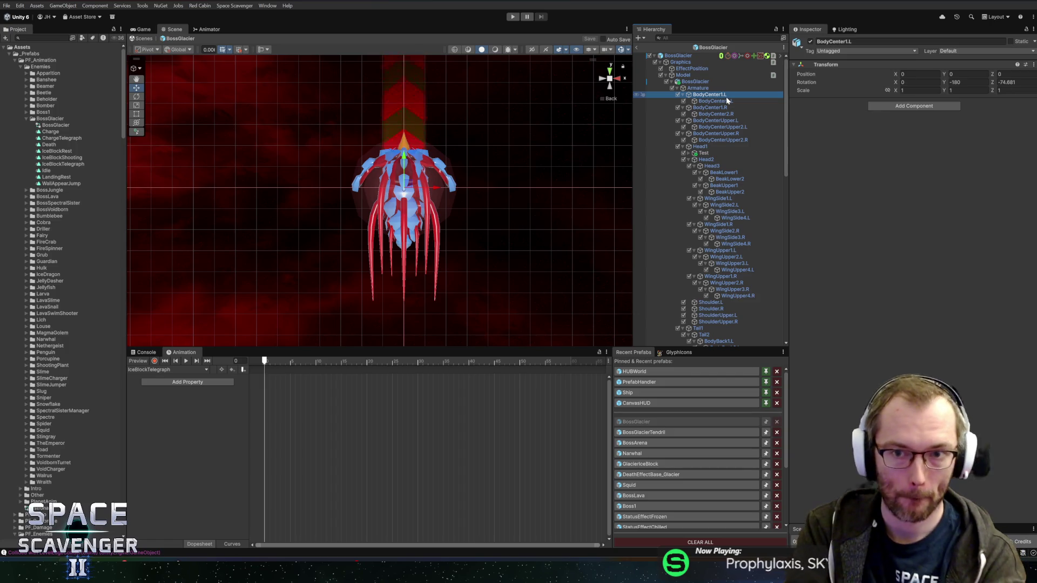
left_click(701, 146)
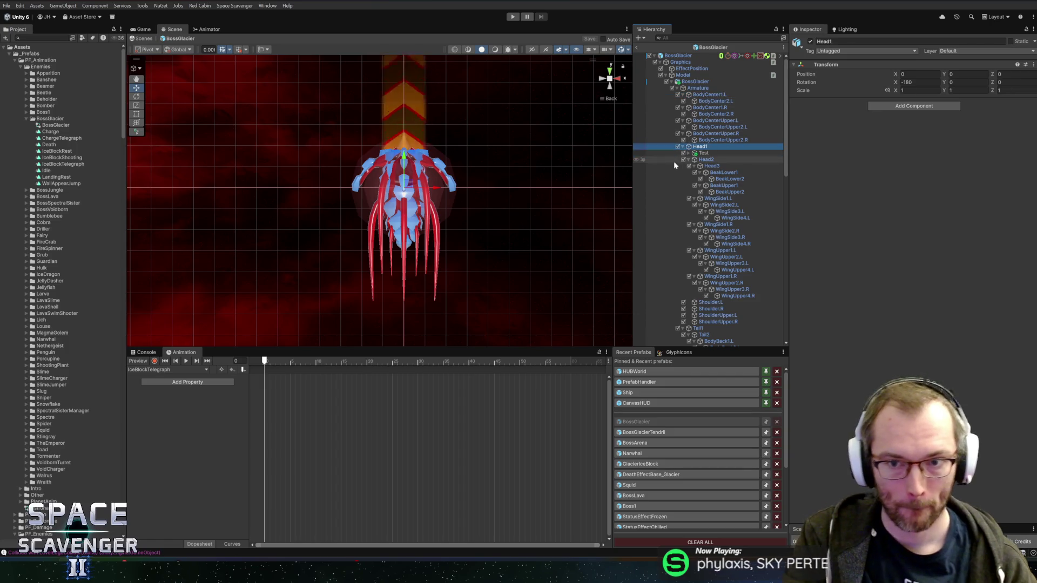
key("e")
- Record a Head1 rotation key at frame 20, shift the key near the start, and return to frame 0
left_click(154, 361)
left_click(371, 361)
left_click(367, 361)
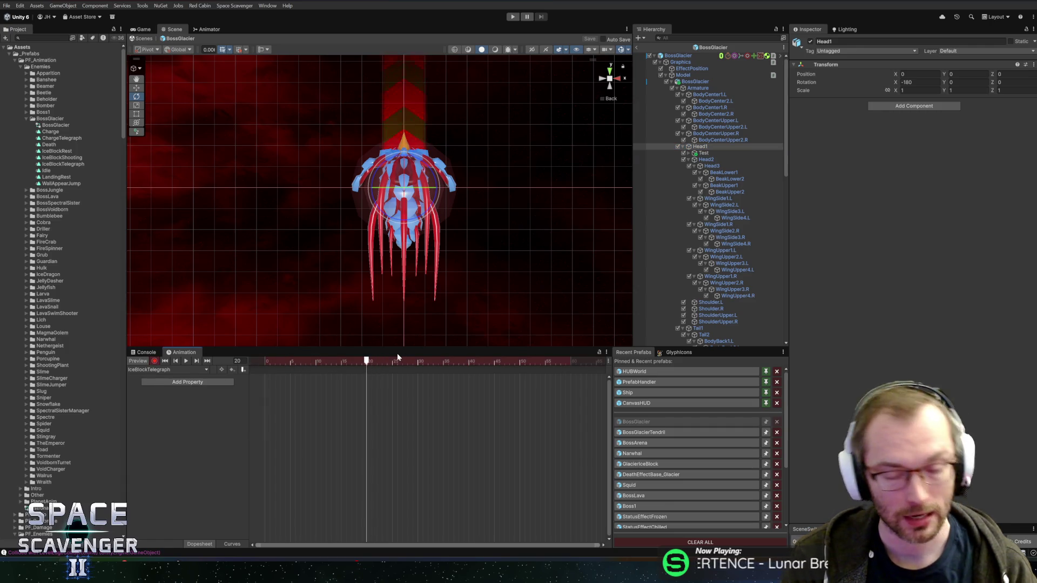
left_click_drag(381, 169, 409, 205)
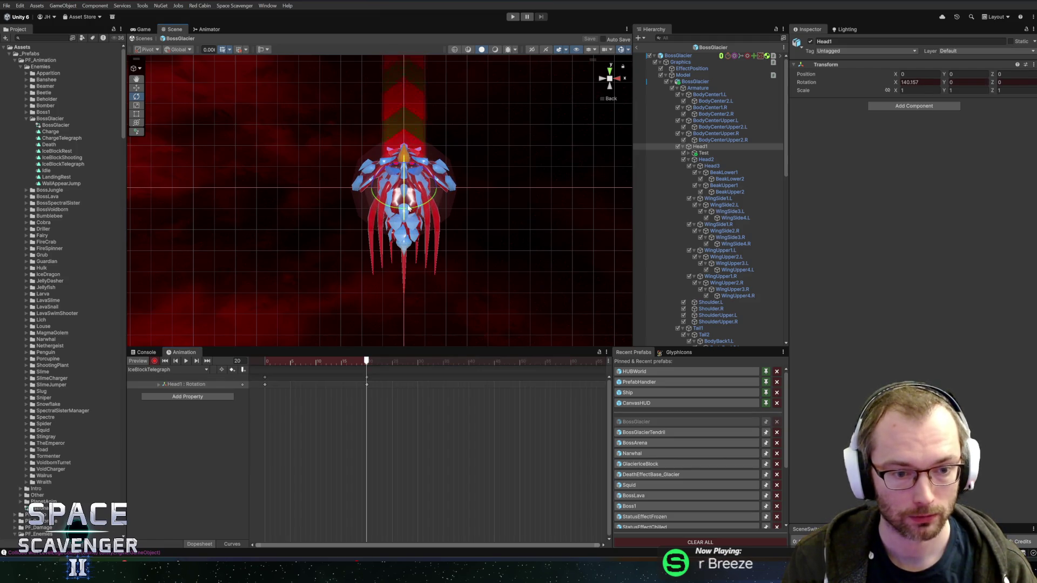
left_click(259, 359)
mouse_move(259, 359)
left_mouse_down()
mouse_move(372, 359)
mouse_move(262, 378)
left_mouse_up()
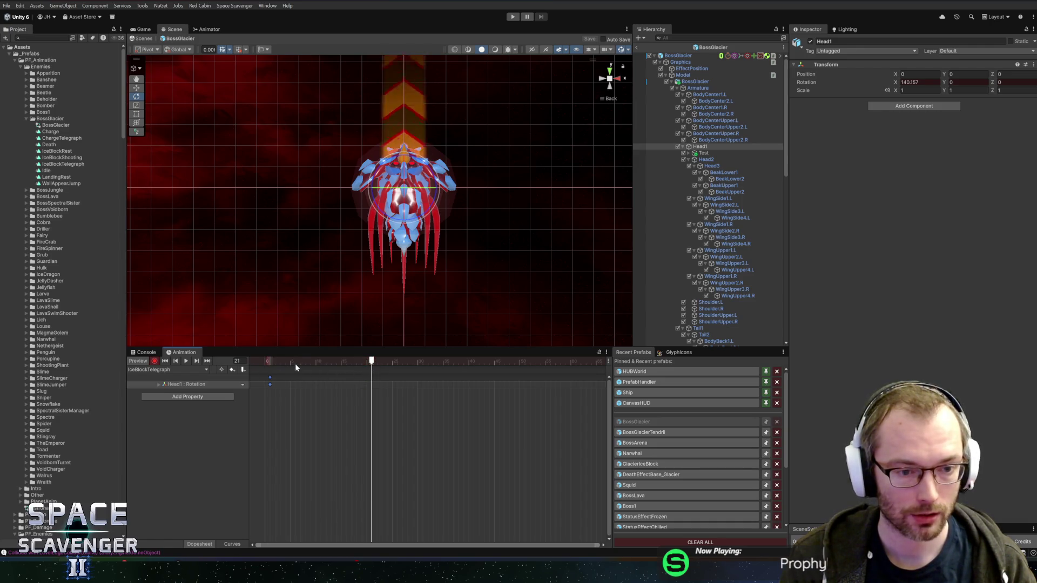
left_click(258, 360)
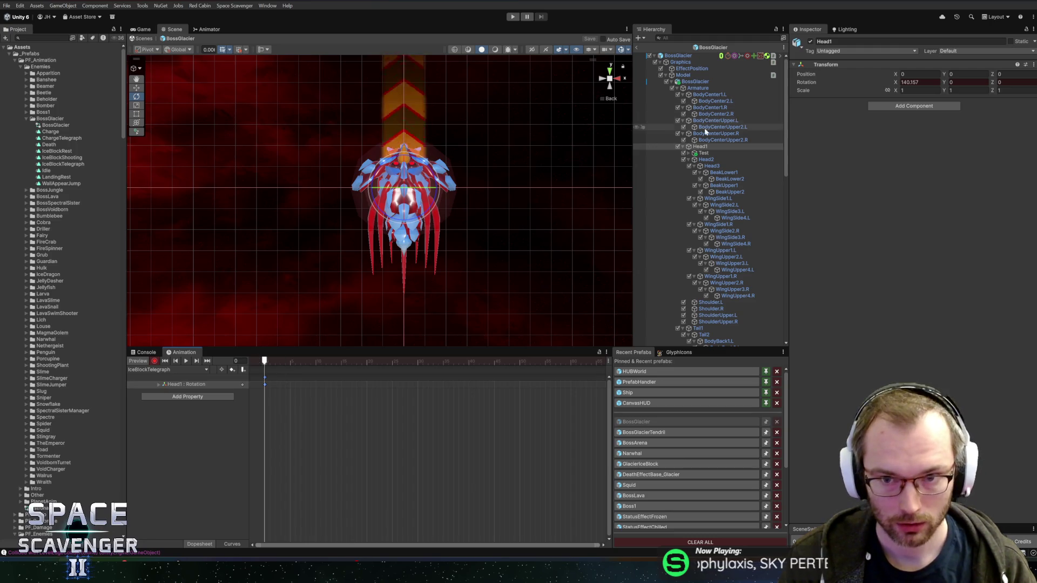
- Pan the Scene view to reposition the boss and scroll the Hierarchy toward the tail bones
scroll(419, 195, "up", 4)
mouse_move(419, 195)
left_mouse_down()
mouse_move(463, 146)
mouse_move(446, 197)
left_mouse_up()
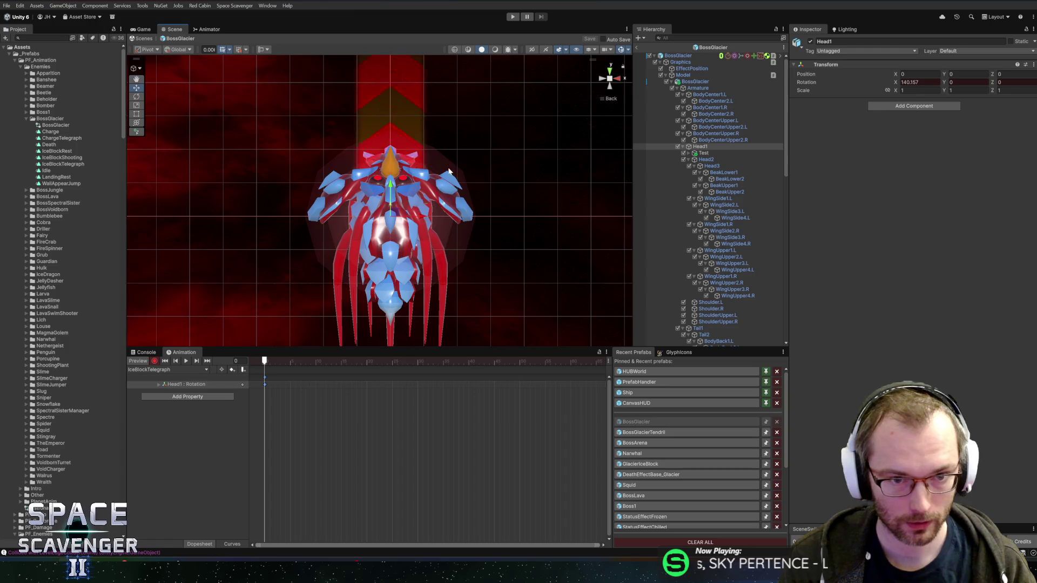
mouse_move(543, 161)
left_mouse_down()
mouse_move(537, 148)
mouse_move(560, 116)
left_mouse_up()
scroll(717, 194, "down", 5)
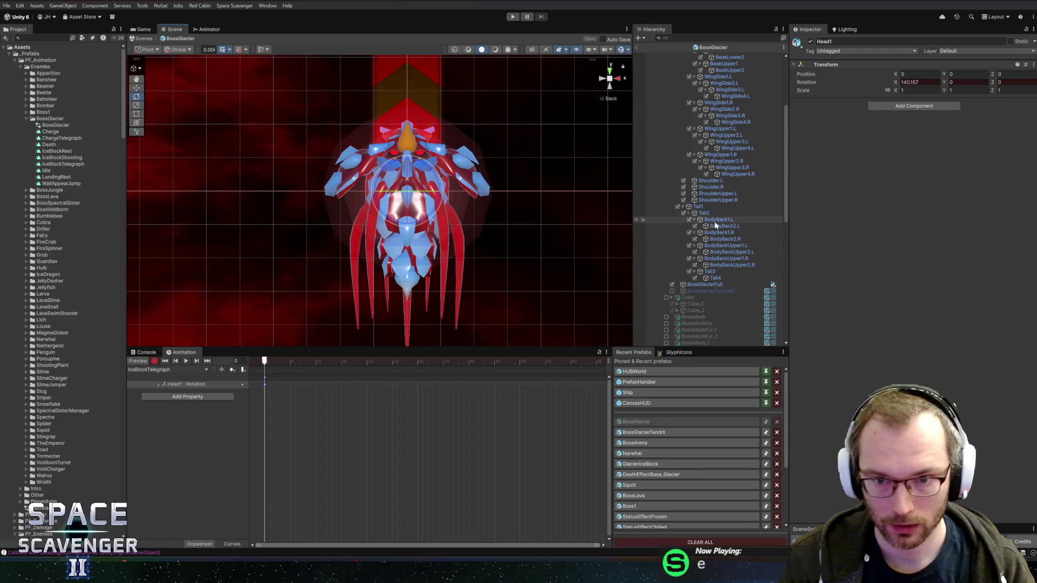
- Undo trial rotations of Tail1 and Tail2 and switch the handle orientation to Local
left_click(697, 206)
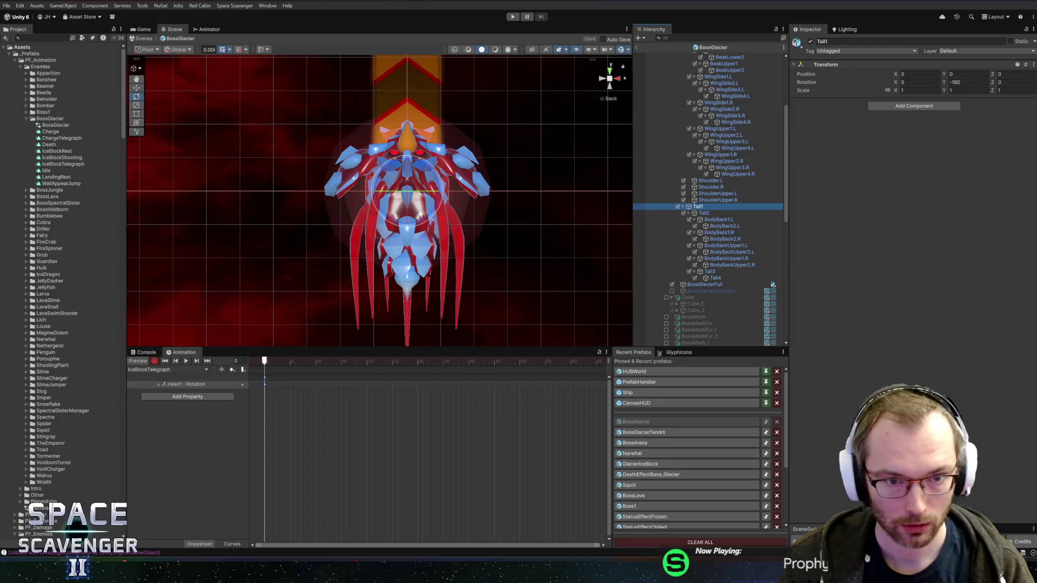
left_click_drag(408, 176, 407, 196)
key("ctrl+z")
left_click(704, 213)
key("ctrl+z")
left_click(178, 50)
left_click(181, 69)
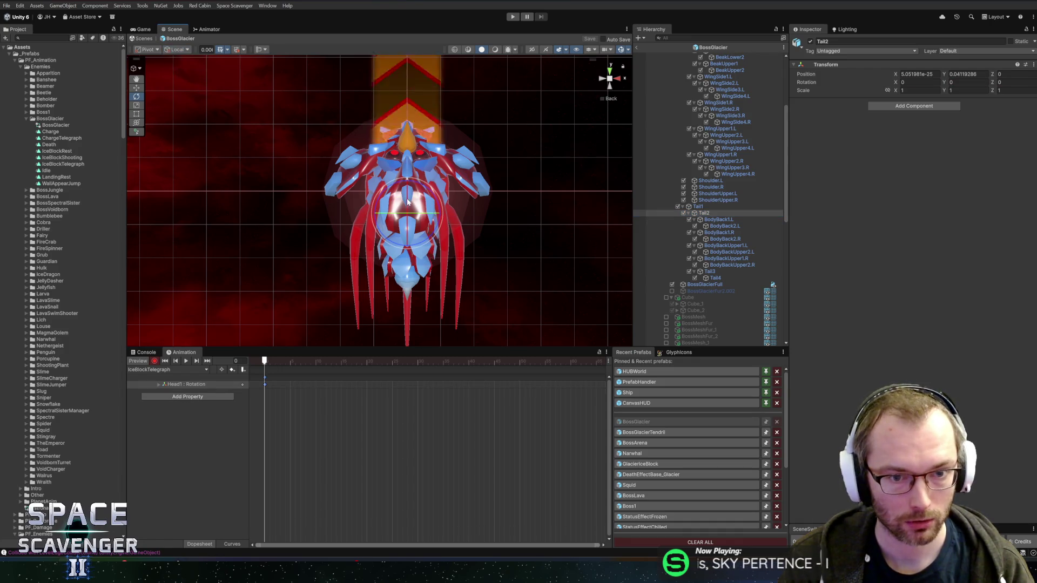
- Tilt Tail2 to about -17° and Tail1 to about -18° on X, keying both rotations
left_click_drag(407, 201, 410, 185)
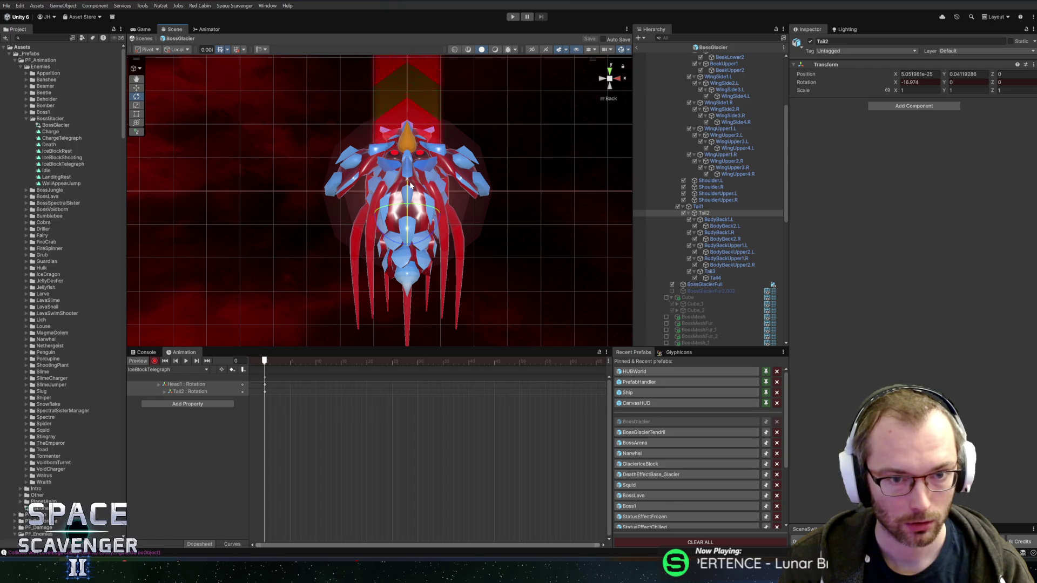
left_click(698, 206)
left_click_drag(410, 185, 409, 199)
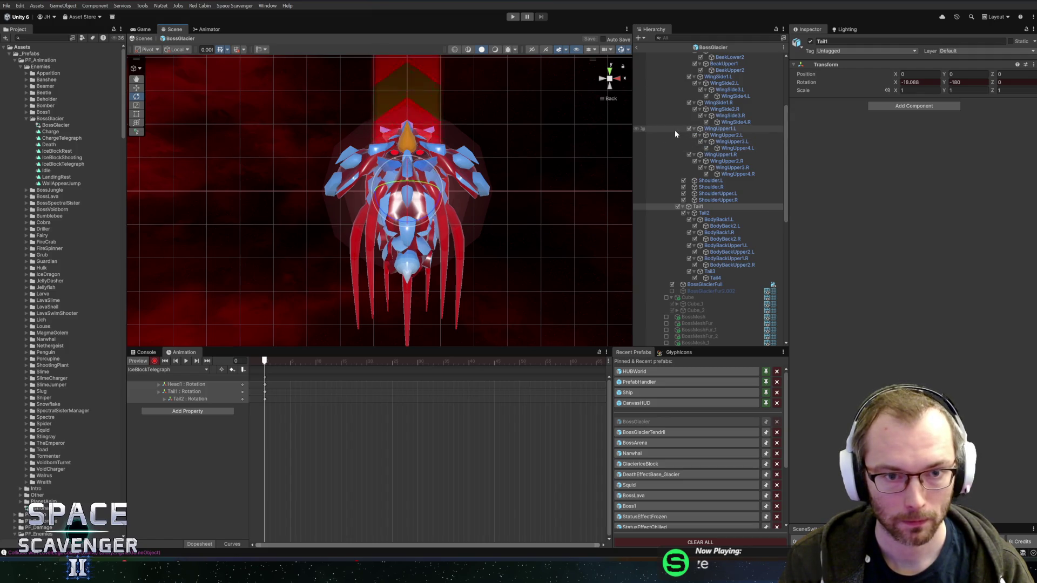
left_click_drag(415, 132, 431, 176)
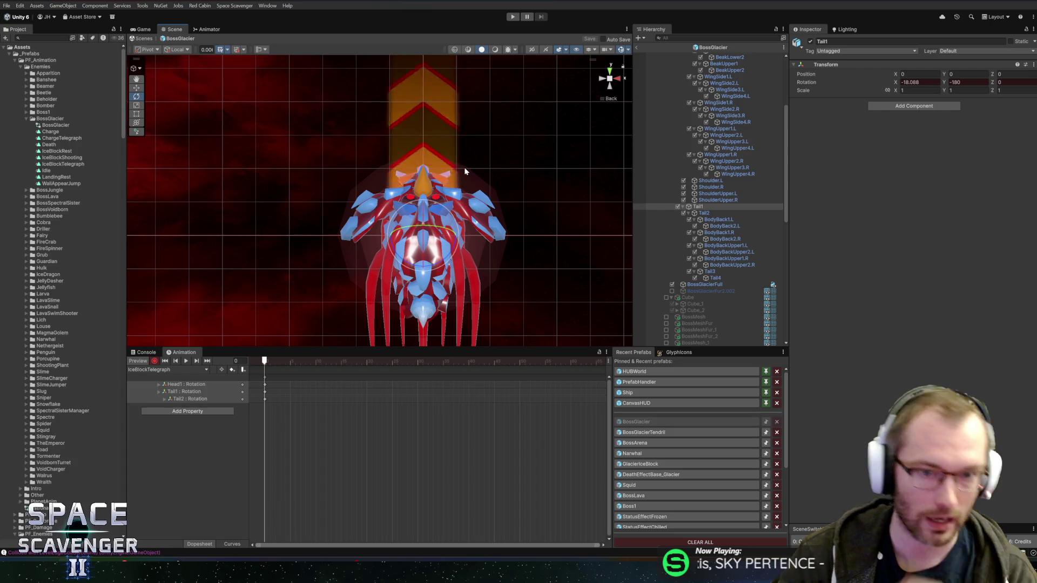
left_click_drag(479, 178, 533, 189)
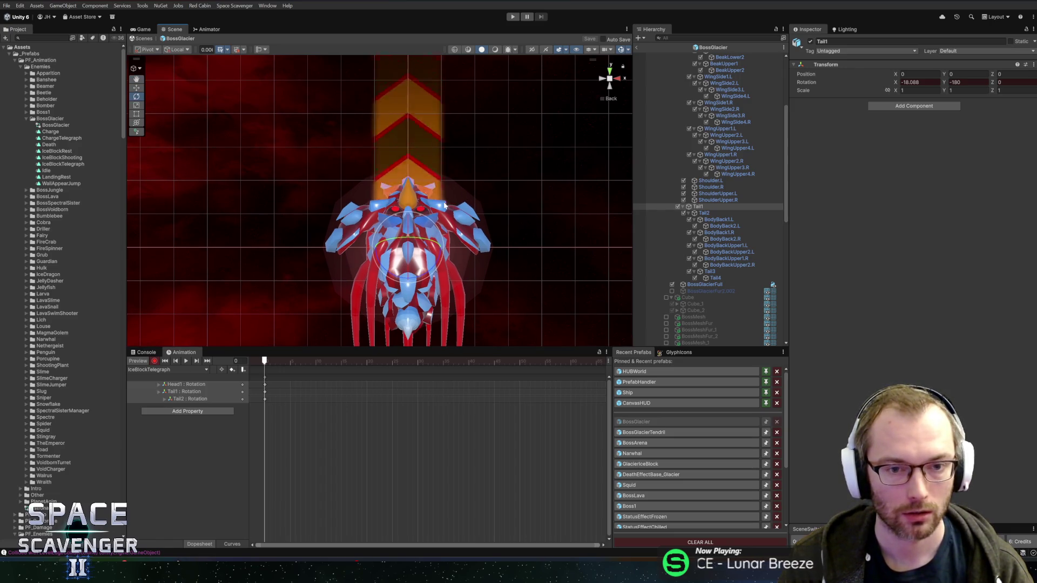
scroll(713, 119, "up", 3)
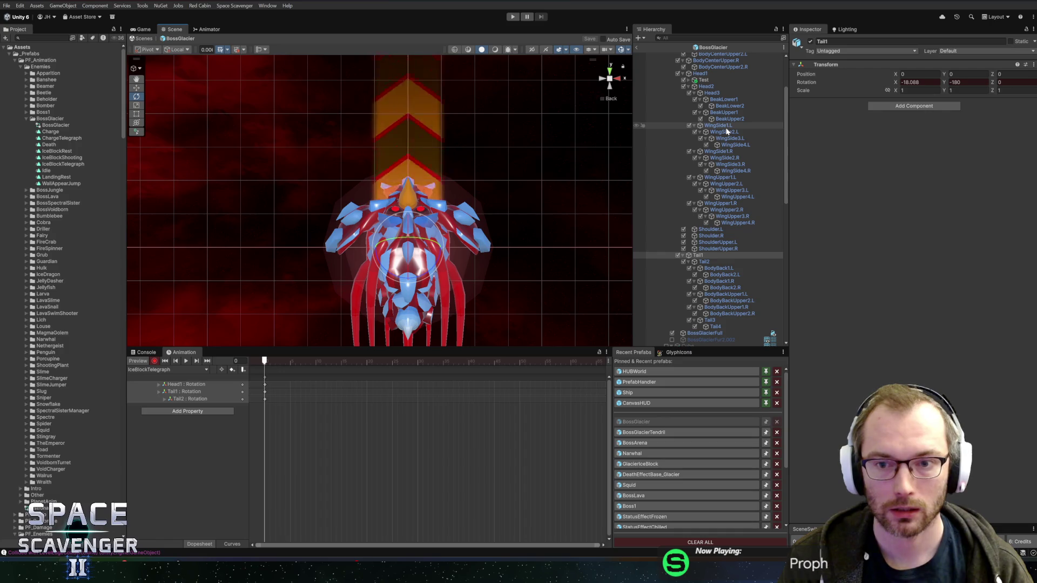
- Key rotations for WingUpper2.R, WingUpper3.R (about 46°) and WingUpper4.R, discarding a WingUpper1.L change
left_click(726, 210)
left_click_drag(414, 206, 414, 214)
left_click(745, 216)
mouse_move(406, 155)
left_mouse_down()
mouse_move(406, 178)
mouse_move(431, 124)
left_mouse_up()
left_click(738, 223)
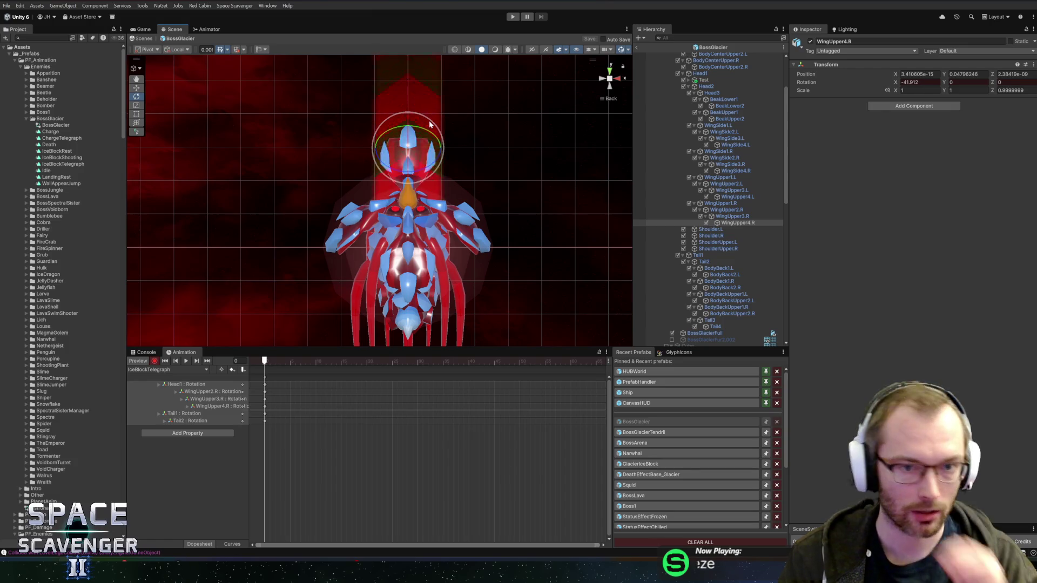
left_click(479, 207)
left_click_drag(479, 206, 432, 195)
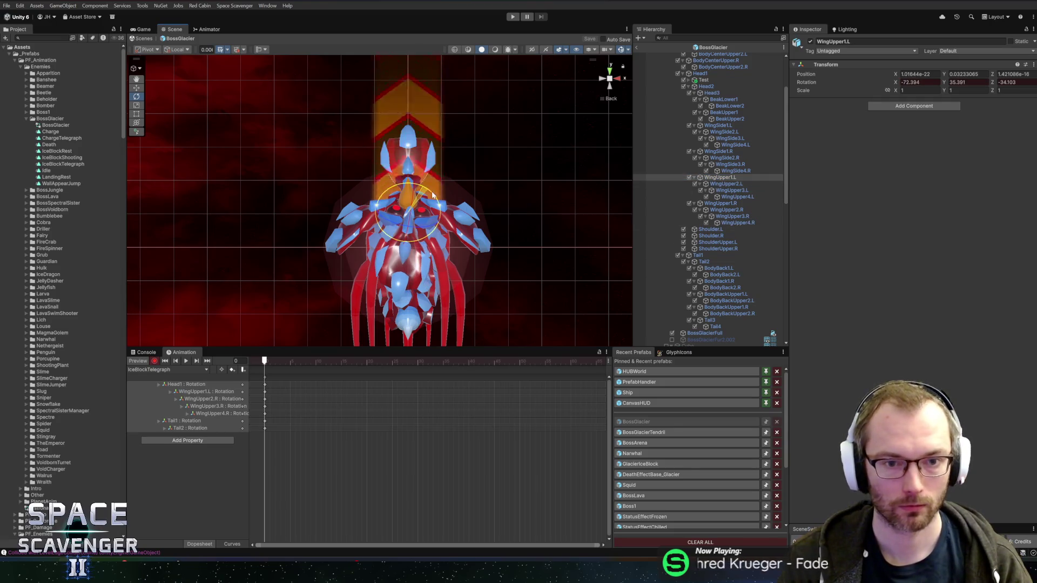
key("ctrl+z")
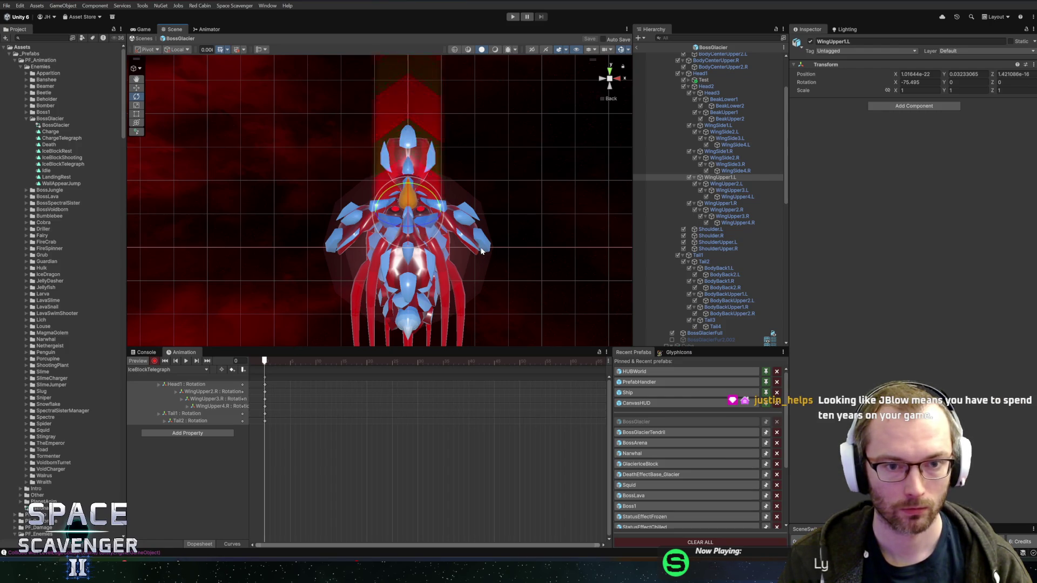
- Rotate and key the WingSide2.R and WingSide3.R bones to spread the right wing
left_click(702, 151)
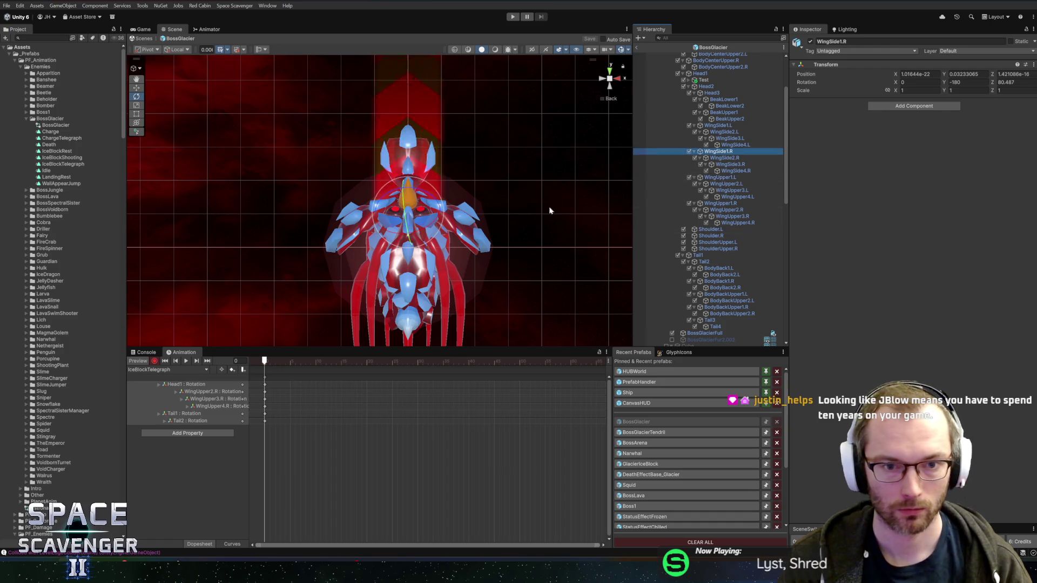
key("Down")
mouse_move(465, 190)
left_mouse_down()
mouse_move(473, 200)
mouse_move(383, 165)
left_mouse_up()
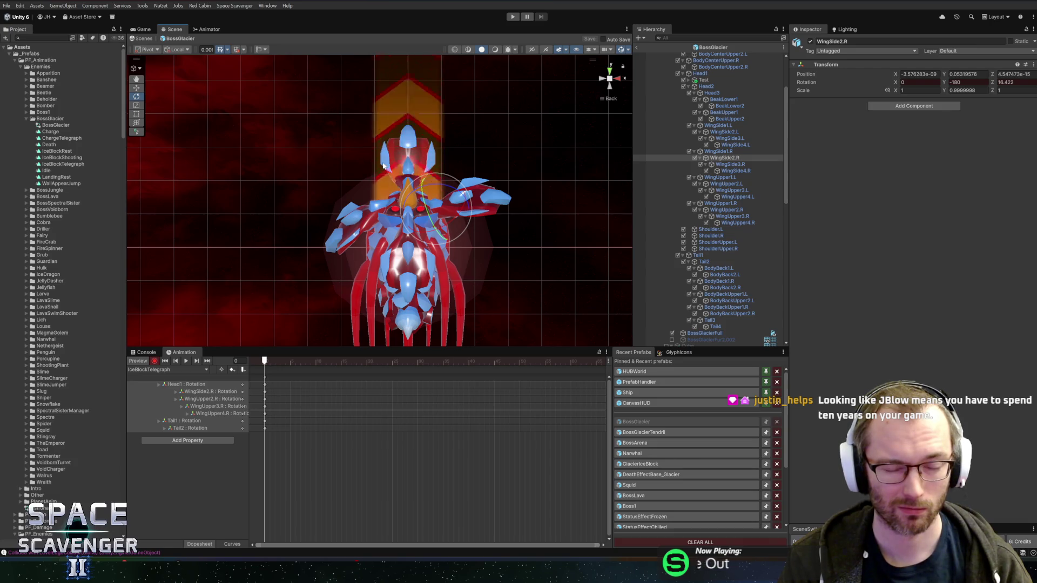
left_click(438, 190)
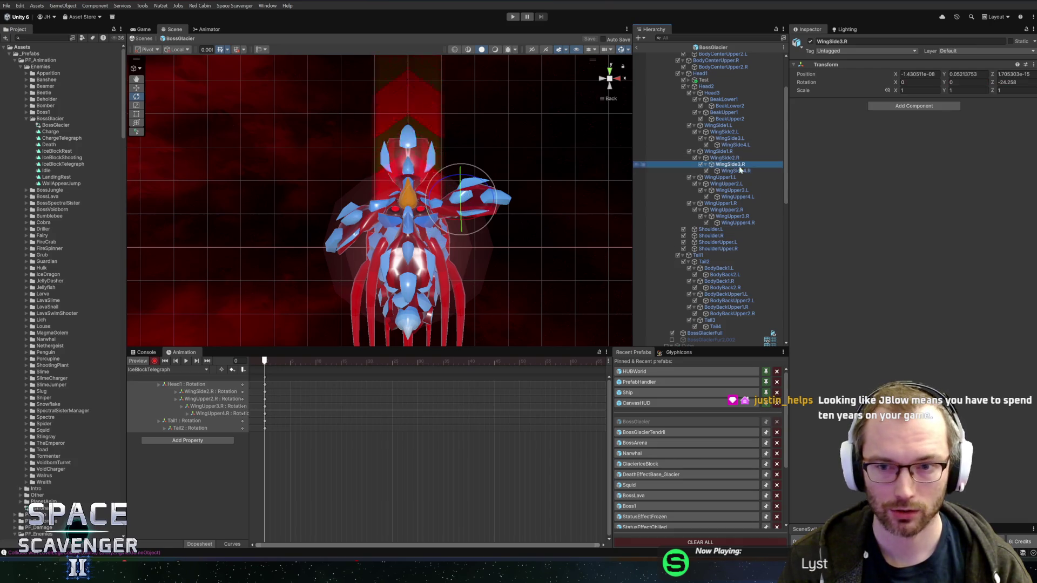
left_click_drag(452, 177, 455, 173)
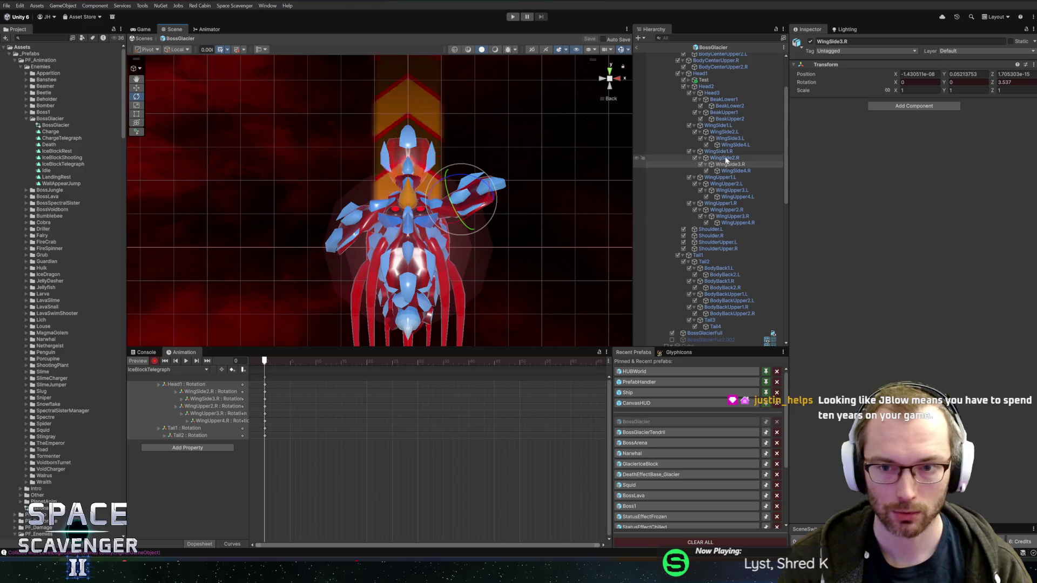
- Rotate and key the WingSide2.L and WingSide3.L bones on the left wing
left_click(726, 184)
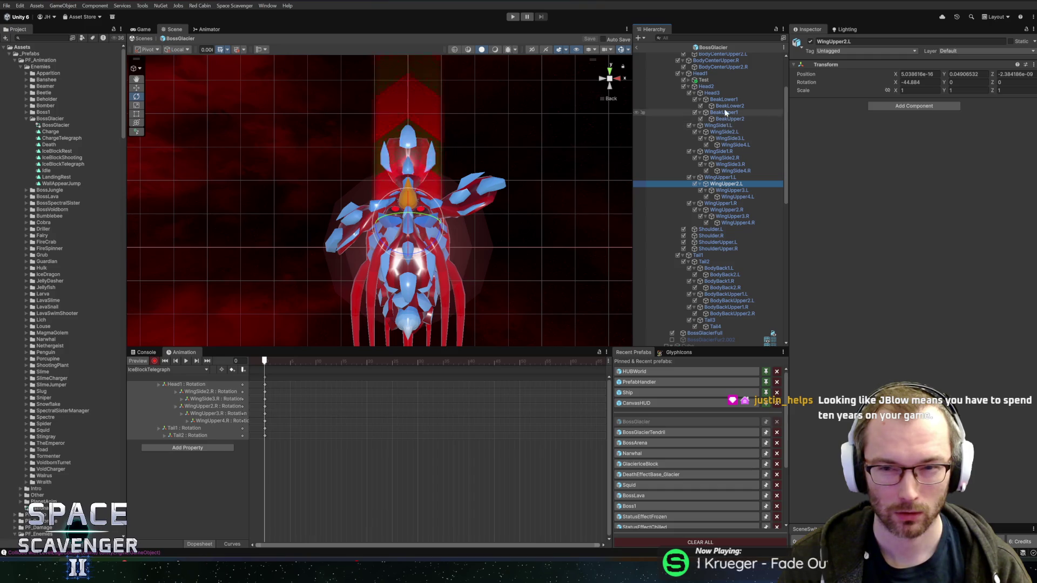
left_click(724, 132)
mouse_move(410, 216)
left_mouse_down()
mouse_move(416, 199)
mouse_move(393, 195)
mouse_move(429, 228)
left_mouse_up()
left_click(729, 139)
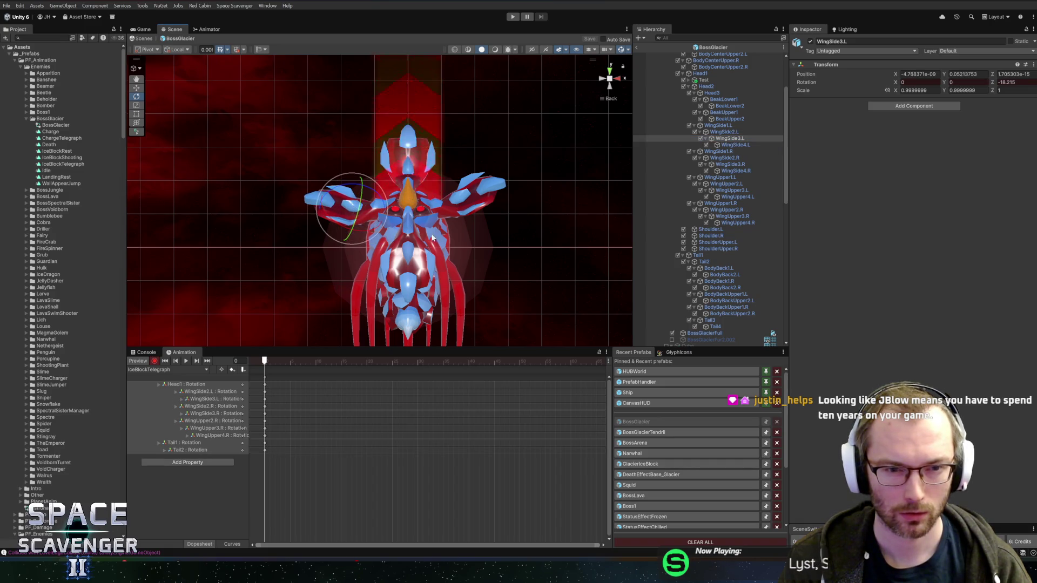
mouse_move(273, 361)
left_mouse_down()
mouse_move(413, 362)
mouse_move(262, 362)
mouse_move(413, 364)
mouse_move(366, 362)
left_mouse_up()
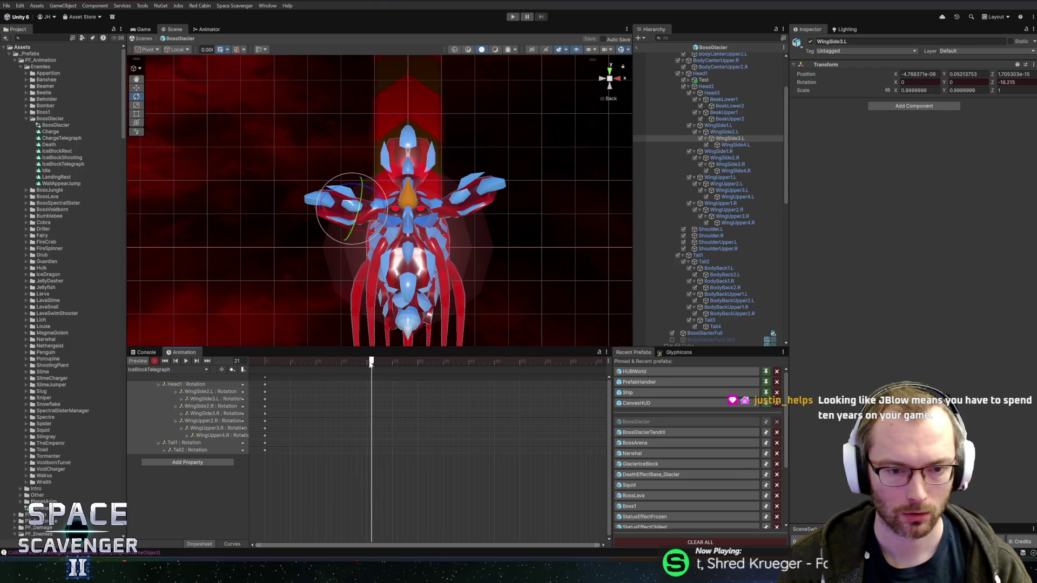
- At frame 20, angle WingSide3.L downward and rotate WingSide3.R, then review the wing motion
left_click_drag(381, 196, 357, 176)
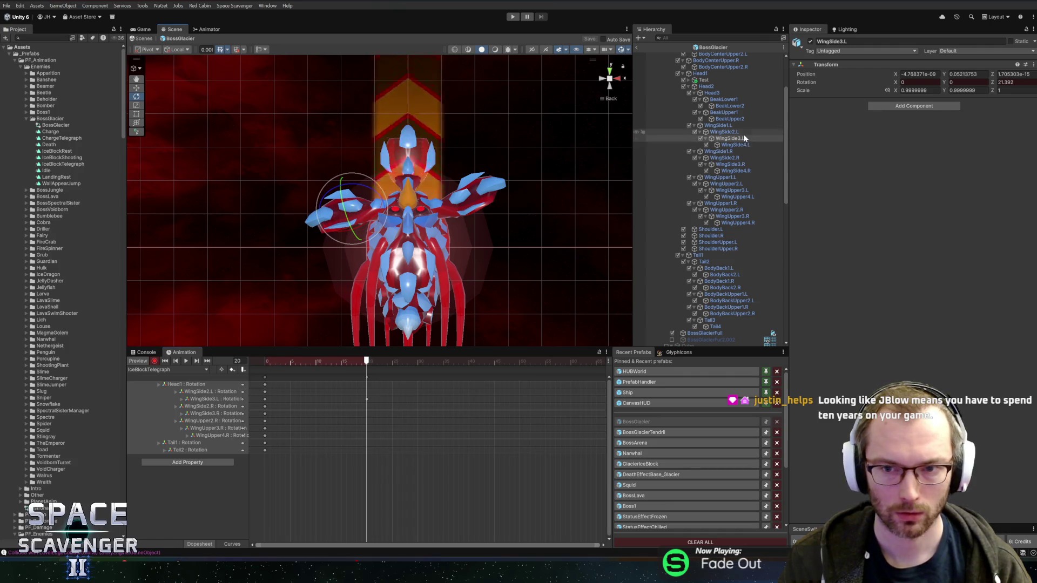
left_click(730, 164)
left_click_drag(485, 181, 493, 189)
left_click(454, 193)
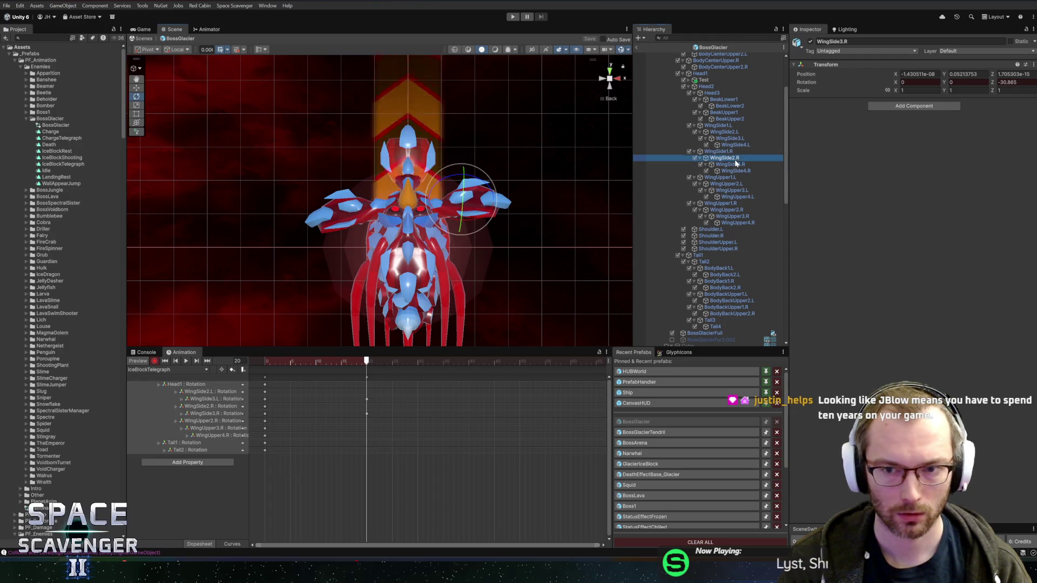
left_click(365, 193)
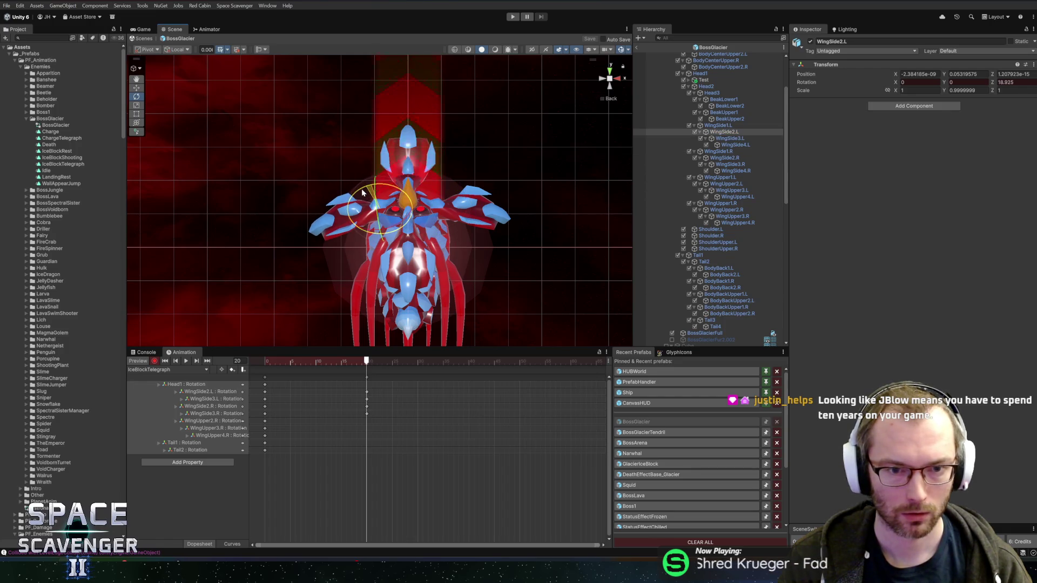
mouse_move(367, 361)
left_mouse_down()
mouse_move(255, 356)
mouse_move(367, 361)
left_mouse_up()
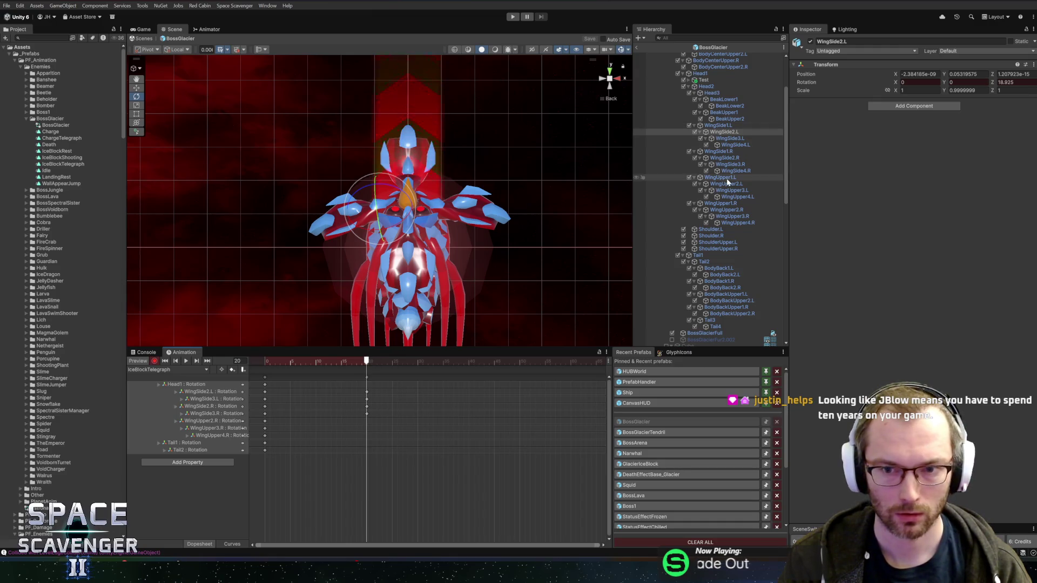
left_click(729, 210)
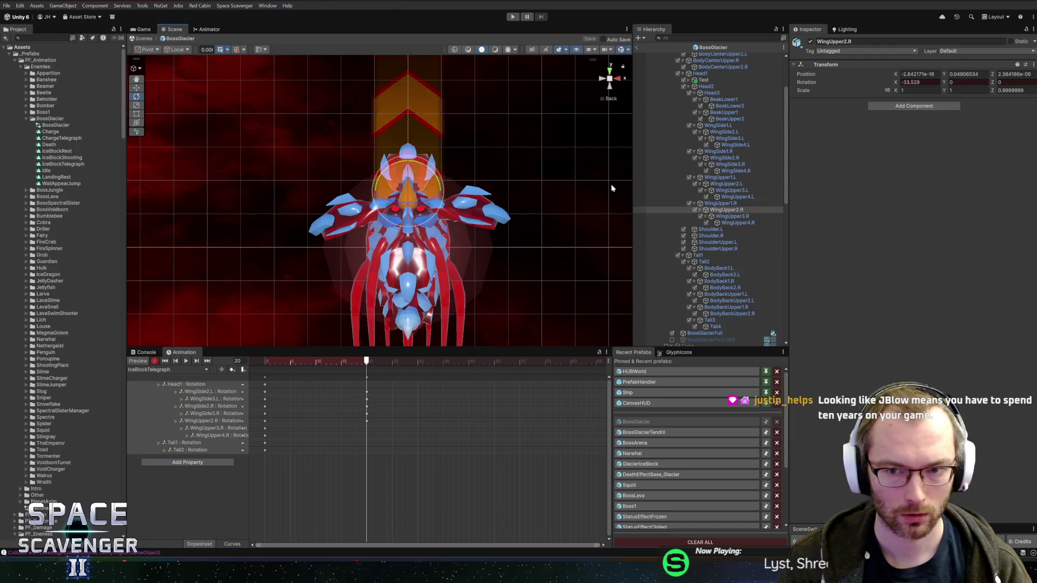
left_click(728, 217)
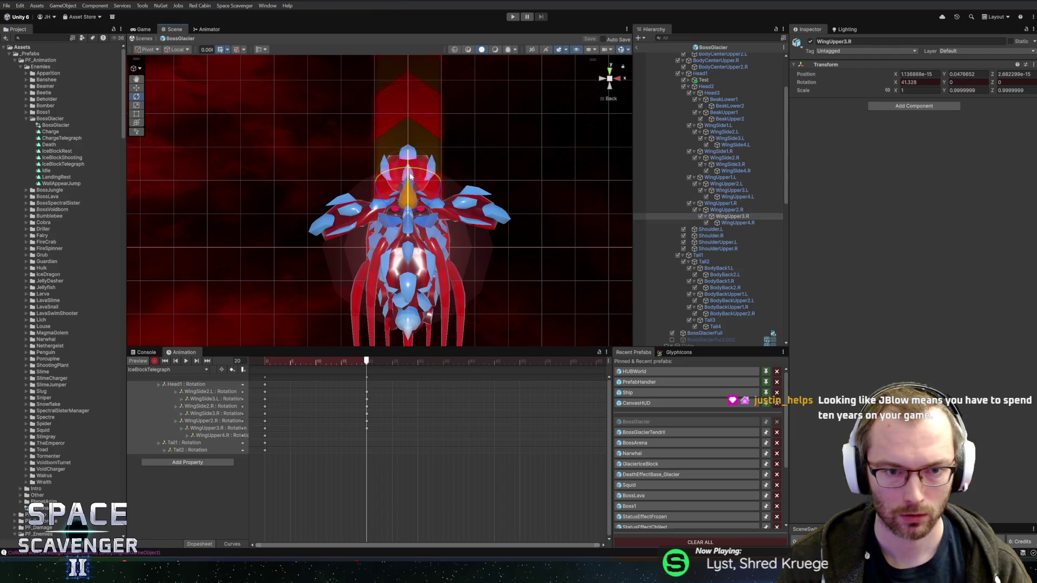
left_click(736, 223)
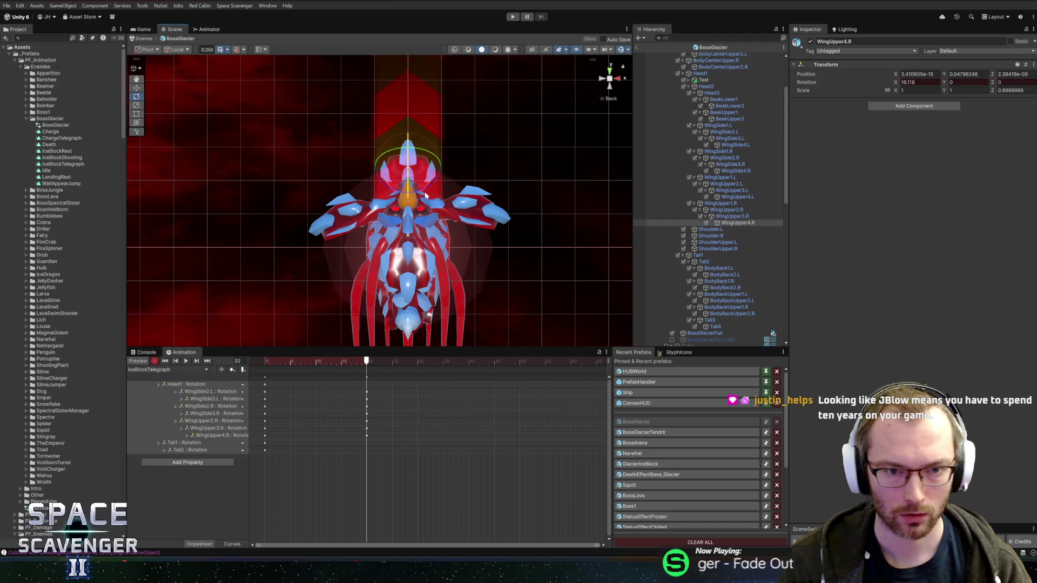
mouse_move(362, 361)
left_mouse_down()
mouse_move(265, 362)
mouse_move(371, 366)
mouse_move(274, 365)
left_mouse_up()
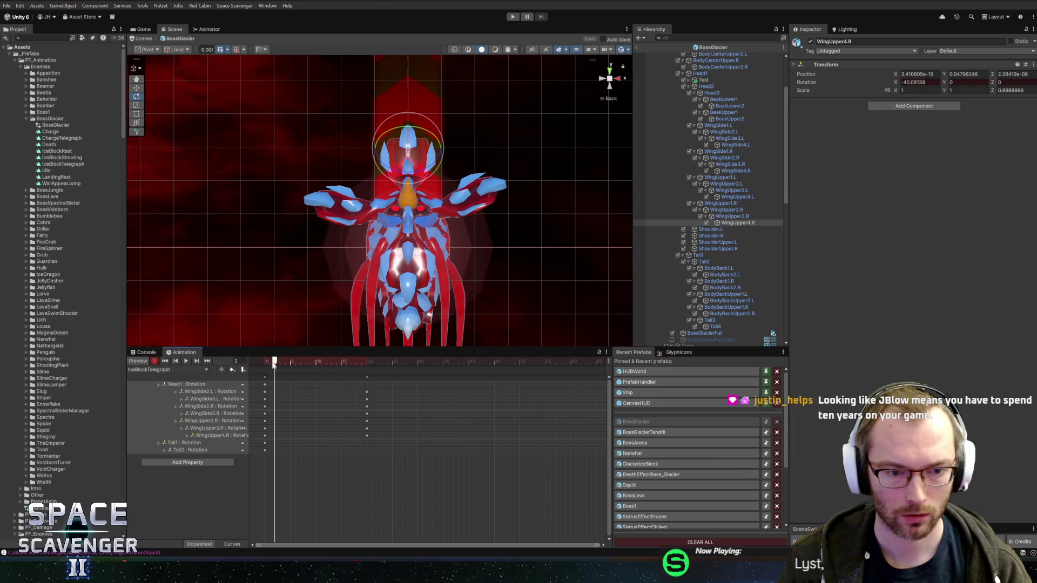
- Bend Tail1 further to about -38° on X around frame 18 and preview
left_click(180, 442)
left_click_drag(264, 361, 365, 361)
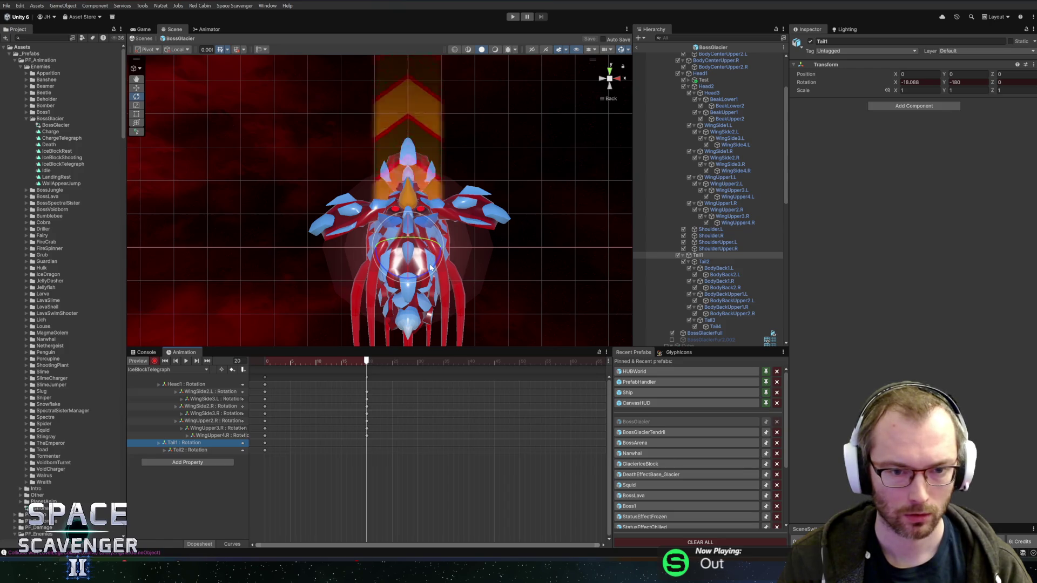
left_click_drag(409, 264, 409, 239)
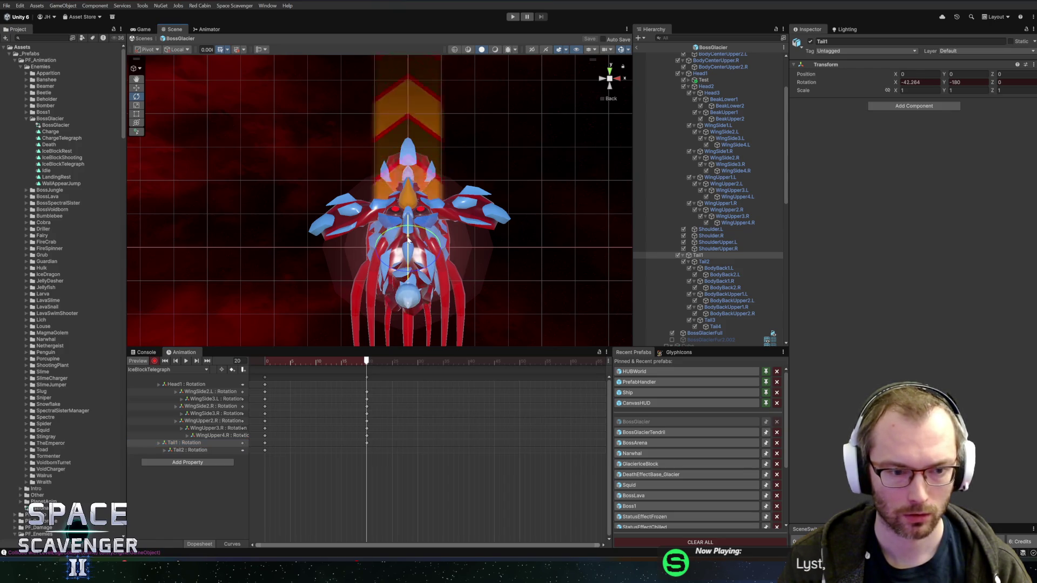
key("space")
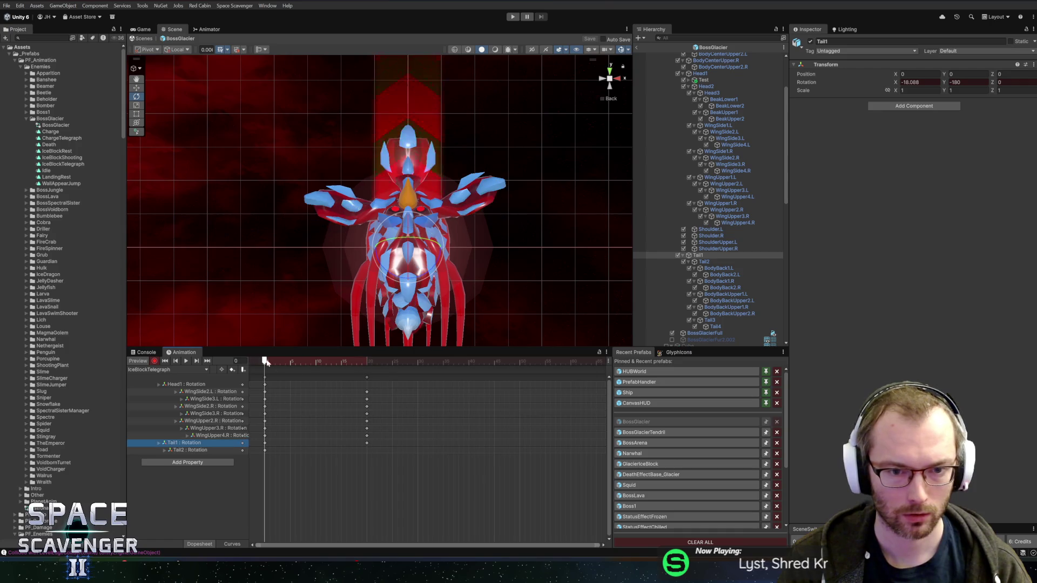
- Copy all frame-0 keys and paste them at frame 40 so the clip loops
left_click_drag(356, 477, 256, 368)
left_click(463, 360)
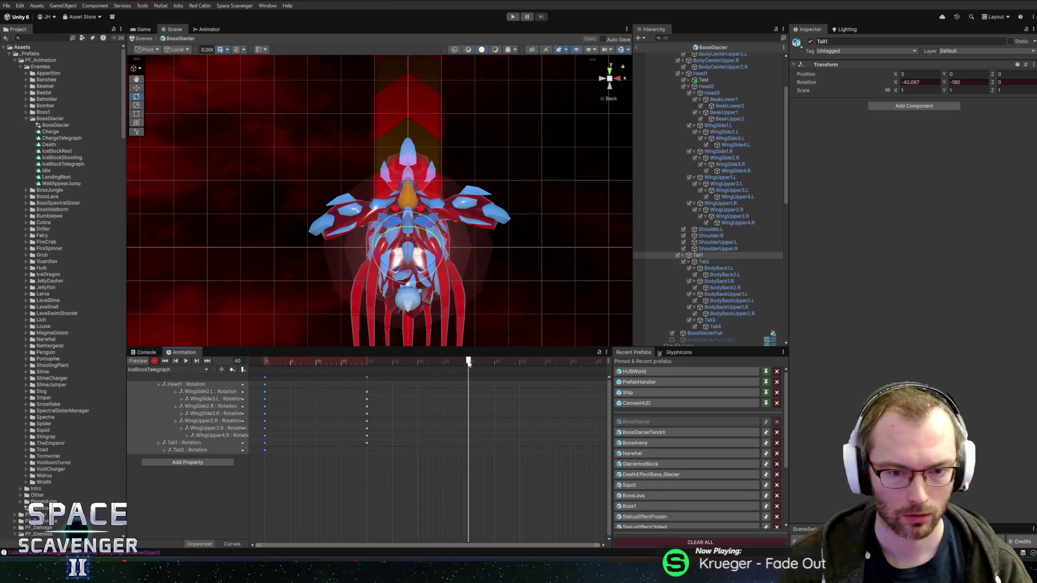
key("ctrl+c")
key("ctrl+v")
key("space")
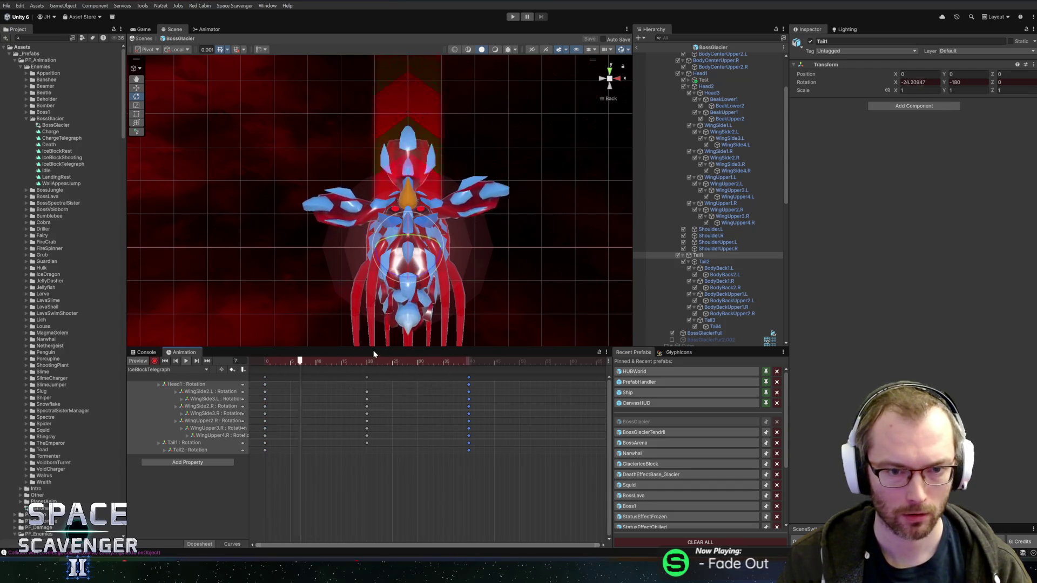
- Key a new Head1 tilt of about 120.6° at frame 20 and preview it
left_click(372, 362)
left_click_drag(373, 362, 370, 365)
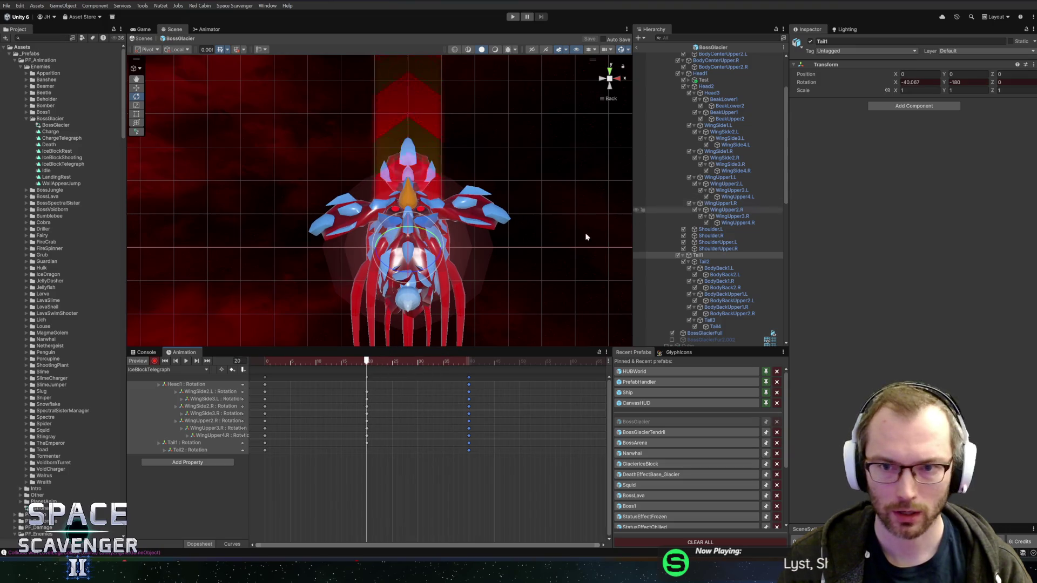
left_click(478, 307)
left_click_drag(410, 246, 411, 227)
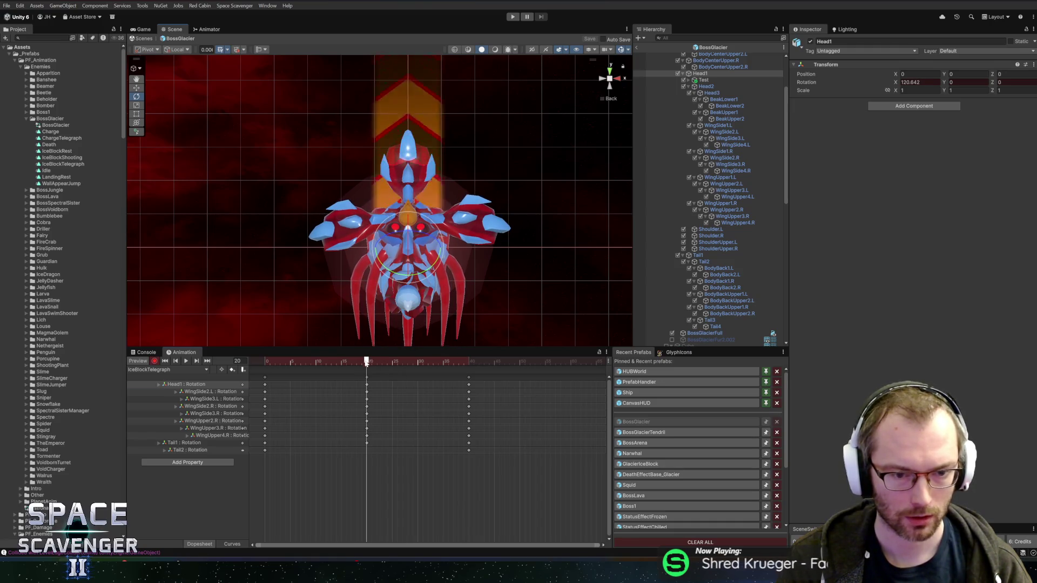
key("space")
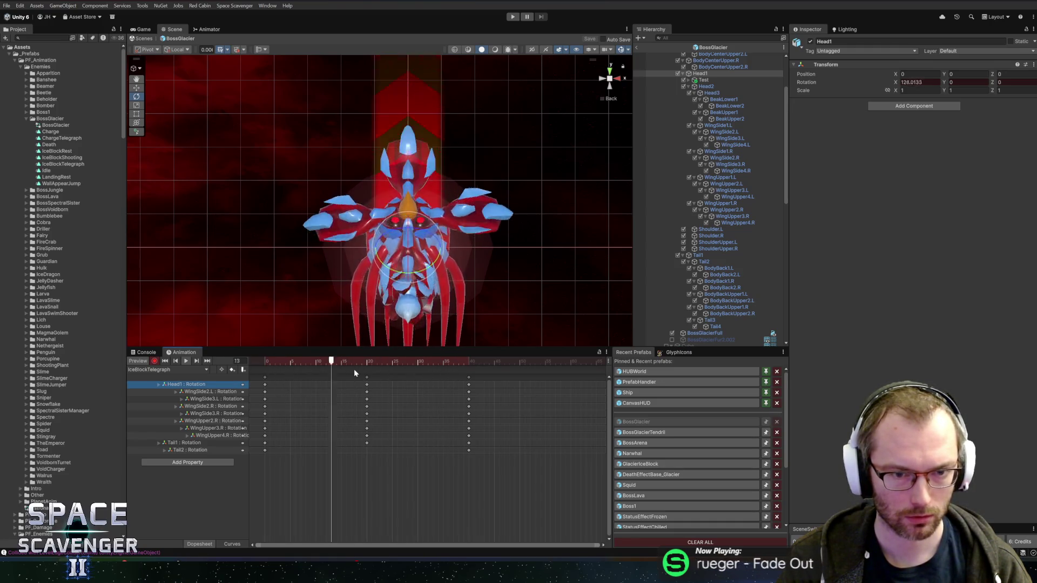
left_click(366, 363)
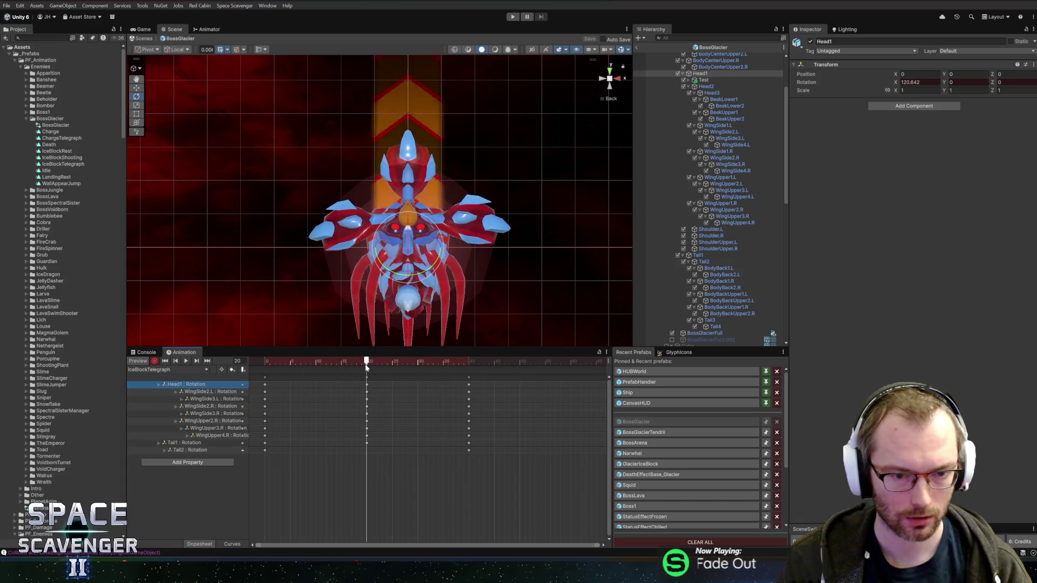
- Rotate BeakLower1 and BeakUpper1 open at frame 20, BeakUpper1 to about -76.9° X
left_click(733, 101)
mouse_move(407, 211)
left_mouse_down()
mouse_move(411, 184)
mouse_move(500, 166)
left_mouse_up()
left_click(724, 112)
left_click_drag(408, 200, 410, 217)
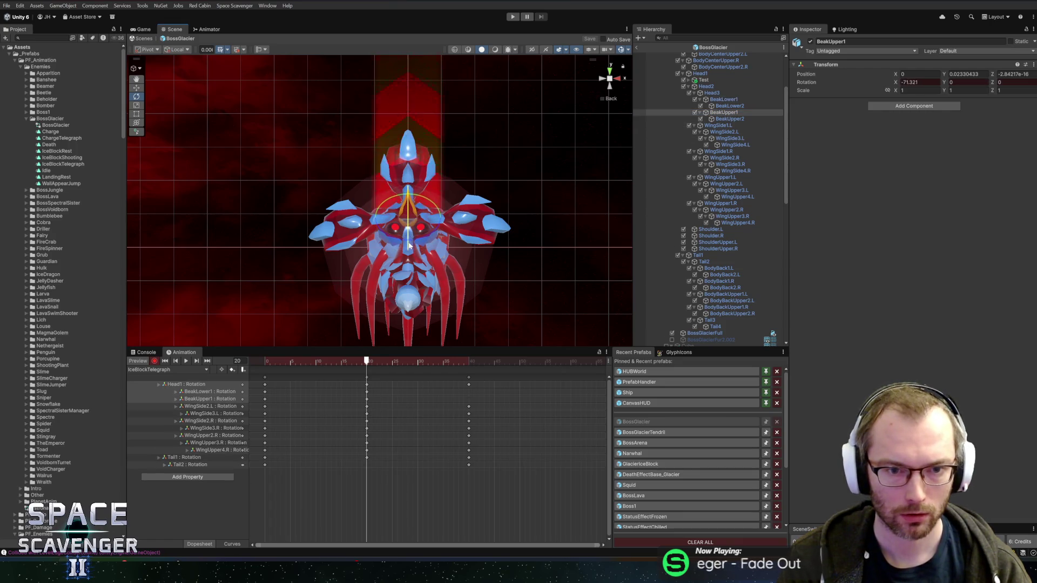
left_click_drag(184, 384, 210, 398)
left_click(185, 361)
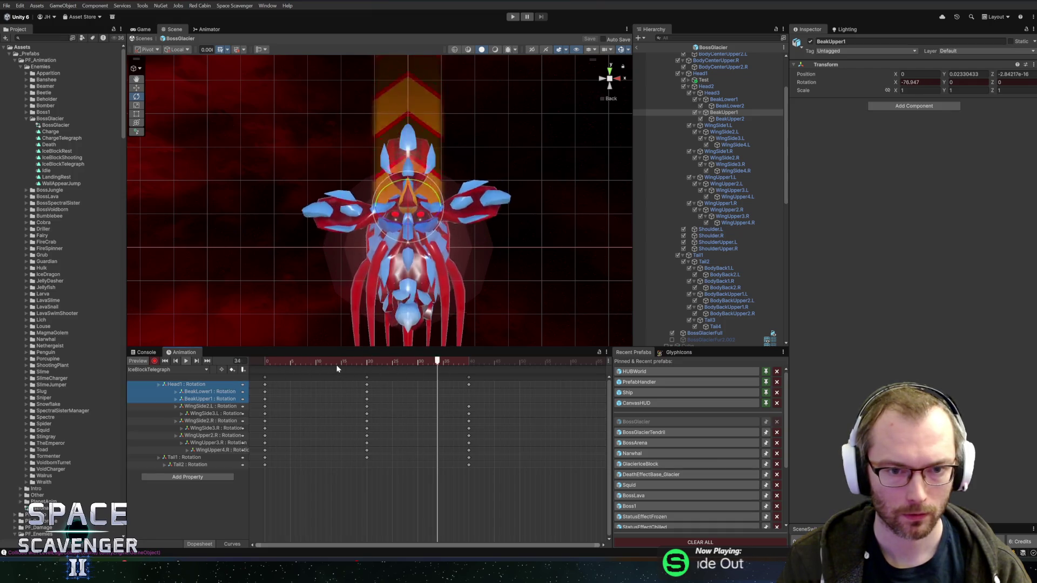
- Preview the beak-opening motion across the clip and return the playhead to frame 20
left_click_drag(270, 394, 261, 398)
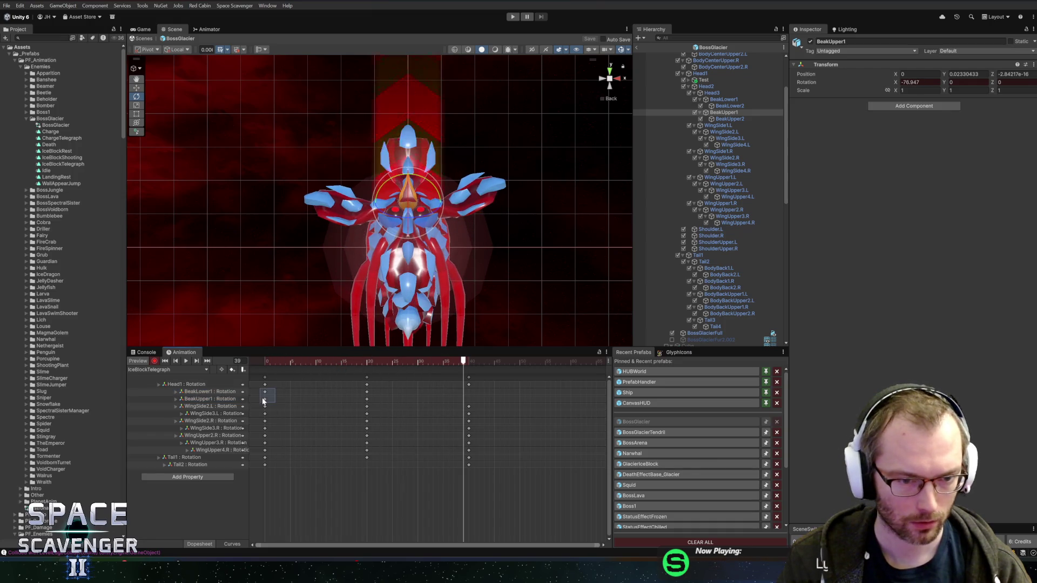
left_click(470, 361)
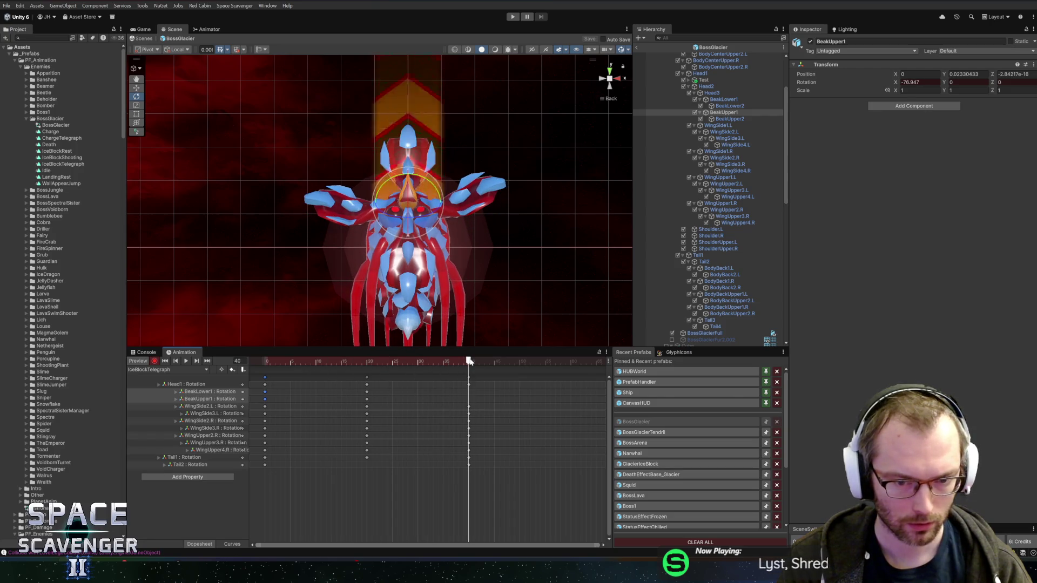
key("space")
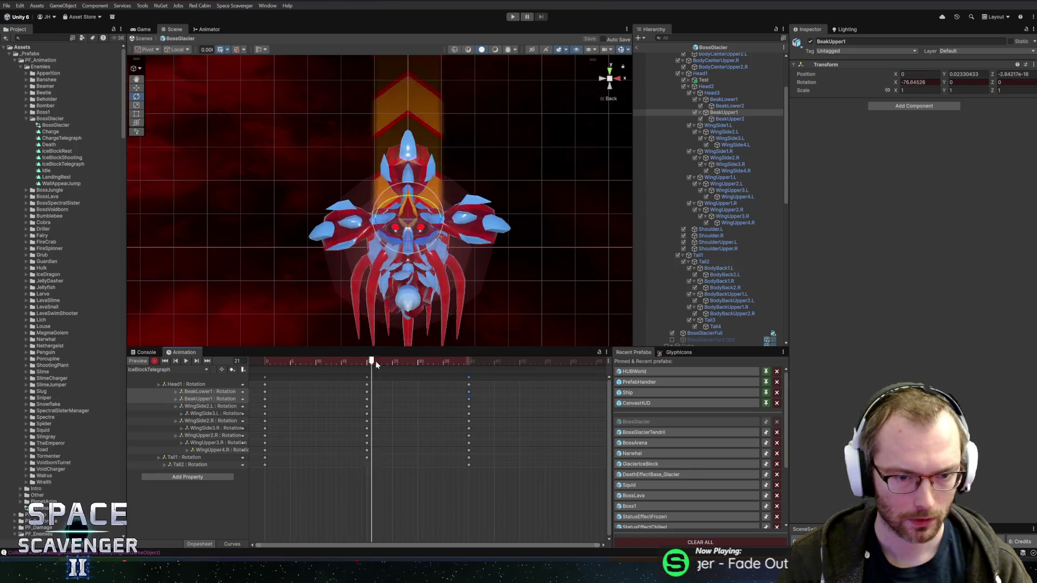
left_click(395, 362)
mouse_move(393, 375)
left_mouse_down()
mouse_move(478, 371)
mouse_move(262, 367)
mouse_move(412, 365)
mouse_move(376, 365)
left_mouse_up()
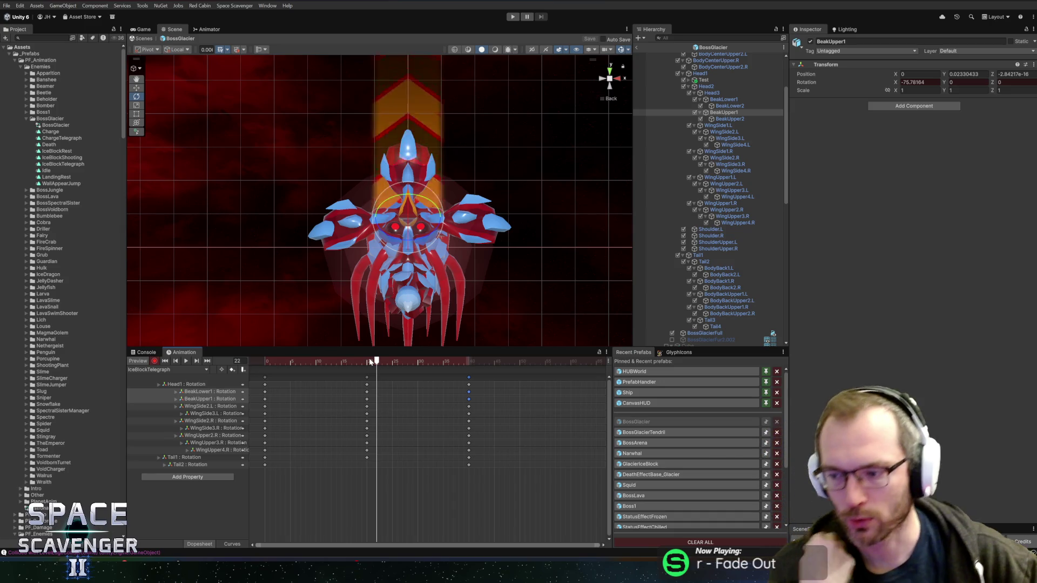
mouse_move(361, 360)
left_mouse_down()
mouse_move(266, 361)
mouse_move(292, 358)
left_mouse_up()
key("space")
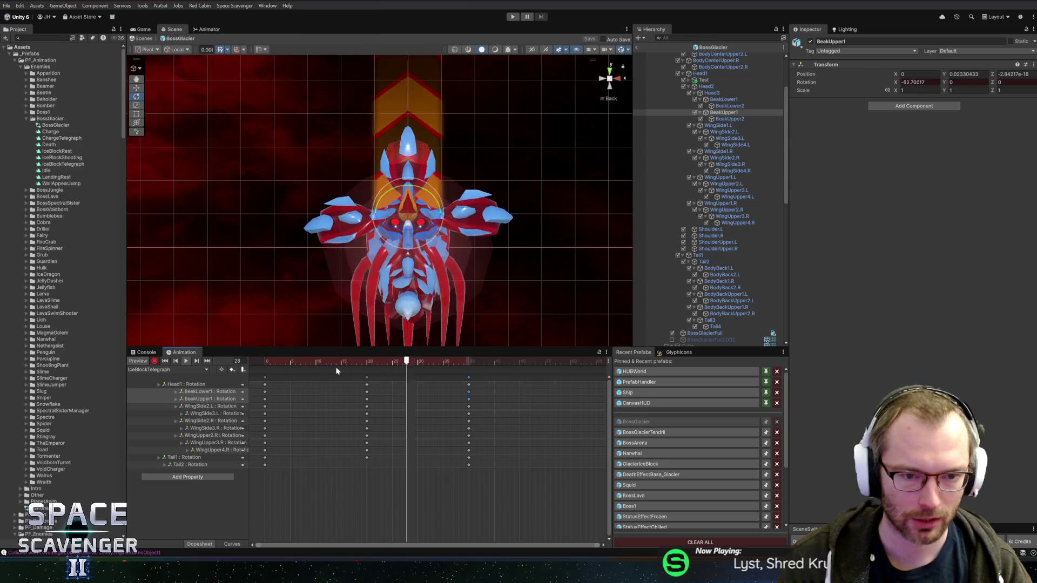
left_click(366, 361)
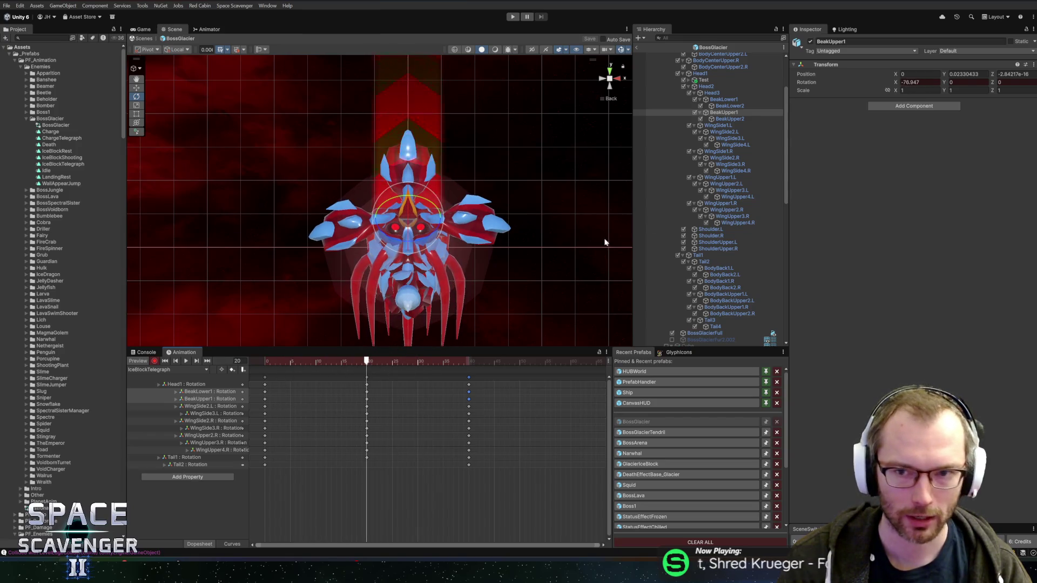
mouse_move(468, 298)
left_mouse_down()
mouse_move(534, 261)
mouse_move(460, 267)
left_mouse_up()
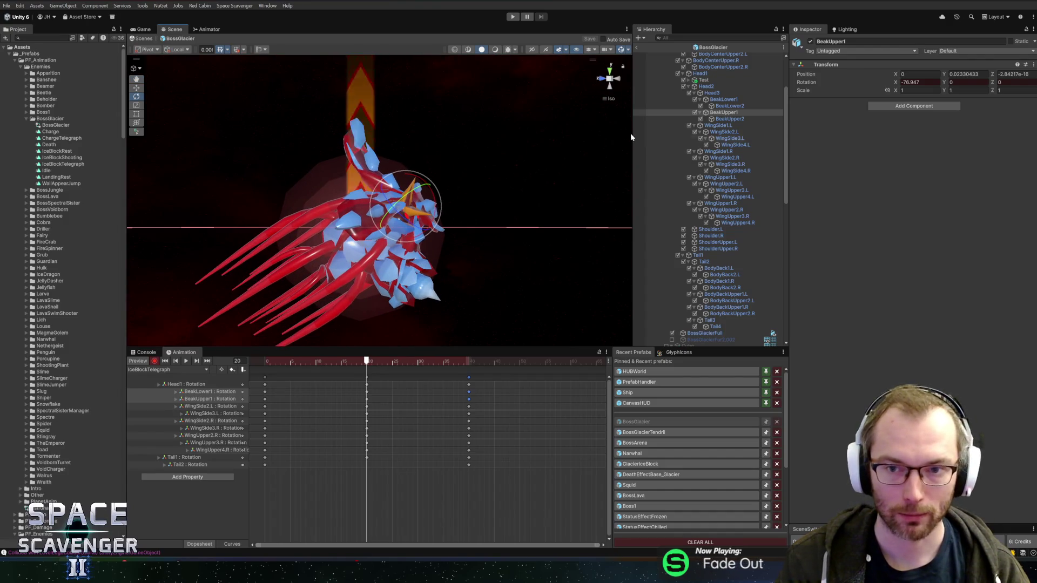
- Key WingUpper2.L raised at frame 20 and set its frame-0 rotation to -32.263
scroll(680, 148, "up", 3)
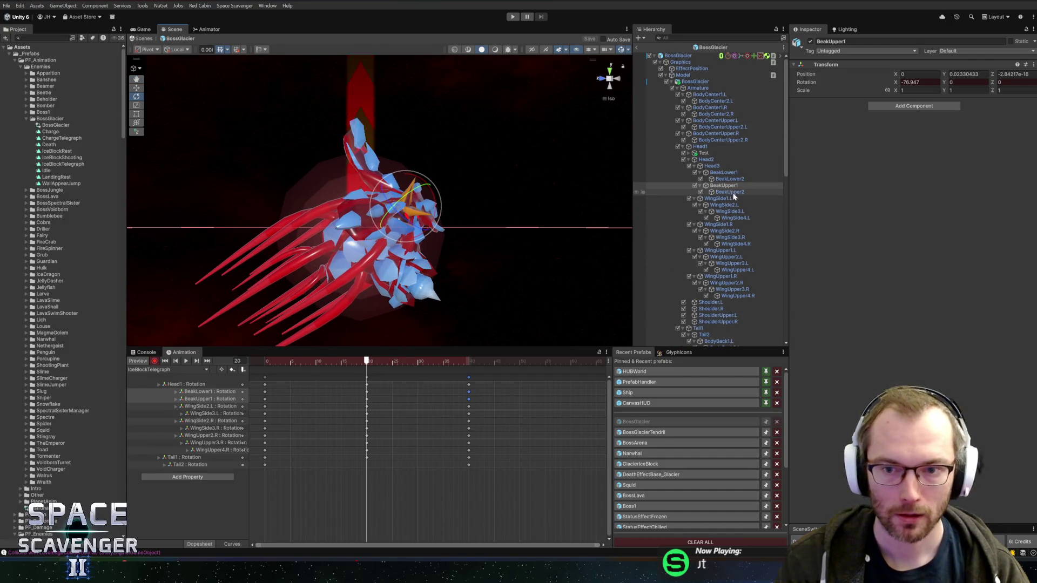
left_click(729, 258)
left_click_drag(452, 222, 438, 168)
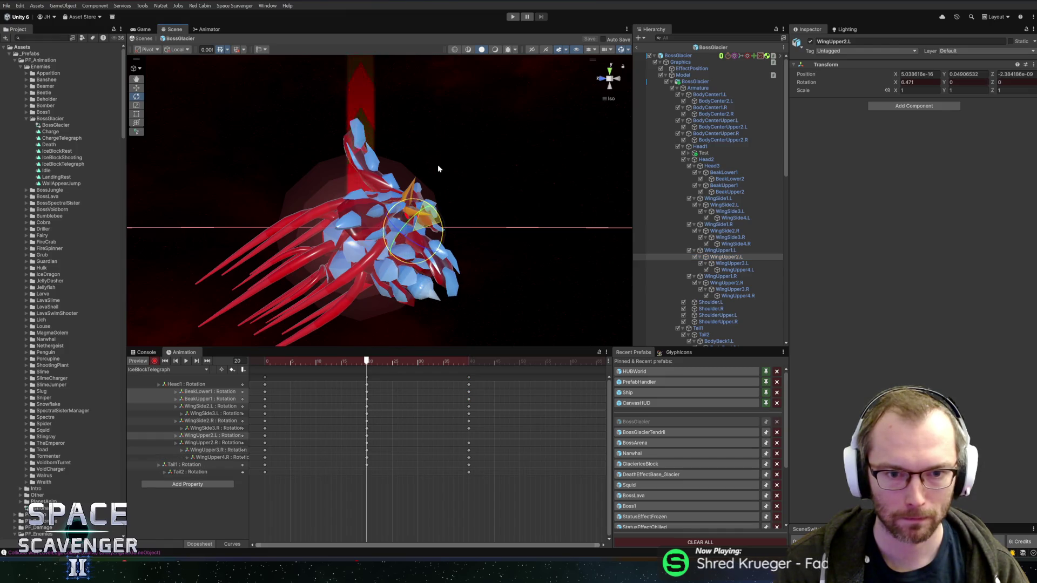
left_click_drag(367, 362, 266, 368)
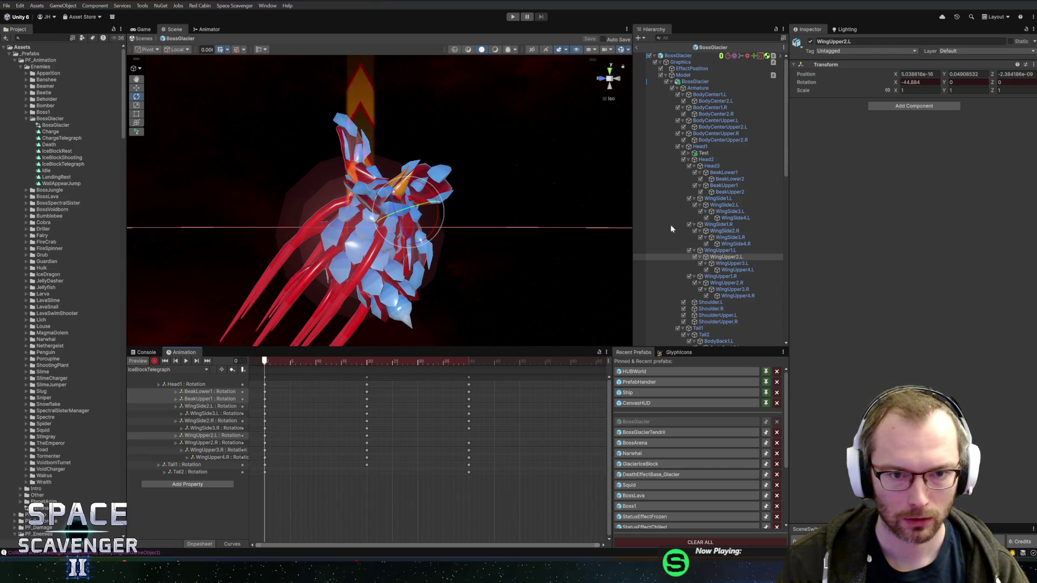
left_click_drag(438, 220, 439, 205)
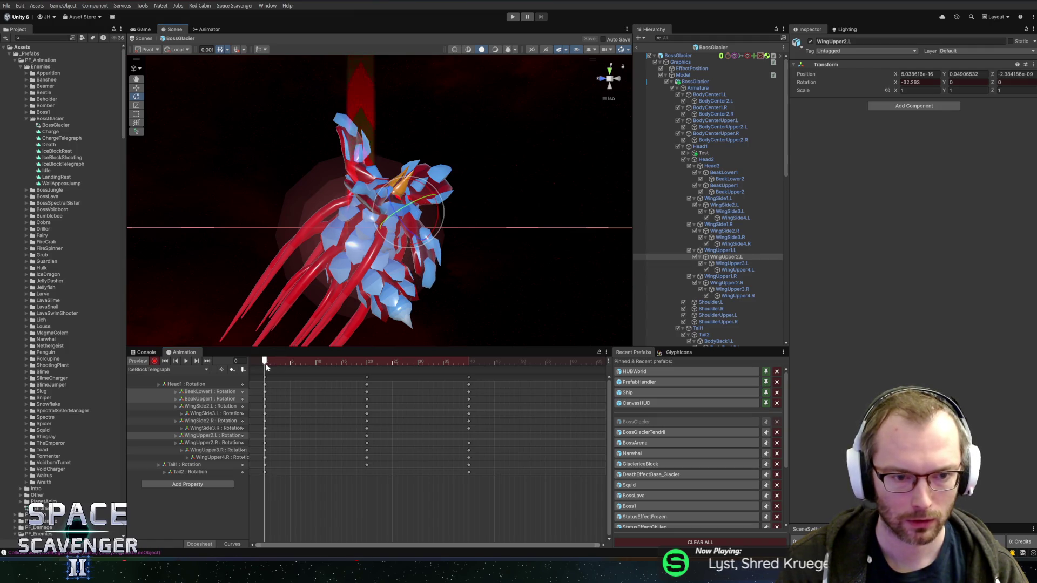
left_click(265, 435)
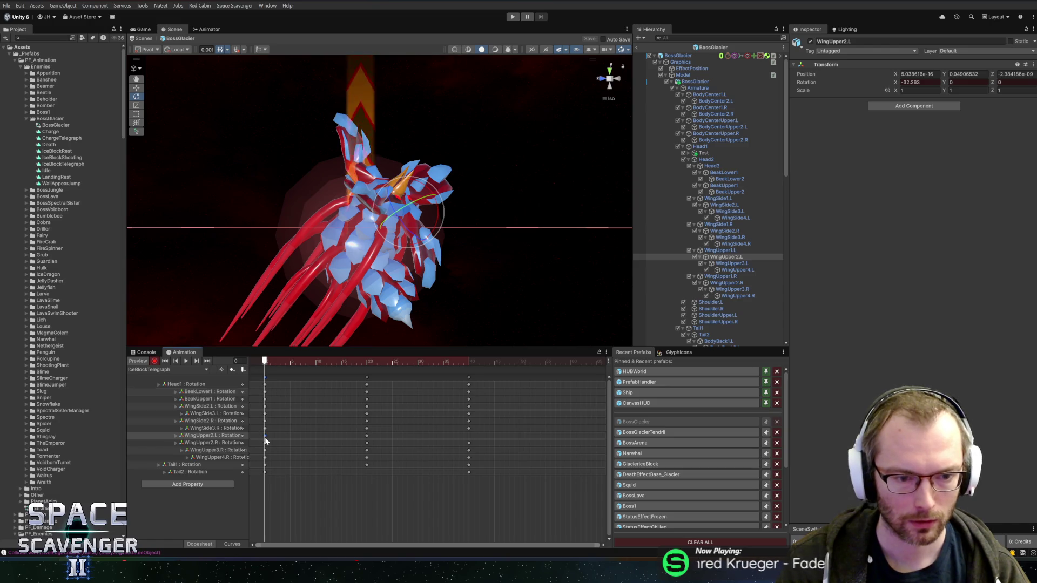
mouse_move(283, 362)
left_mouse_down()
mouse_move(460, 361)
mouse_move(264, 361)
mouse_move(362, 361)
left_mouse_up()
left_click(469, 436)
key("space")
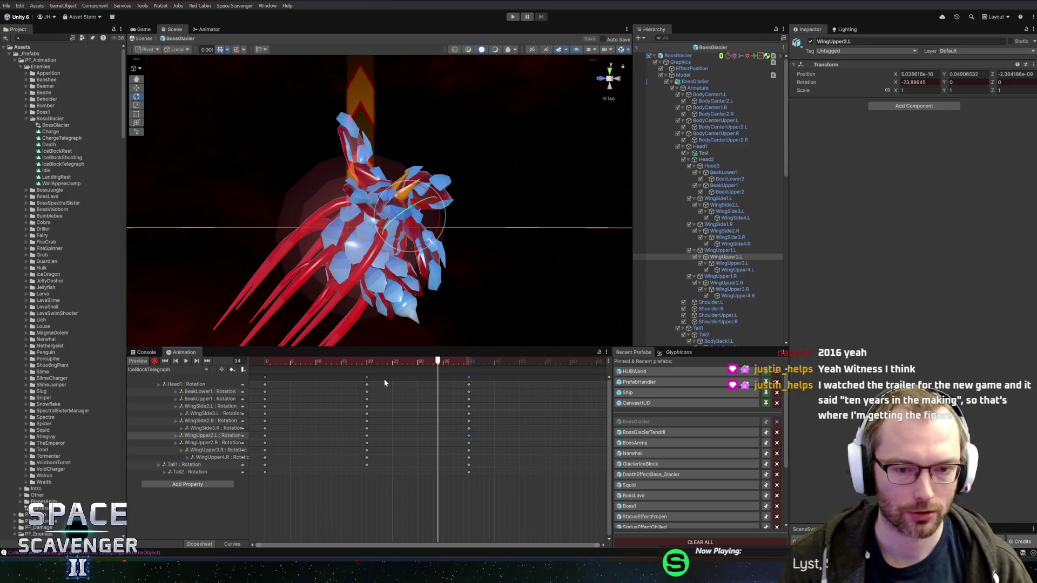
mouse_move(410, 362)
left_mouse_down()
mouse_move(285, 362)
mouse_move(467, 361)
mouse_move(254, 360)
mouse_move(529, 216)
mouse_move(561, 179)
mouse_move(458, 203)
mouse_move(310, 197)
mouse_move(509, 185)
mouse_move(468, 200)
mouse_move(528, 188)
mouse_move(511, 193)
left_mouse_up()
- Exit the BossGlacier prefab back to the main scene
left_click(639, 50)
left_click_drag(632, 224, 631, 224)
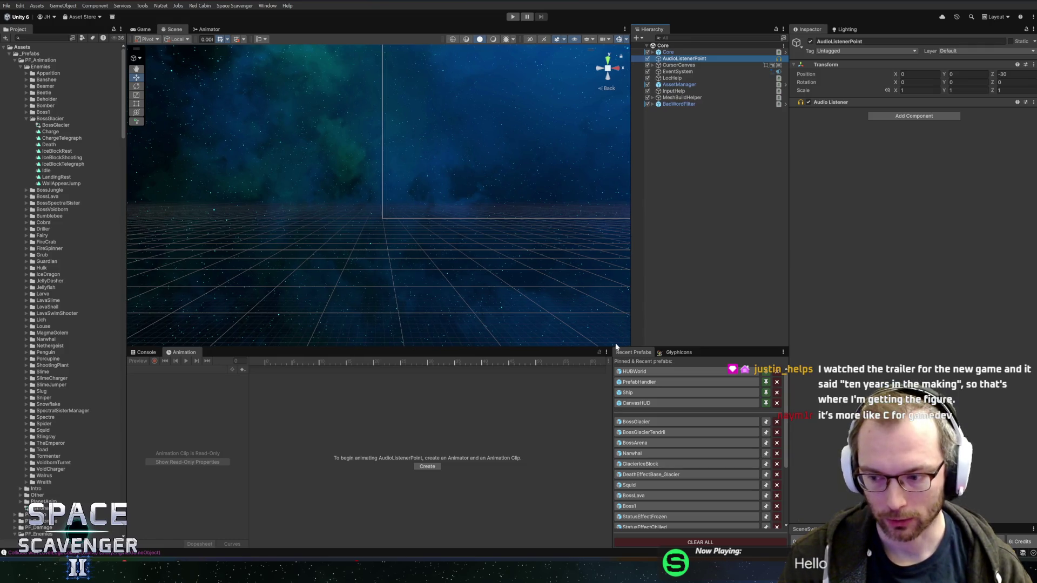
left_click_drag(610, 417, 611, 417)
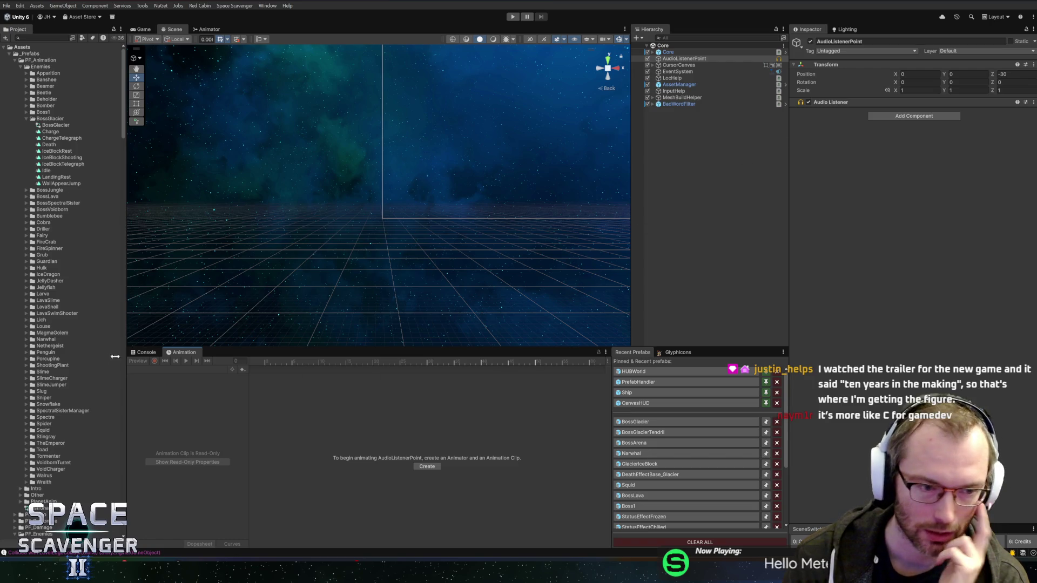
- Clear the Console log, enlarge the Scene view and enter Play mode
left_click(145, 352)
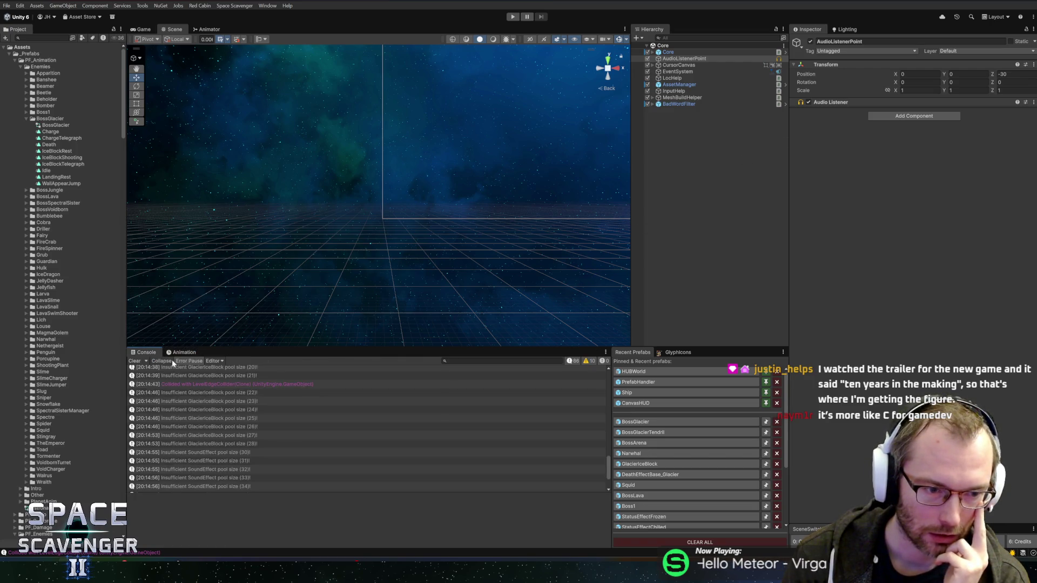
scroll(155, 392, "down", 2)
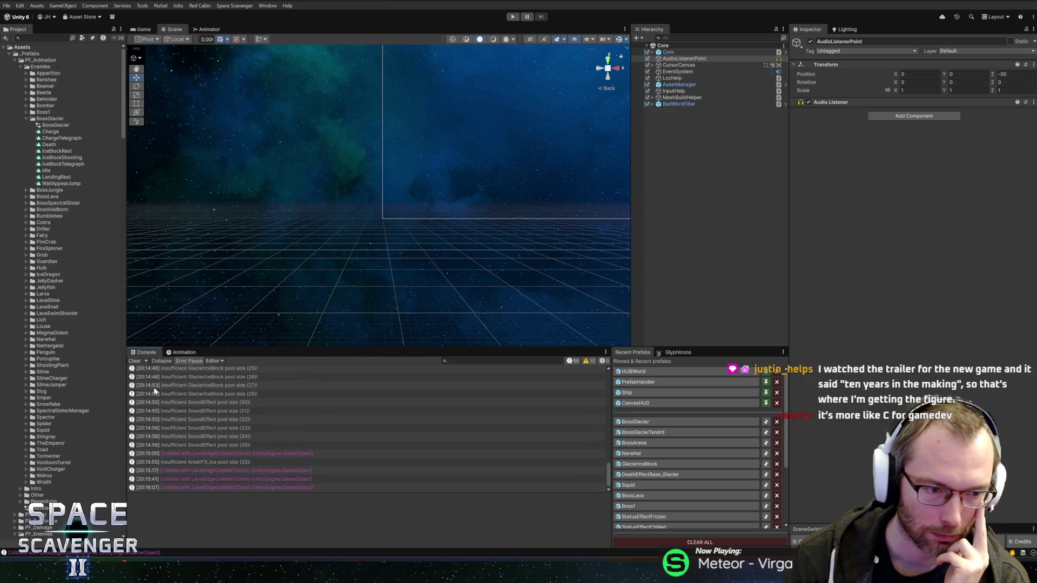
left_click(134, 361)
left_click_drag(369, 349, 374, 363)
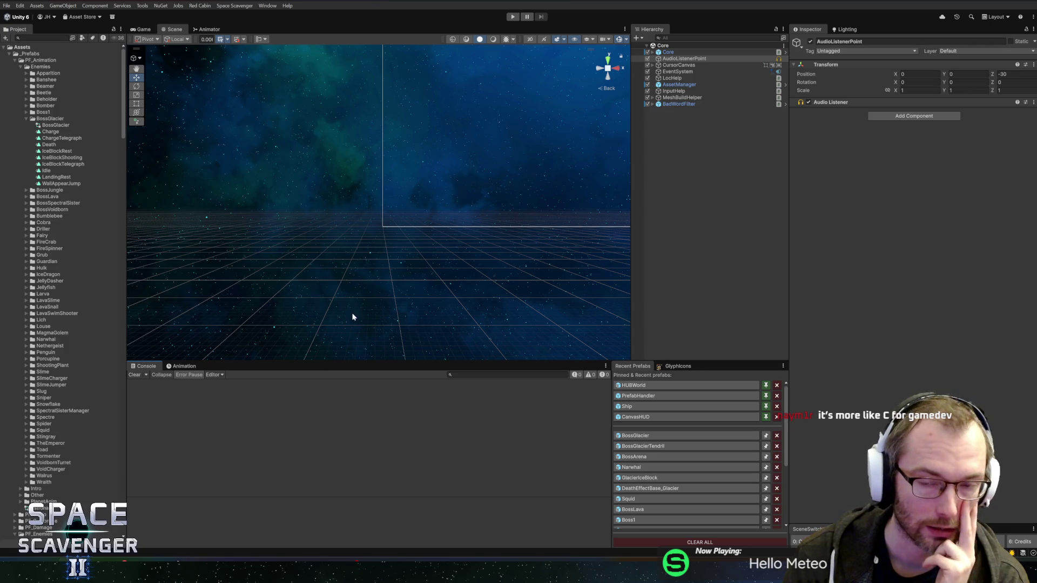
left_click(514, 17)
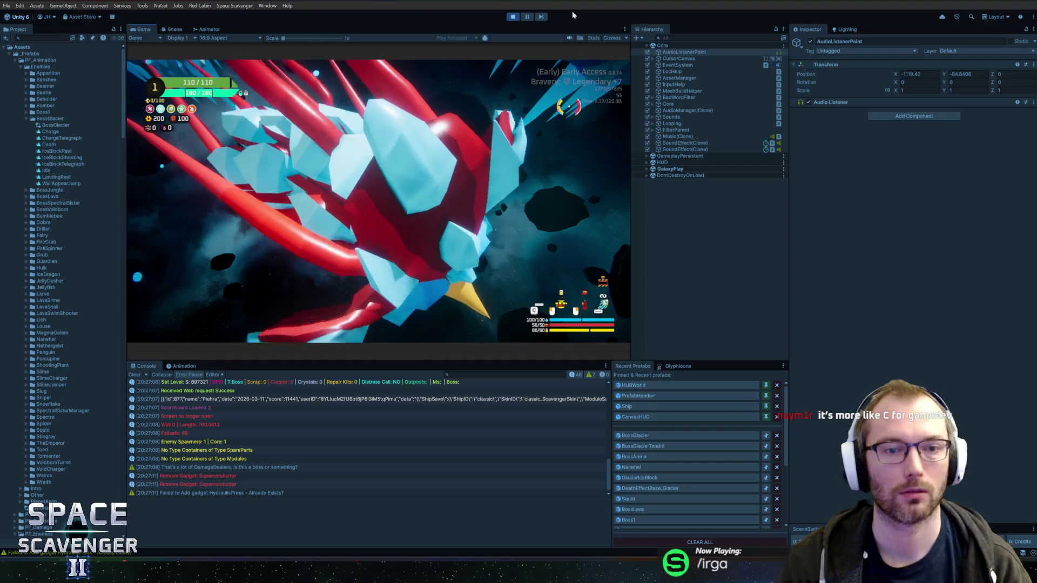
- Stop play mode and bring back the Animation timeline, resizing the bottom and project panels
left_click(513, 18)
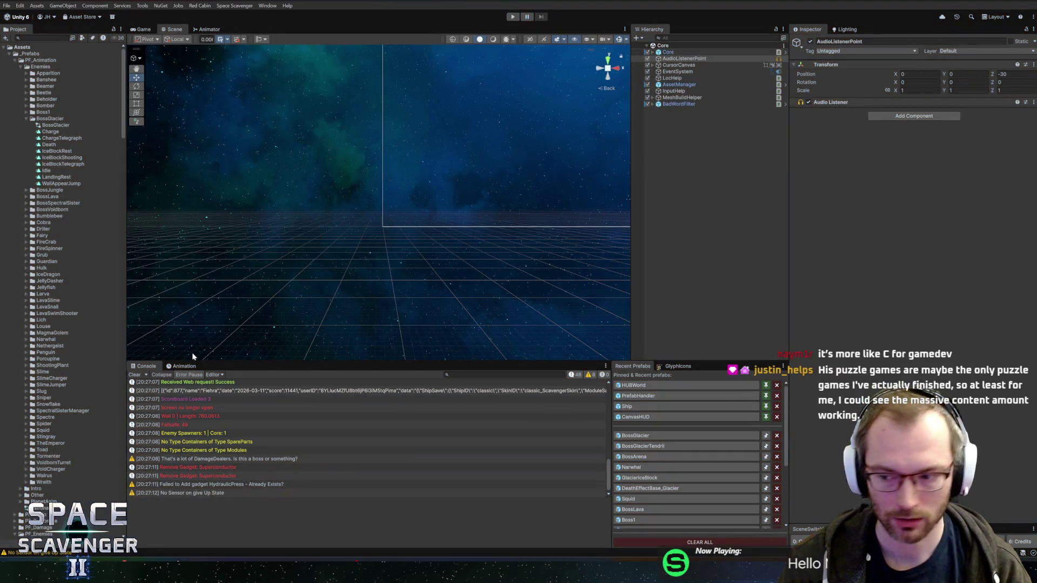
left_click(181, 366)
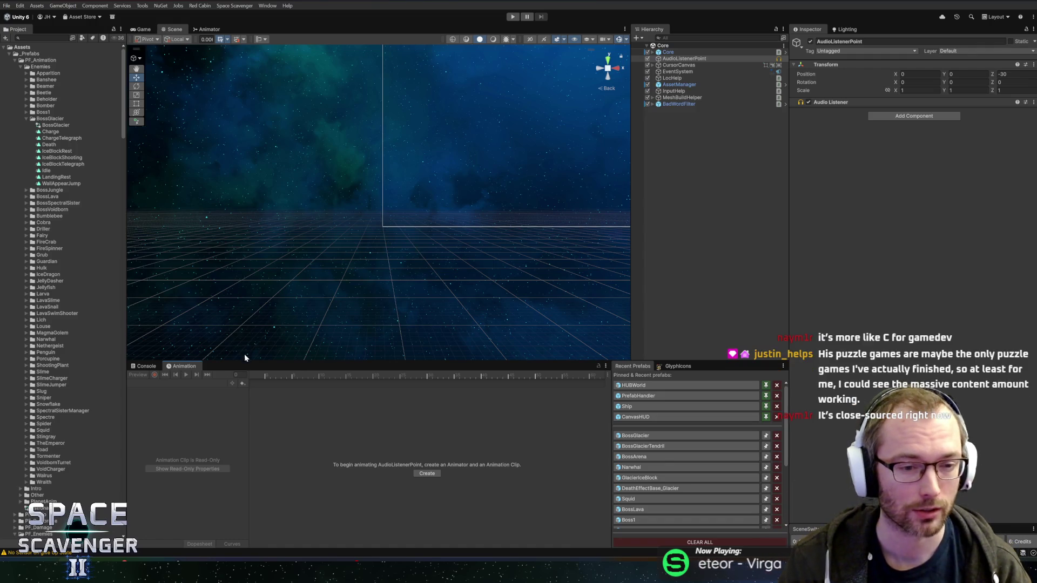
left_click_drag(244, 363, 244, 359)
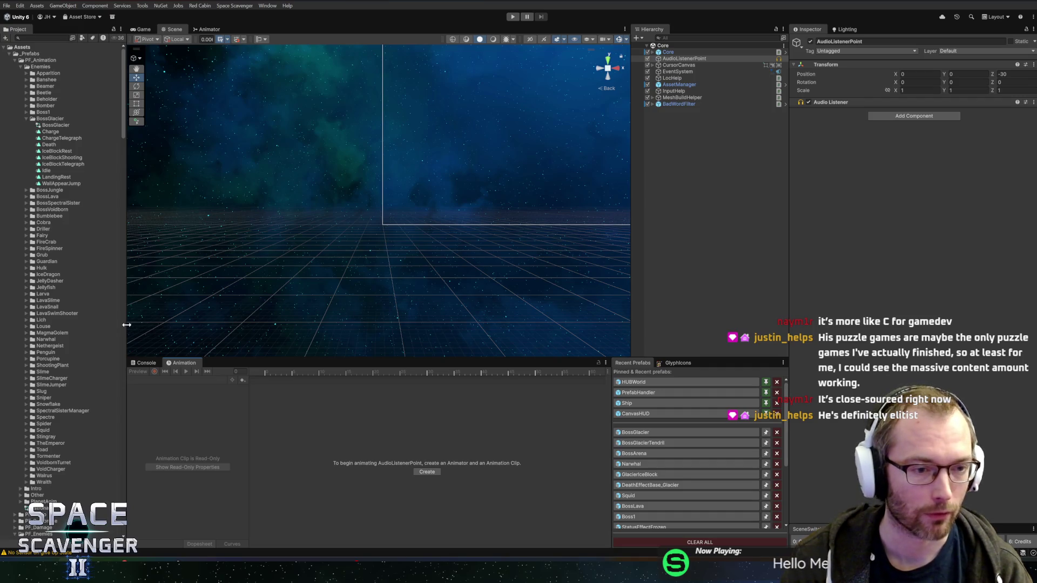
left_click_drag(127, 327, 134, 328)
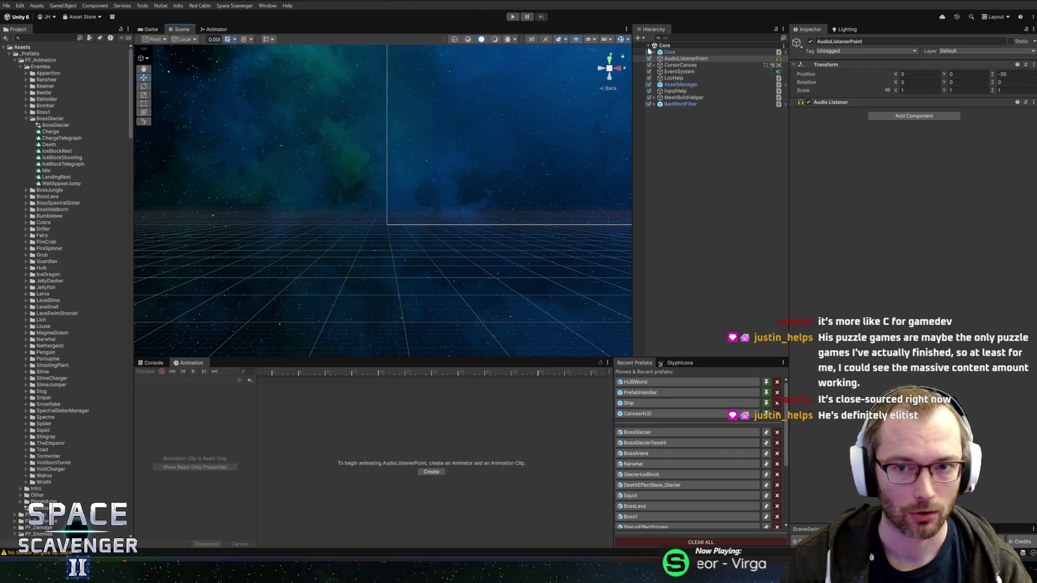
- Reopen BossGlacier from Recent Prefabs and frame the boss model in the Scene view
left_click(637, 432)
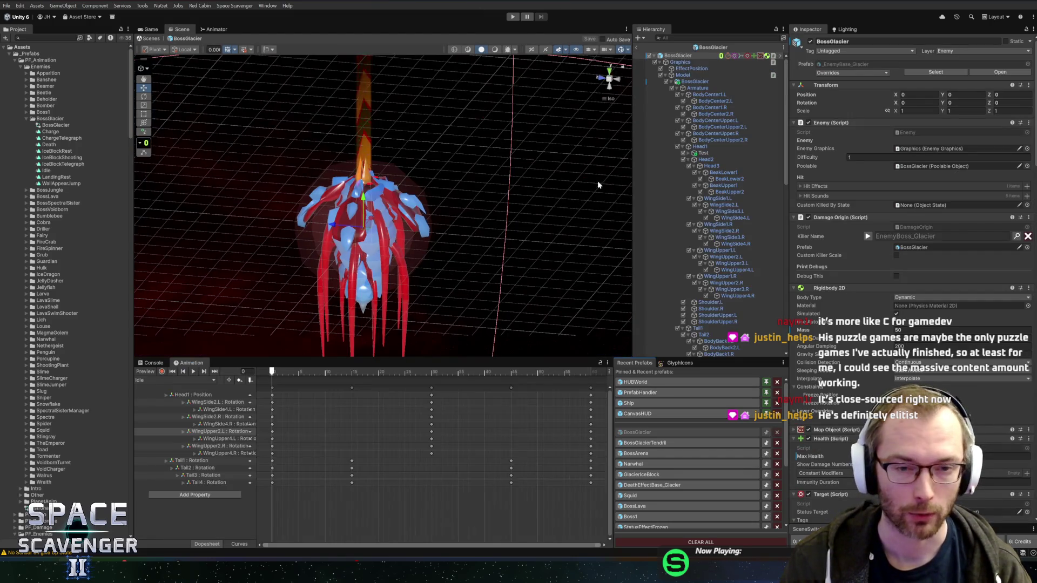
scroll(455, 206, "up", 5)
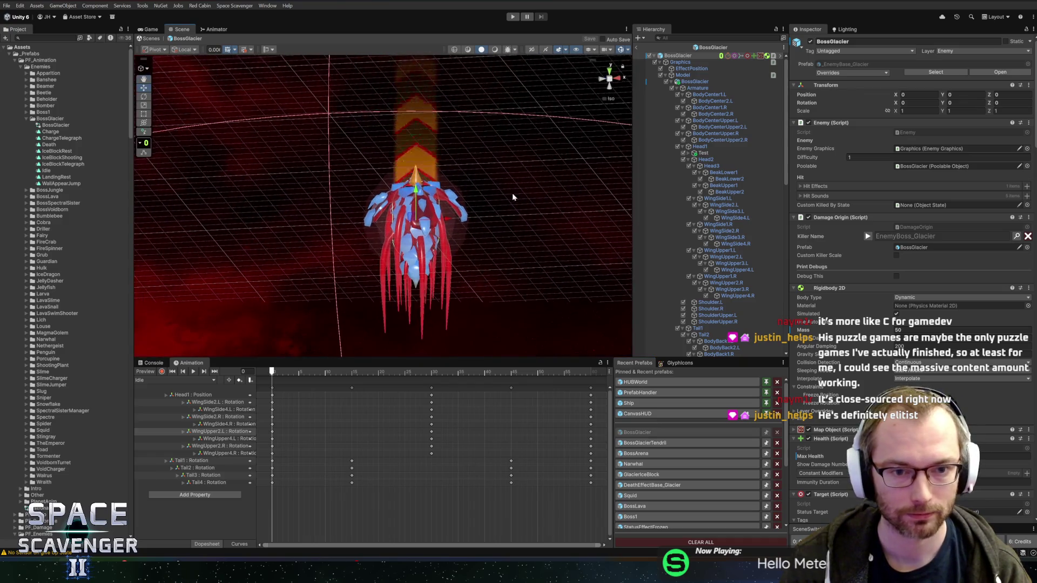
mouse_move(492, 183)
left_mouse_down()
mouse_move(475, 195)
mouse_move(490, 210)
mouse_move(502, 155)
mouse_move(497, 169)
mouse_move(518, 196)
mouse_move(500, 213)
mouse_move(533, 212)
mouse_move(498, 234)
left_mouse_up()
scroll(516, 205, "up", 2)
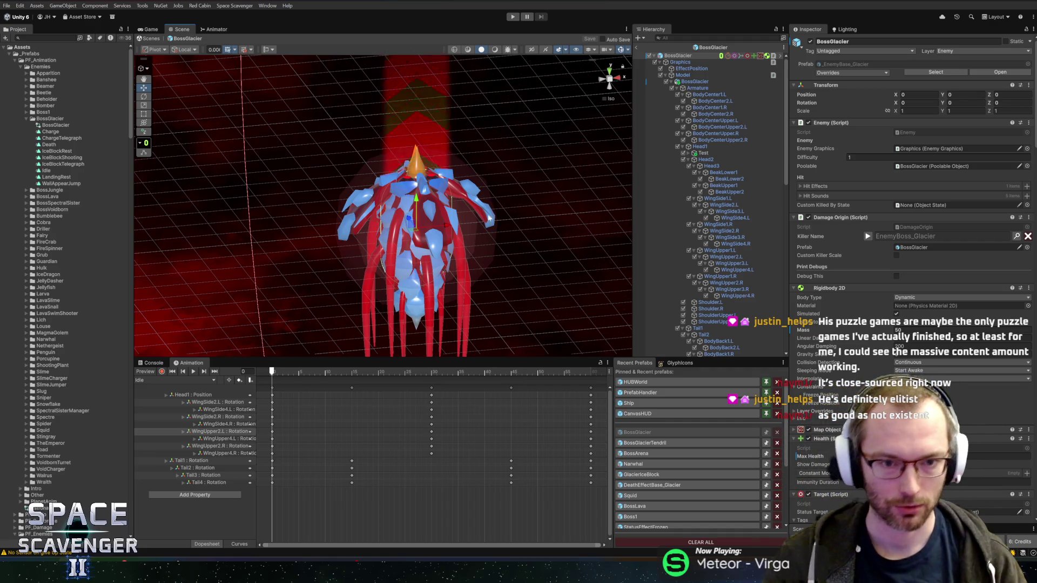
key("f")
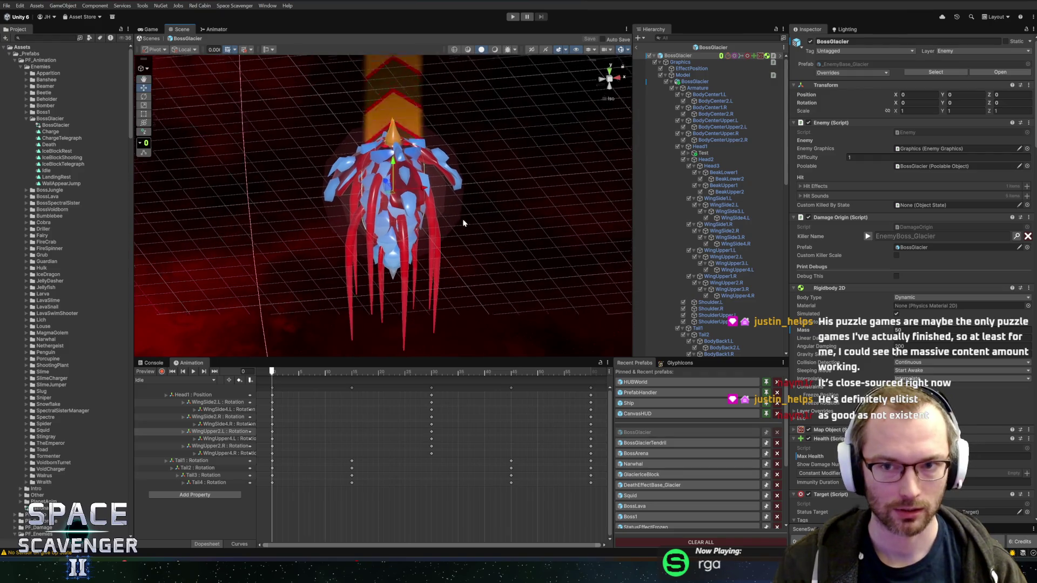
scroll(468, 236, "up", 3)
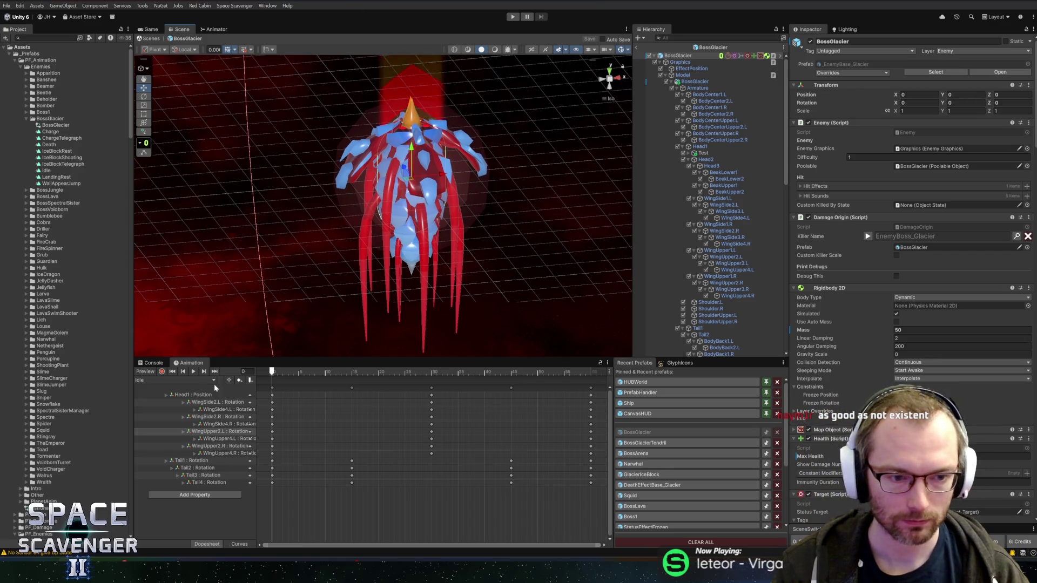
left_click(200, 381)
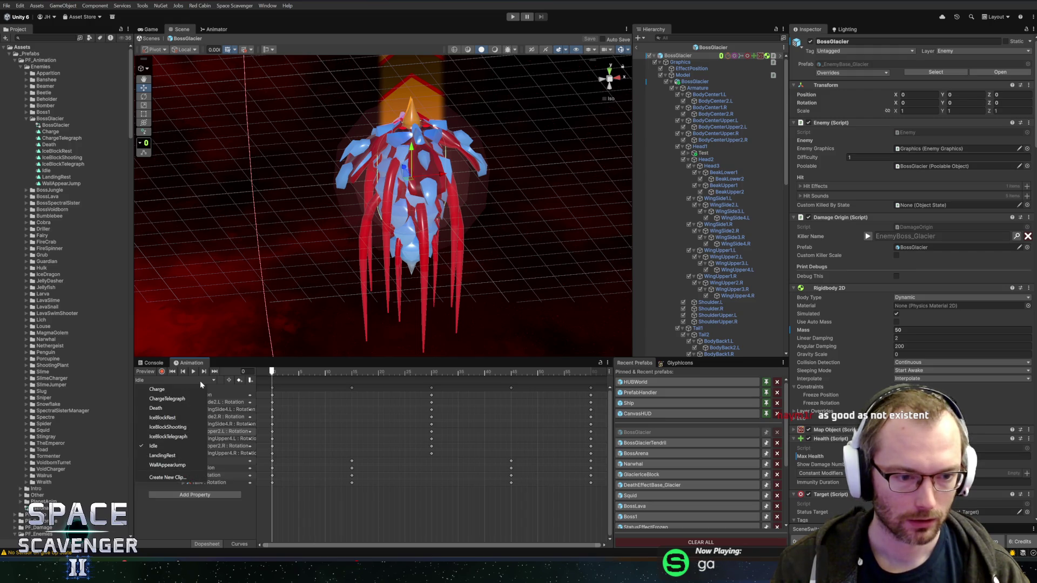
- Check the IceBlockTelegraph keys at frame 40, then load the IceBlockShooting clip
left_click(164, 435)
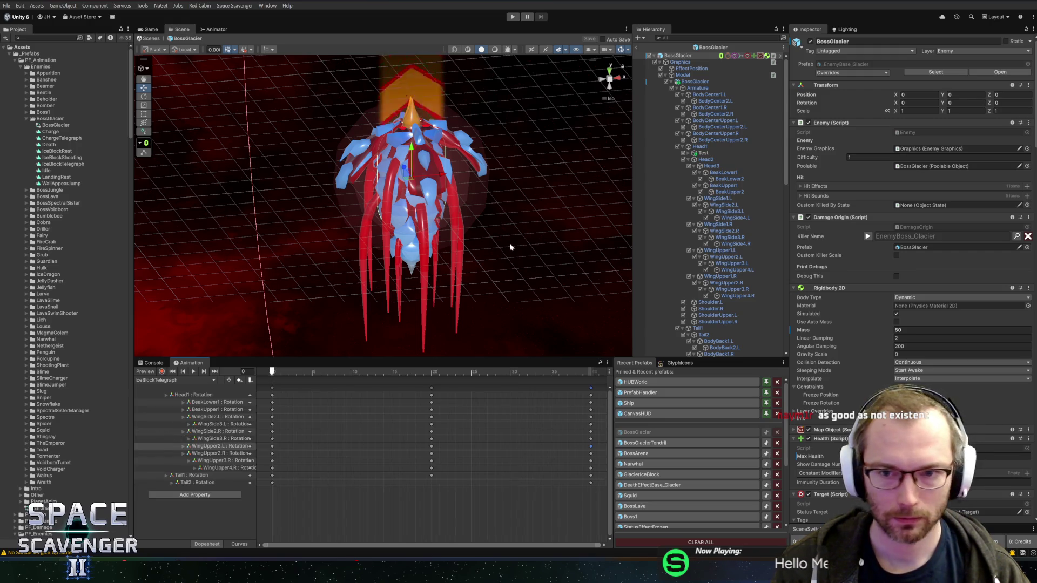
left_click_drag(283, 373, 590, 367)
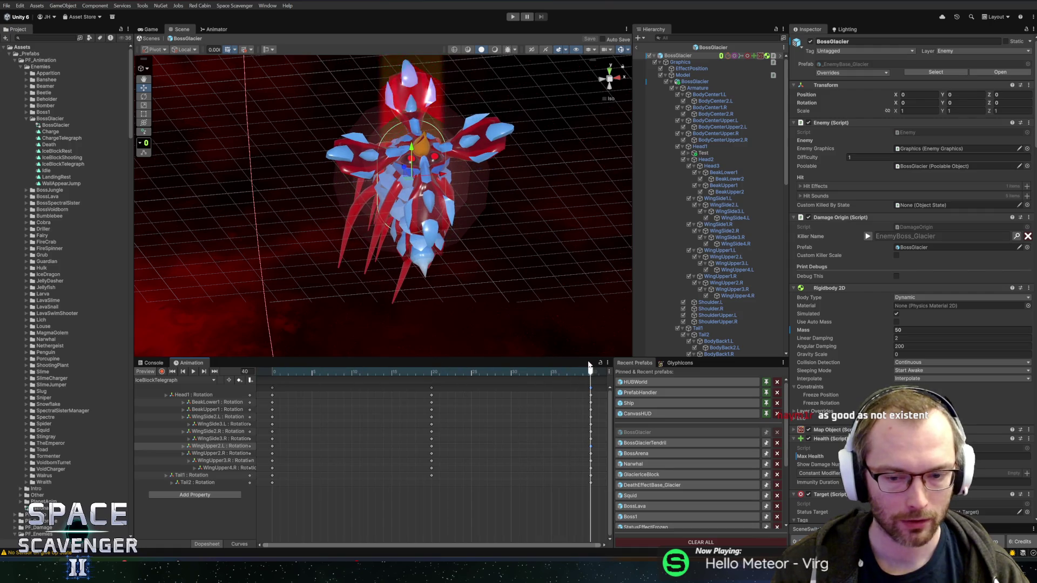
left_click_drag(560, 514, 606, 384)
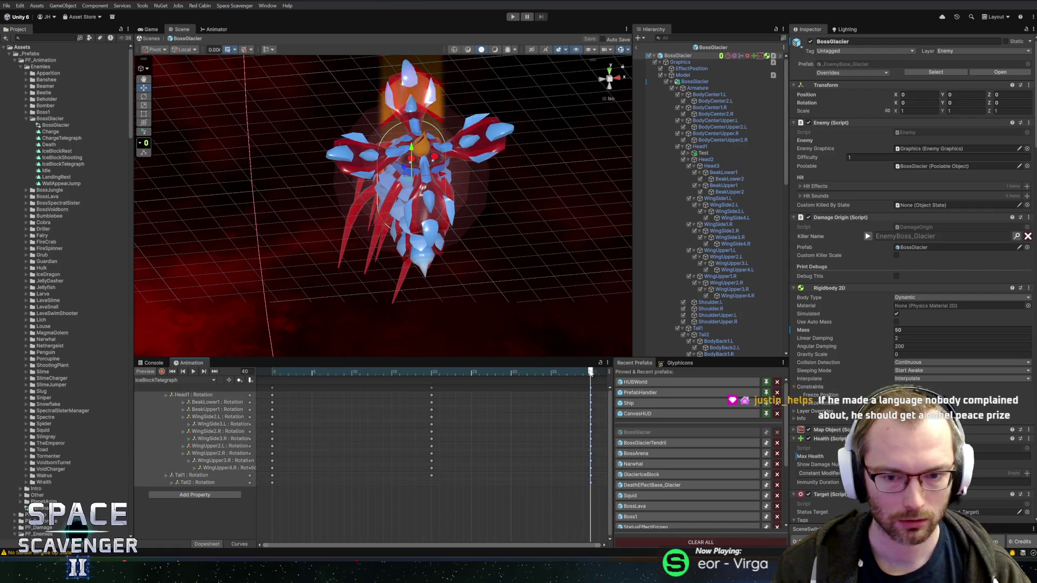
left_click(172, 372)
left_click(173, 380)
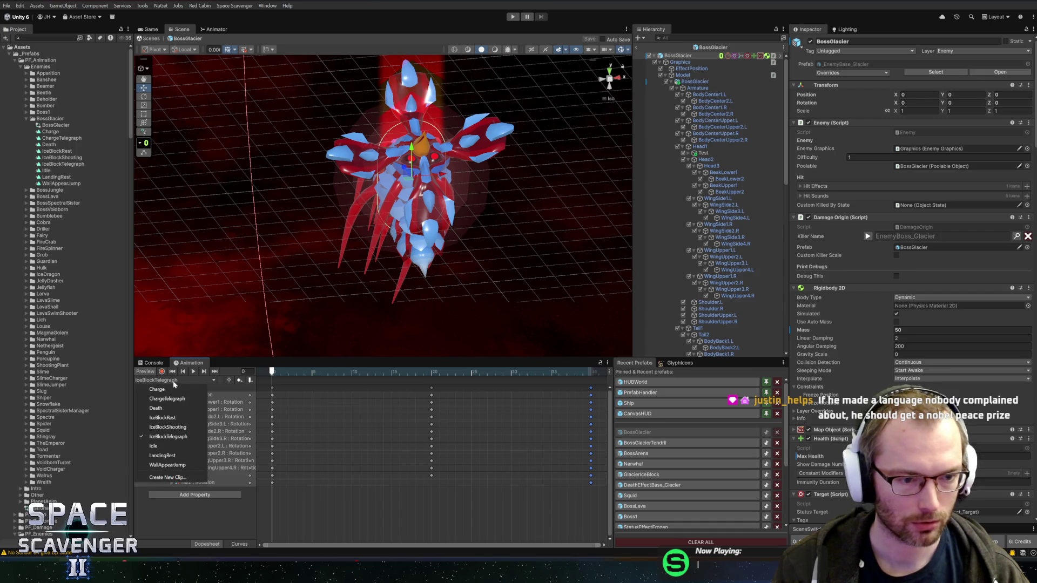
left_click(171, 427)
mouse_move(292, 371)
left_mouse_down()
mouse_move(361, 371)
mouse_move(271, 371)
left_mouse_up()
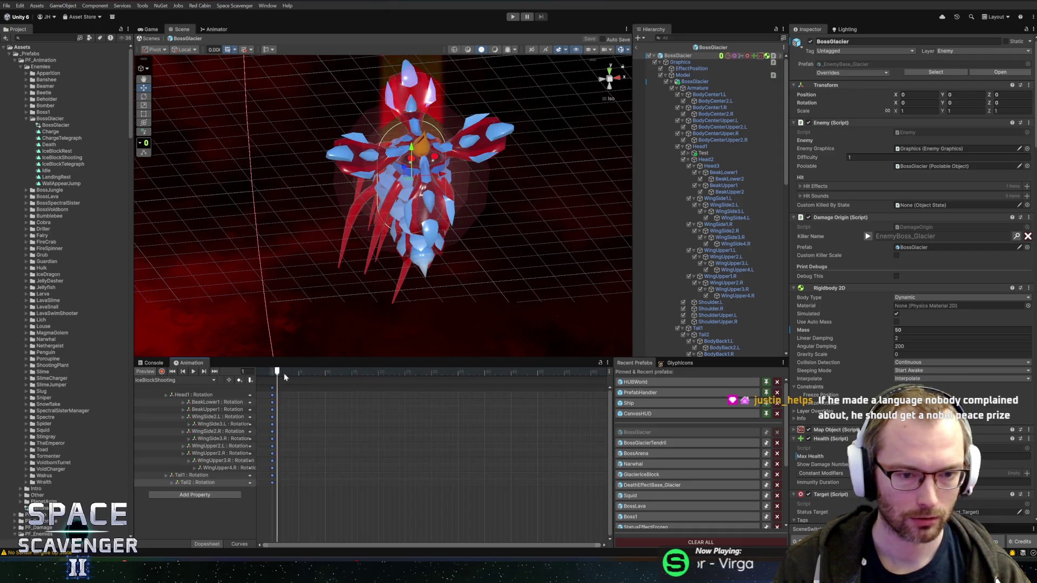
mouse_move(410, 232)
left_mouse_down()
mouse_move(536, 170)
mouse_move(512, 183)
left_mouse_up()
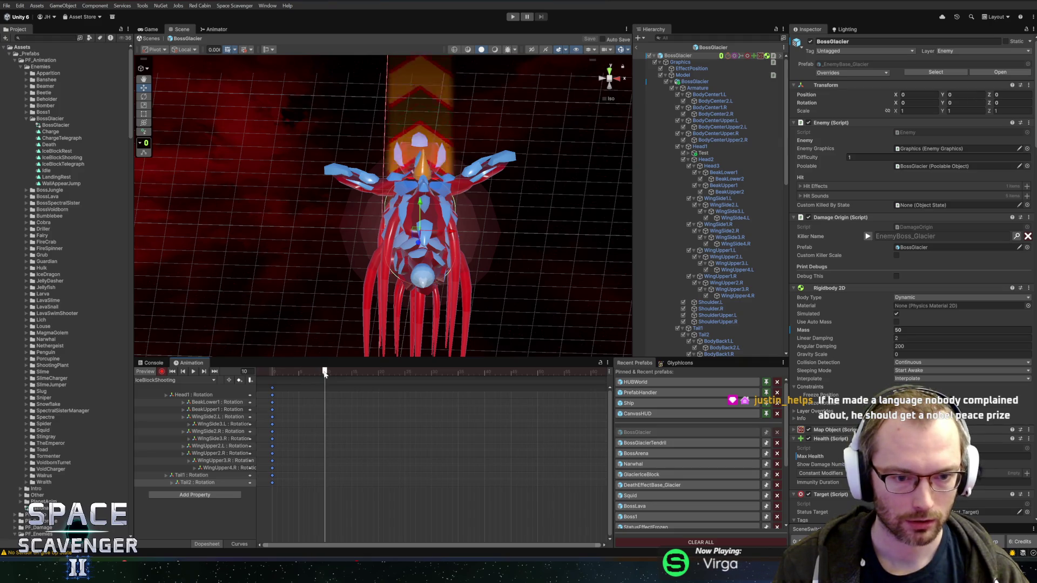
- Key a small upward Head2 position shift at frame 10, discarding a trial Test object move
left_click(716, 146)
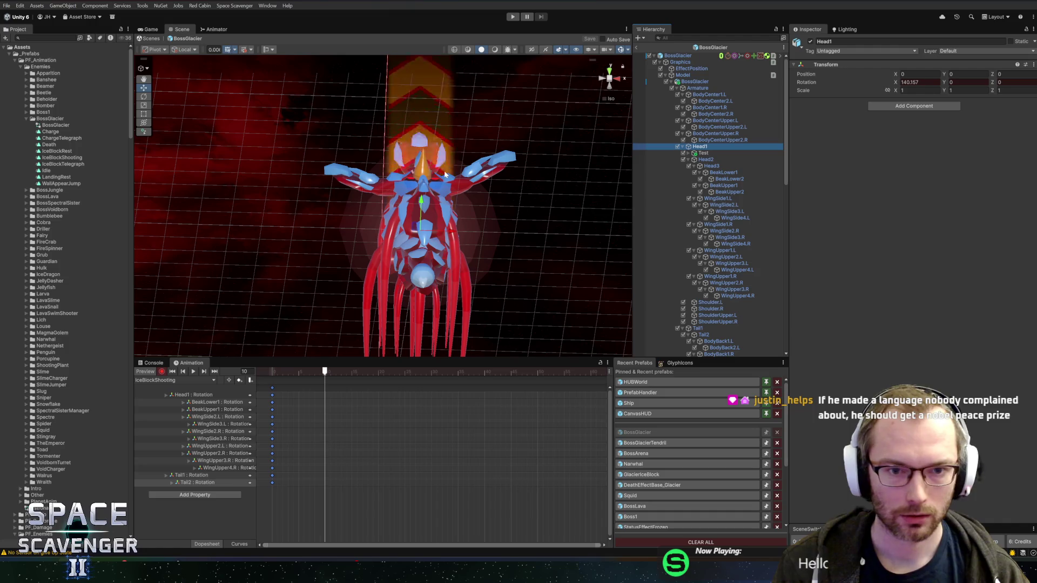
left_click(723, 166)
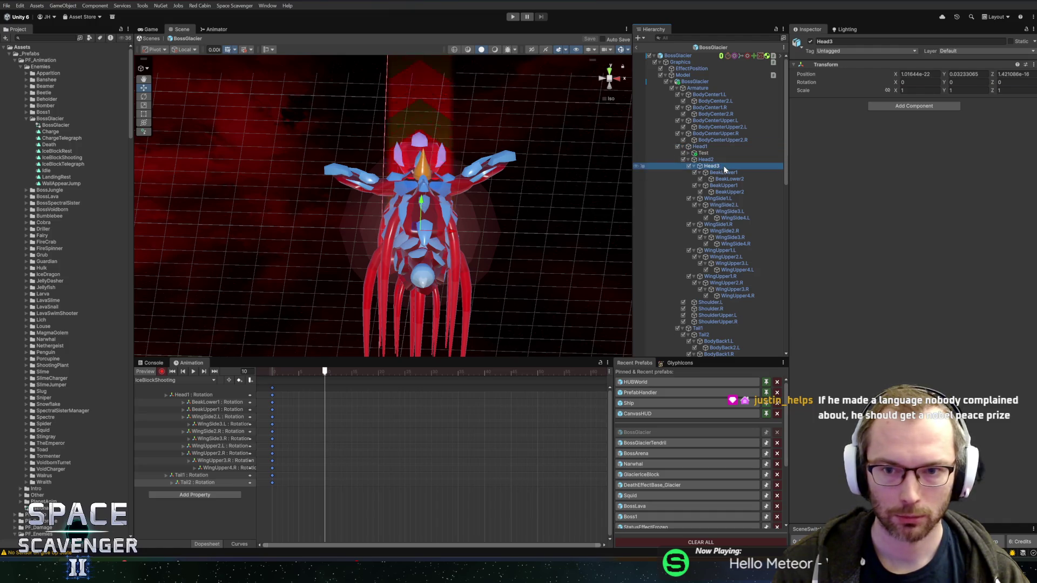
left_click(711, 153)
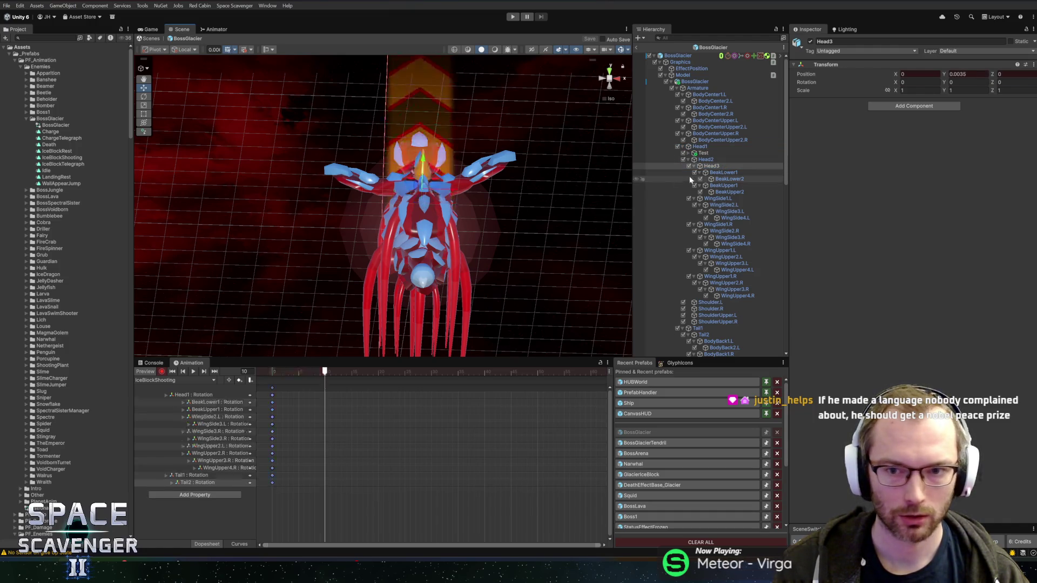
left_click_drag(421, 201, 422, 215)
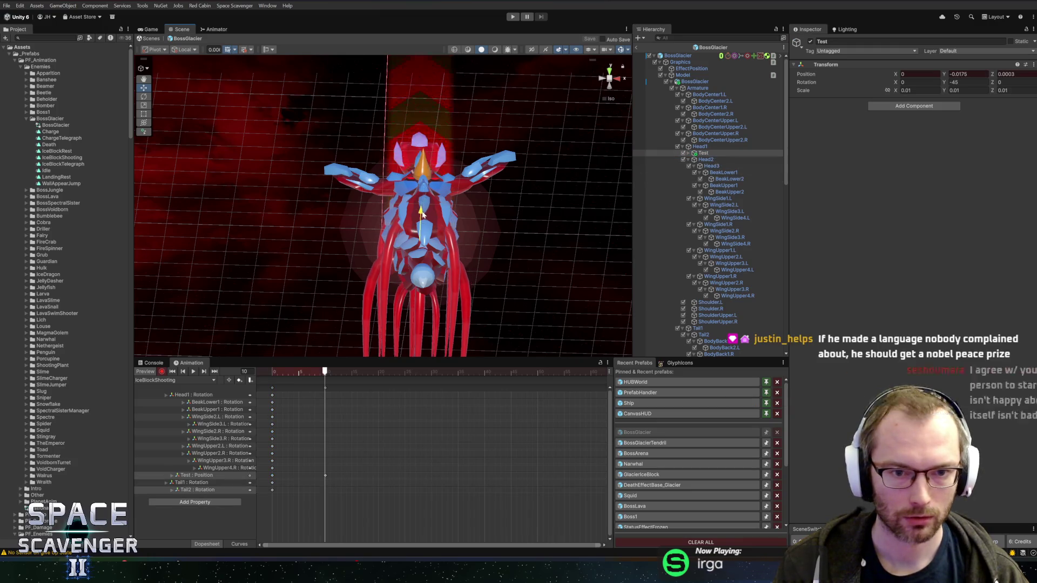
key("ctrl+z")
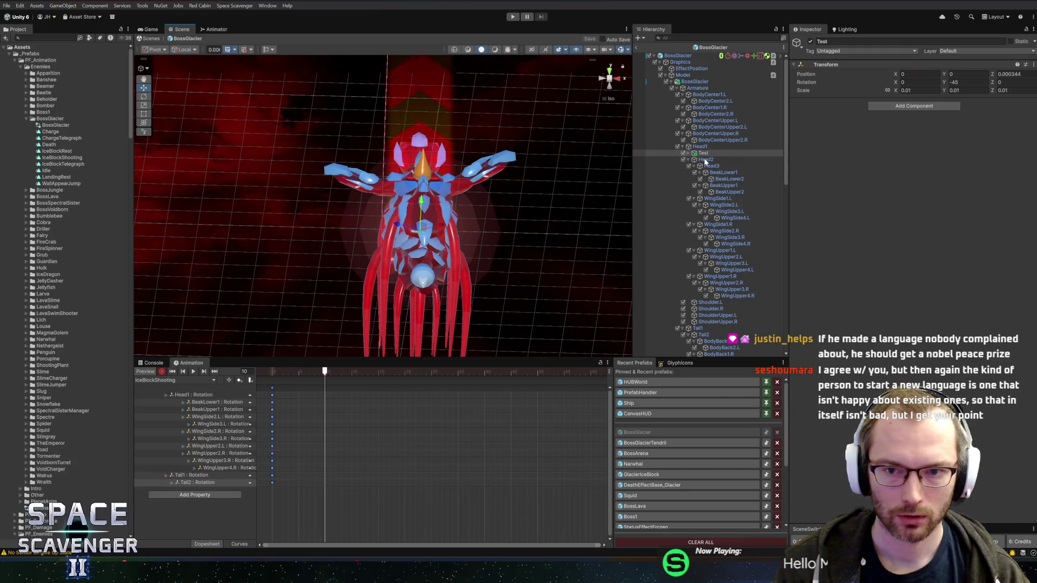
left_click(705, 160)
left_click_drag(425, 205, 432, 196)
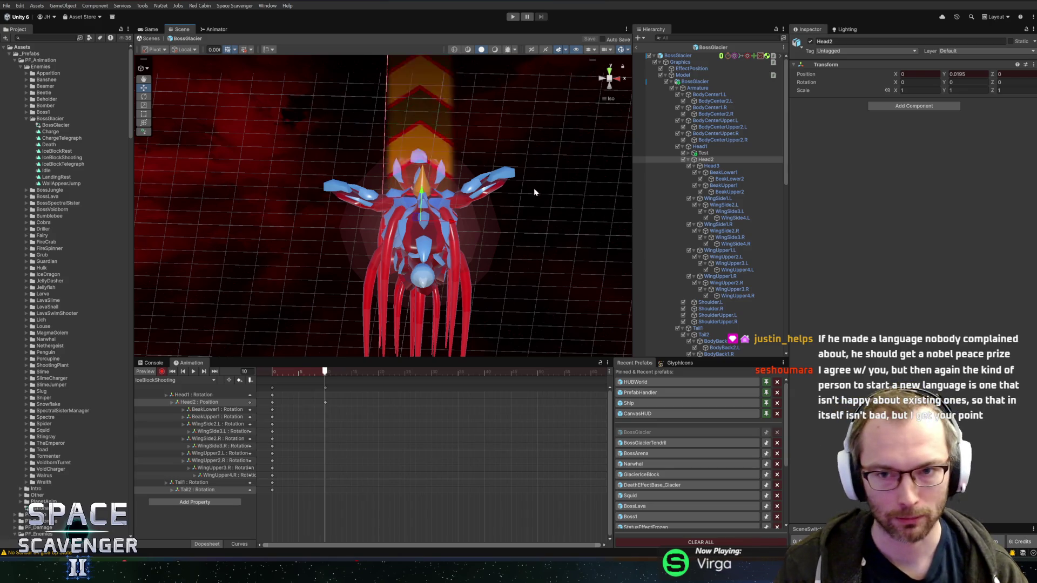
left_click_drag(424, 193, 425, 200)
scroll(481, 161, "up", 3)
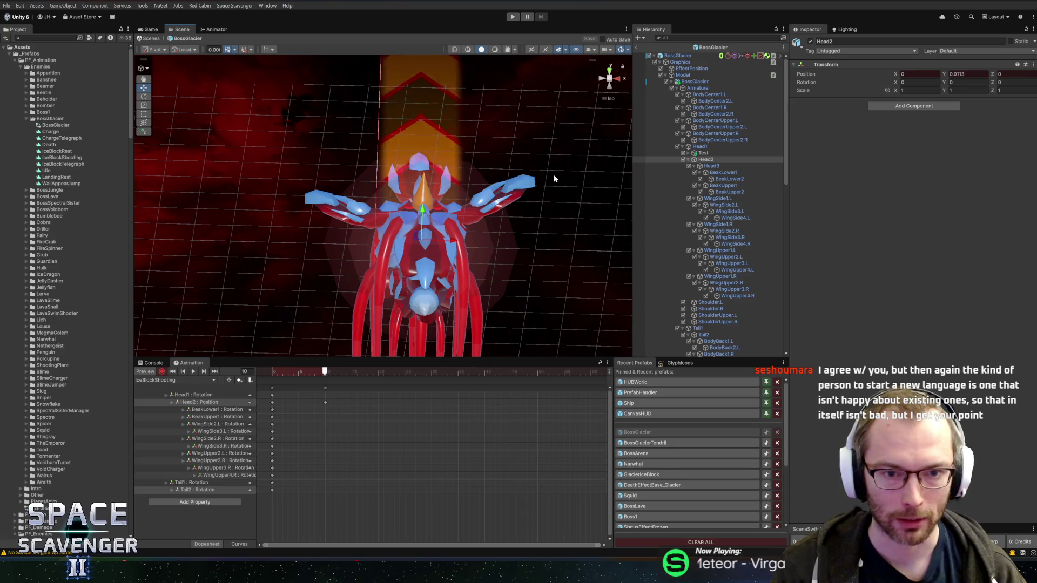
left_click(718, 174)
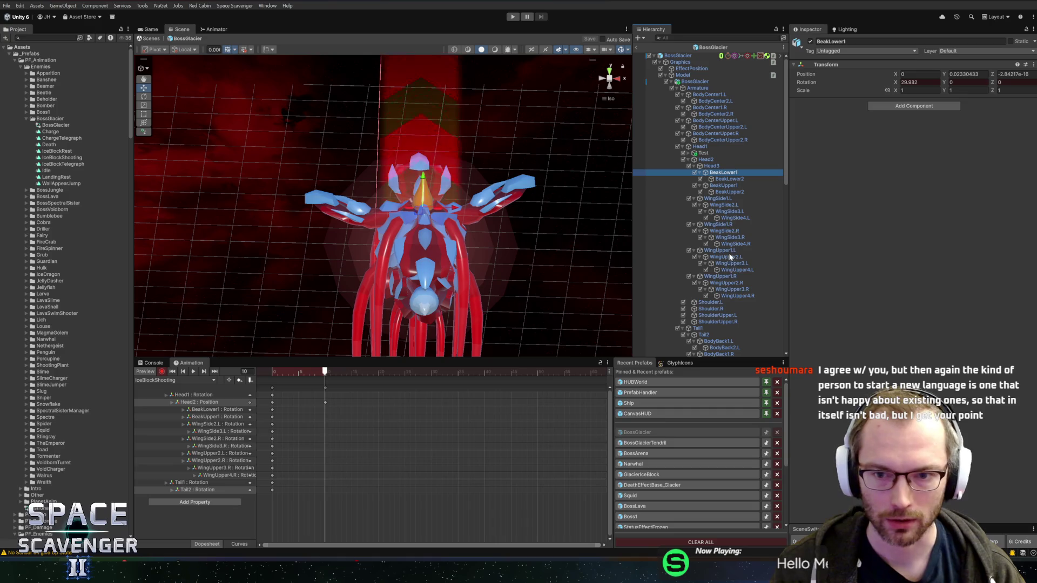
- Tilt the WingSide2.L wing upward with the Rotate gizmo
left_click(718, 199)
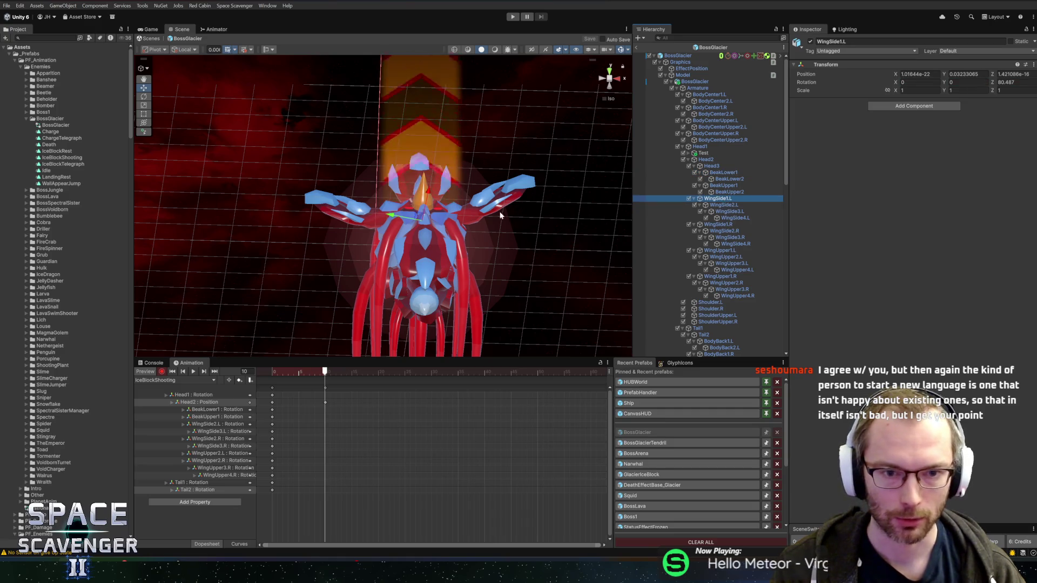
left_click(723, 205)
key("e")
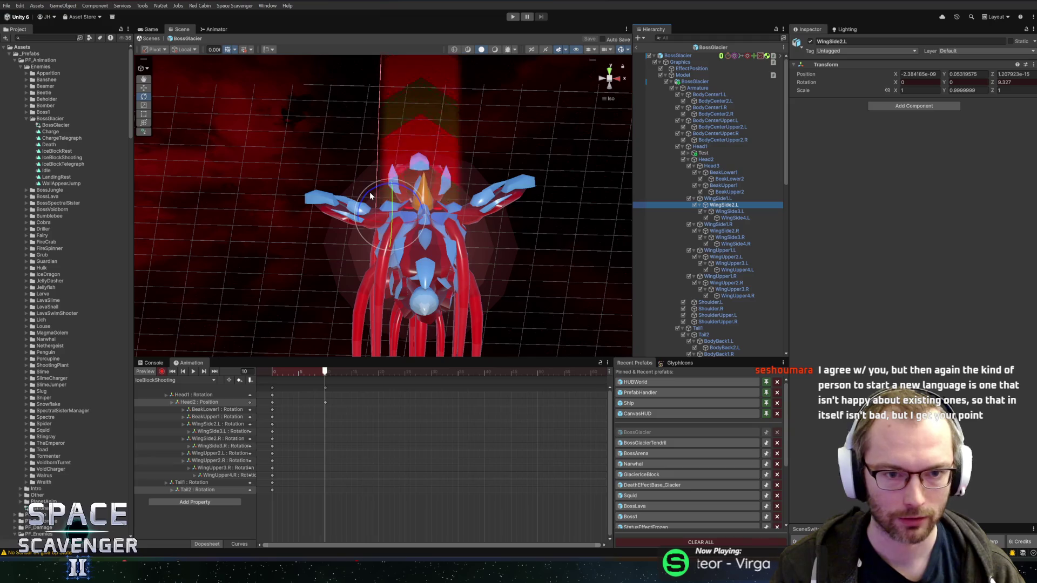
left_click_drag(370, 196, 378, 176)
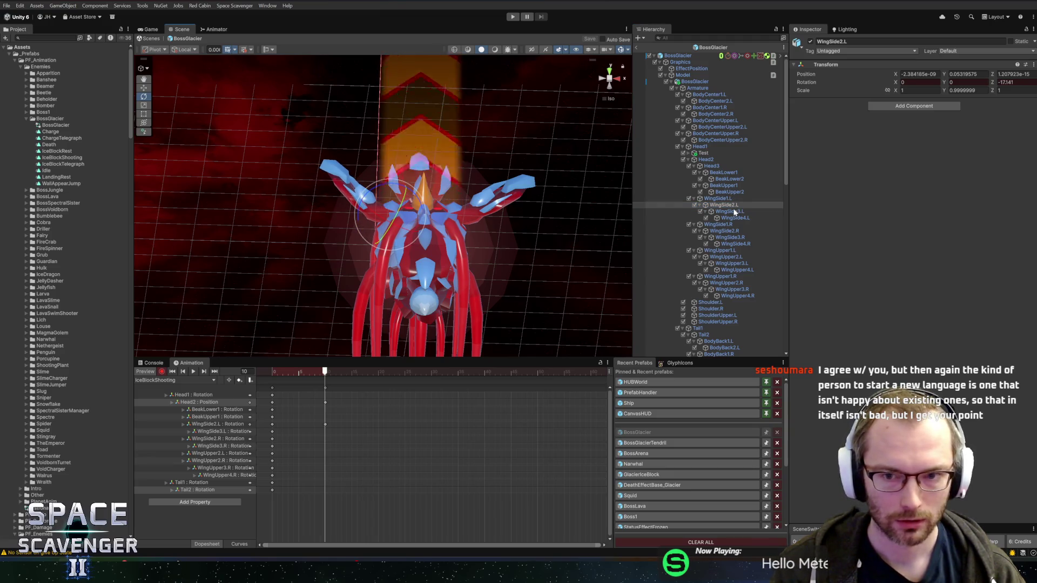
- Key new rotations for the right wing's WingUpper2.R and WingUpper4.R bones
left_click(723, 231)
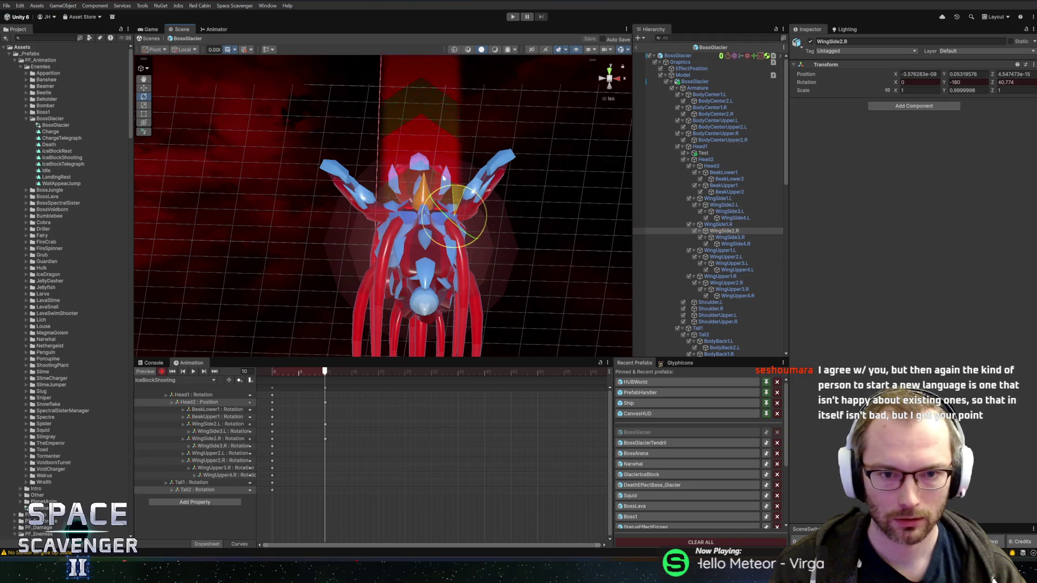
left_click(726, 257)
mouse_move(540, 259)
left_mouse_down()
mouse_move(470, 264)
mouse_move(411, 229)
mouse_move(413, 176)
left_mouse_up()
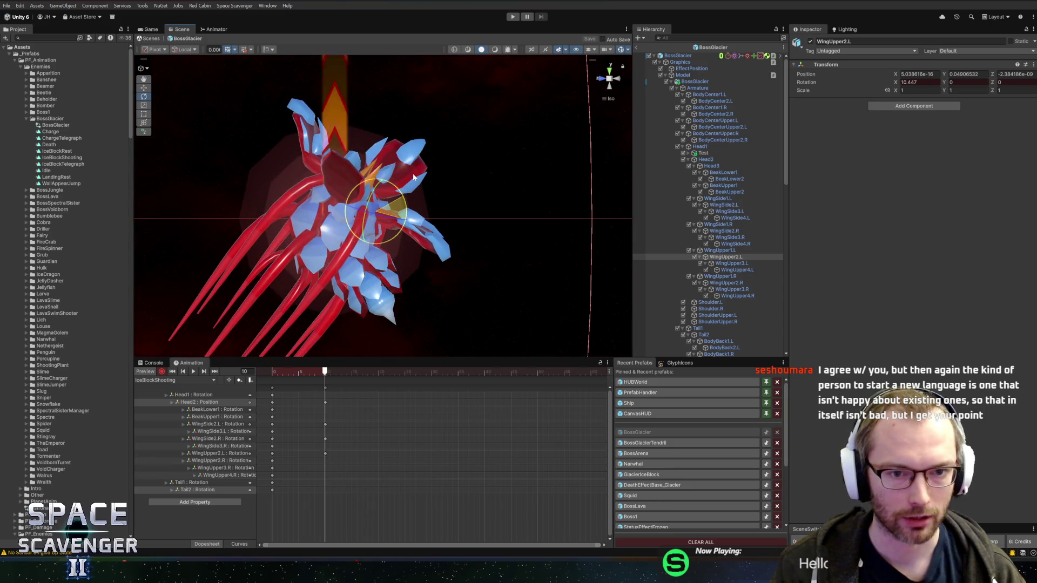
left_click(731, 283)
left_click_drag(350, 150, 372, 169)
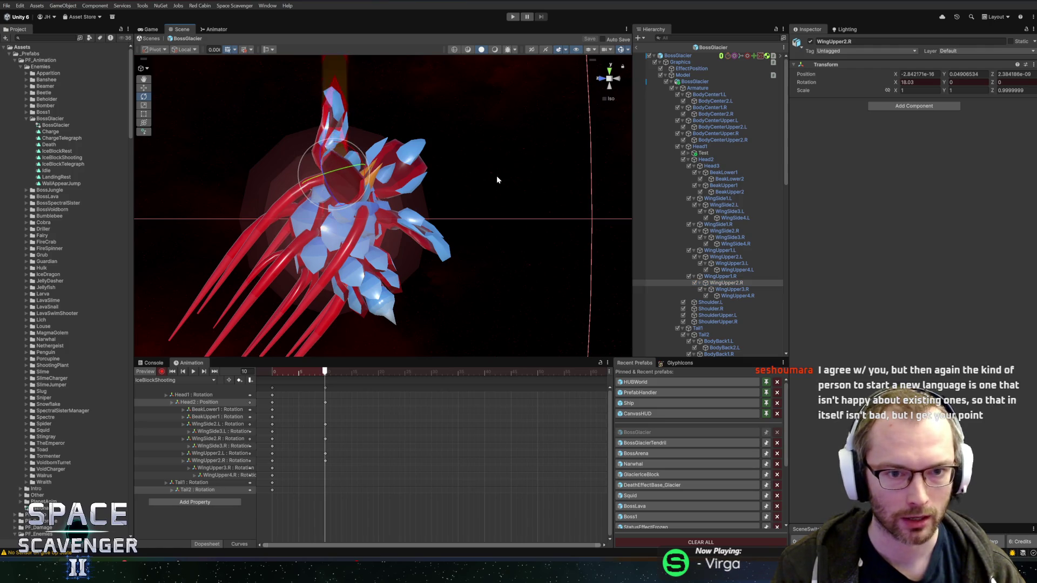
left_click(738, 296)
mouse_move(364, 115)
left_mouse_down()
mouse_move(387, 145)
mouse_move(381, 96)
left_mouse_up()
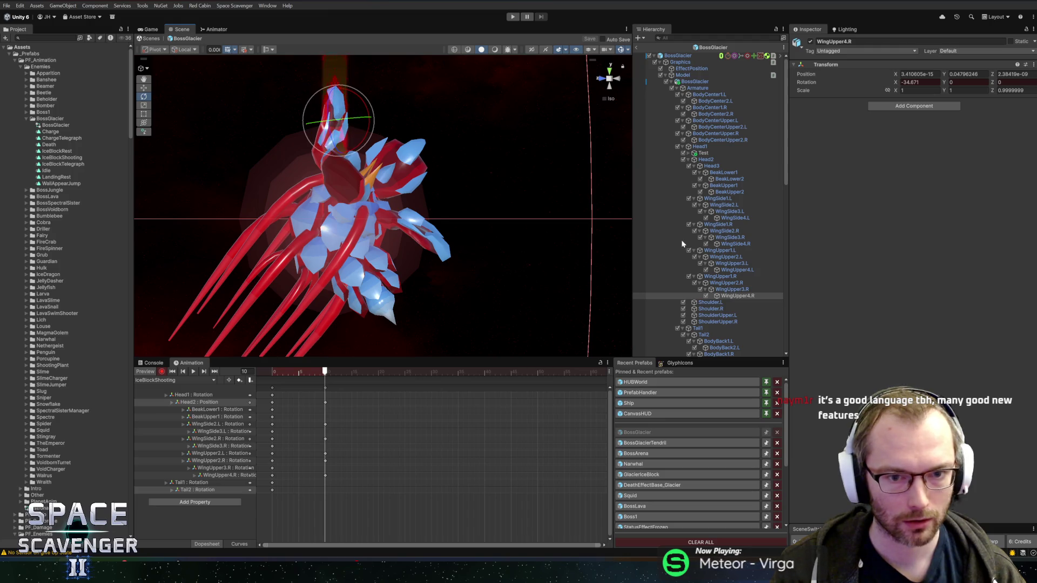
- Try rotating WingUpper4.L and WingUpper3.L, undoing each attempt
left_click(746, 270)
mouse_move(446, 220)
left_mouse_down()
mouse_move(463, 261)
mouse_move(459, 180)
mouse_move(458, 197)
left_mouse_up()
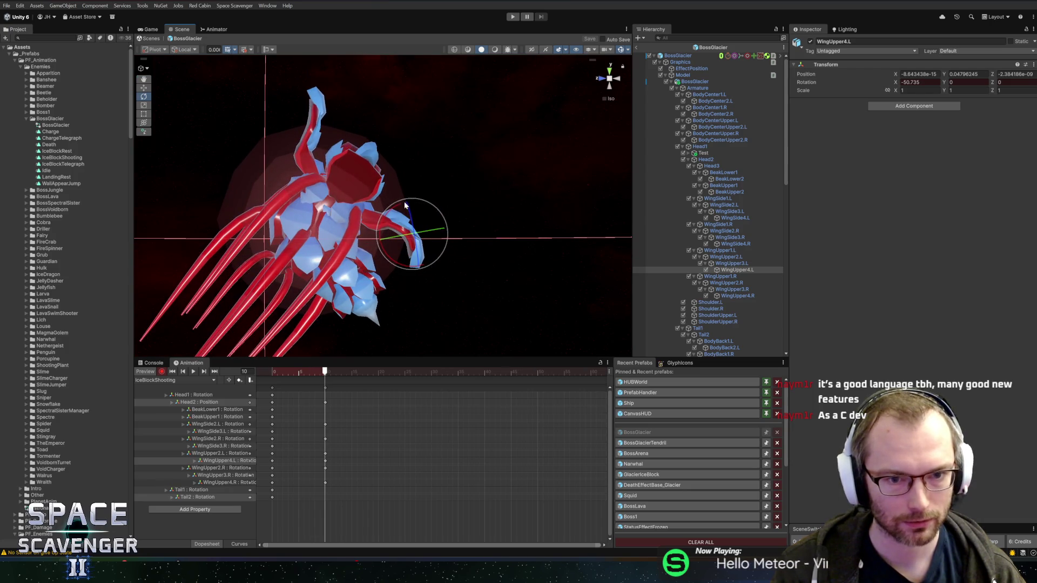
key("ctrl+z")
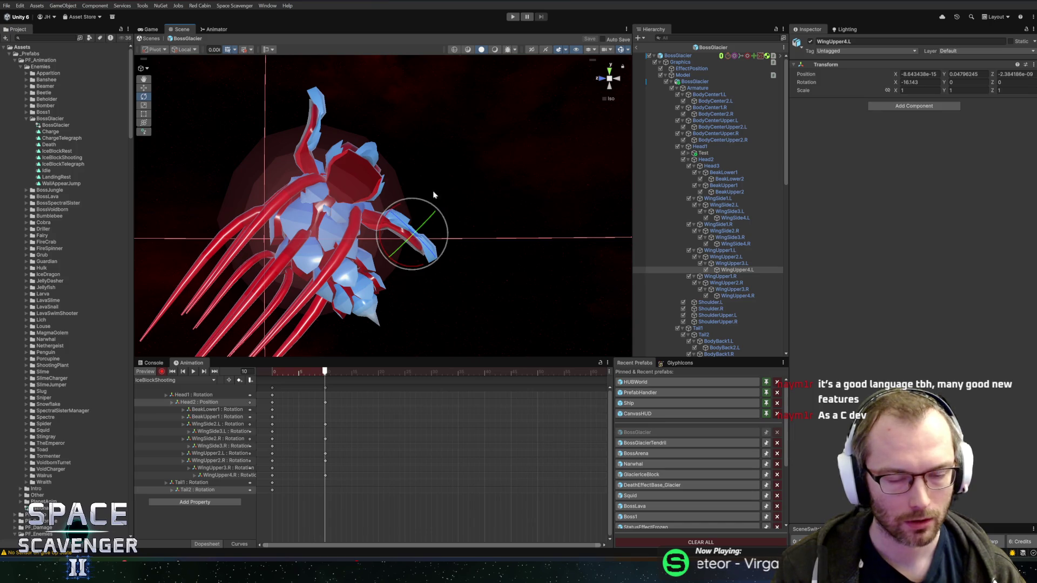
mouse_move(422, 199)
left_mouse_down()
mouse_move(403, 201)
mouse_move(383, 271)
left_mouse_up()
key("ctrl+z")
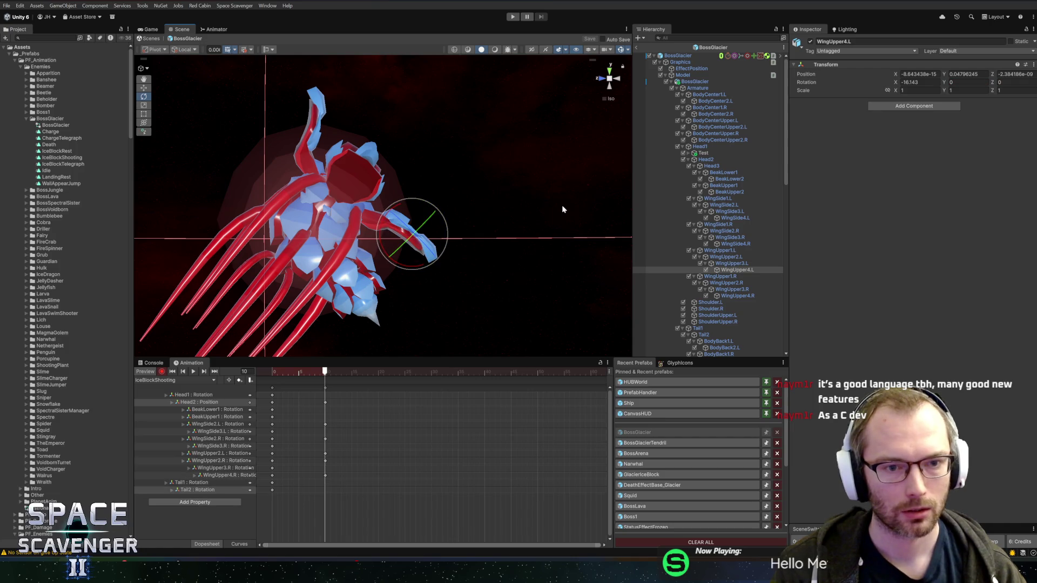
left_click(735, 264)
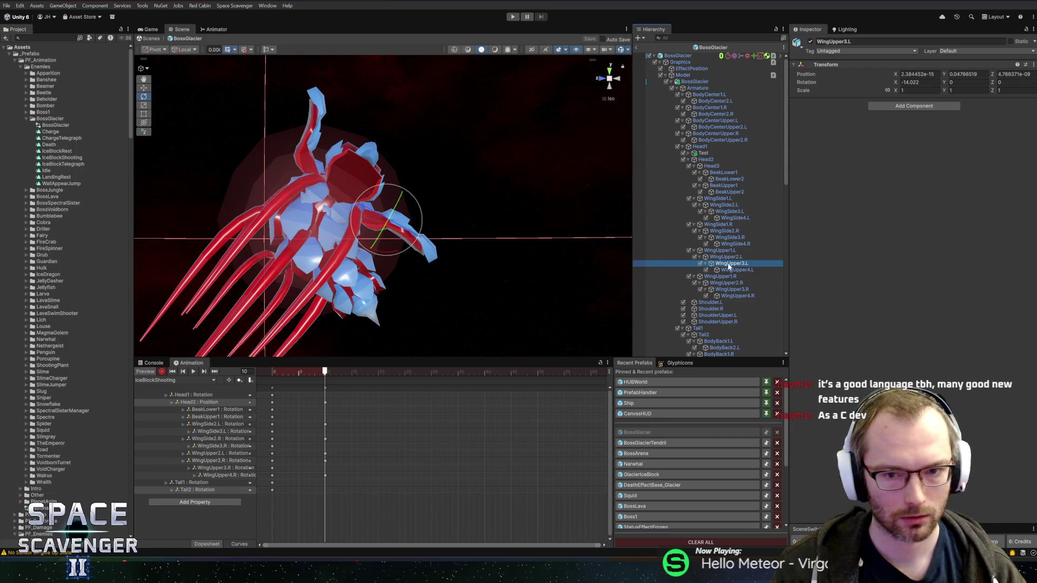
left_click_drag(363, 198, 360, 227)
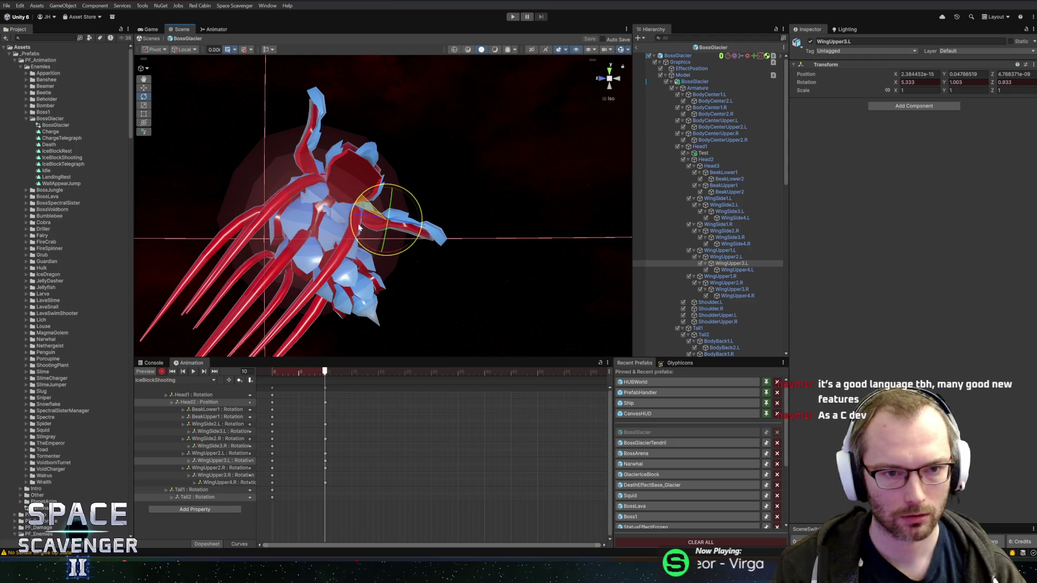
key("ctrl+z")
- Raise the left wing by rotating WingUpper2.L and WingUpper4.L, then scrub to preview
left_click(723, 256)
mouse_move(335, 187)
left_mouse_down()
mouse_move(327, 202)
mouse_move(452, 194)
left_mouse_up()
mouse_move(423, 162)
left_mouse_down()
mouse_move(472, 173)
mouse_move(465, 168)
left_mouse_up()
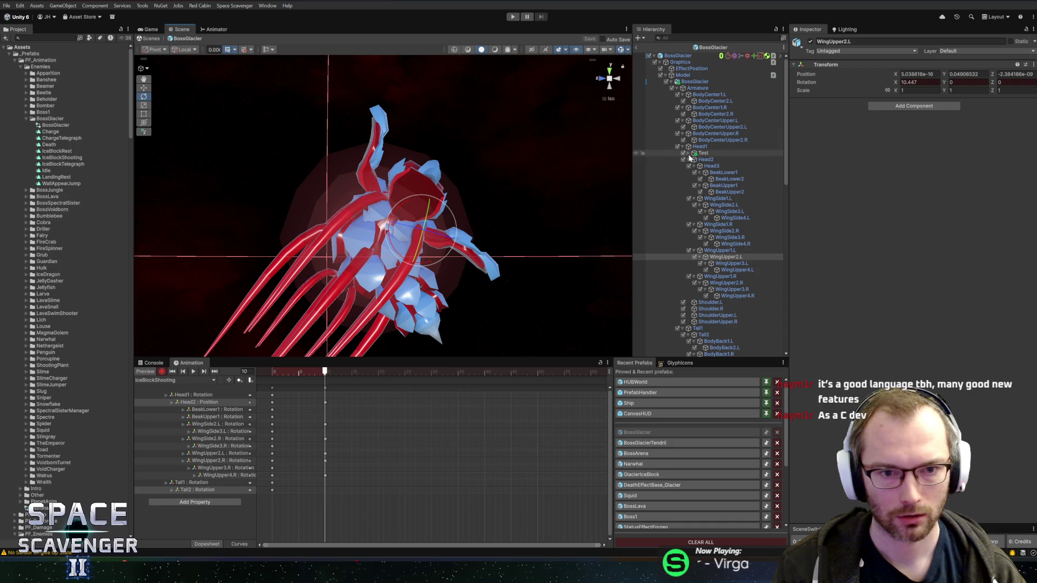
left_click(736, 269)
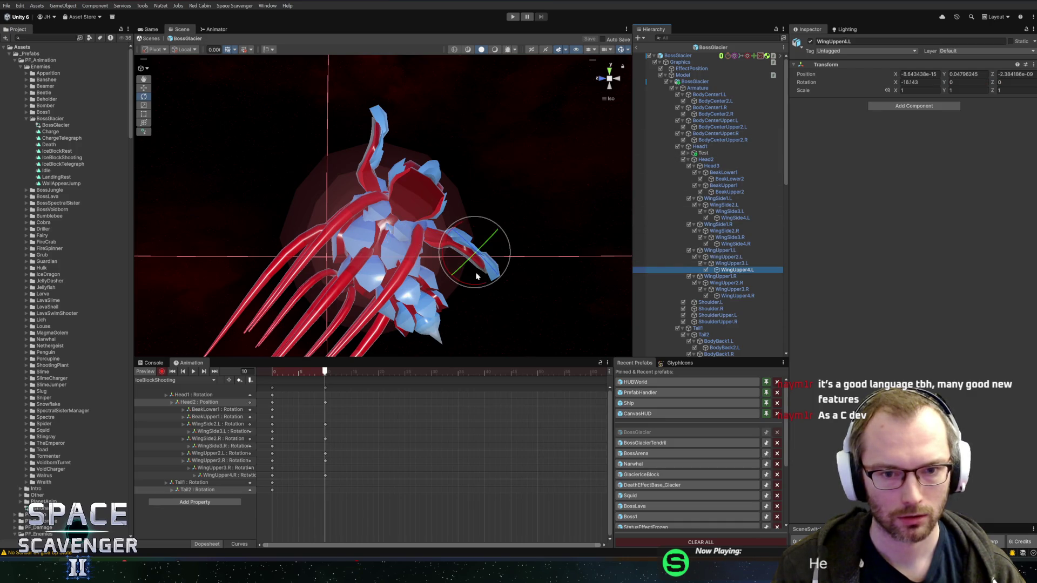
left_click_drag(474, 282, 478, 286)
left_click_drag(544, 261, 508, 270)
mouse_move(318, 376)
left_mouse_down()
mouse_move(273, 371)
mouse_move(325, 371)
left_mouse_up()
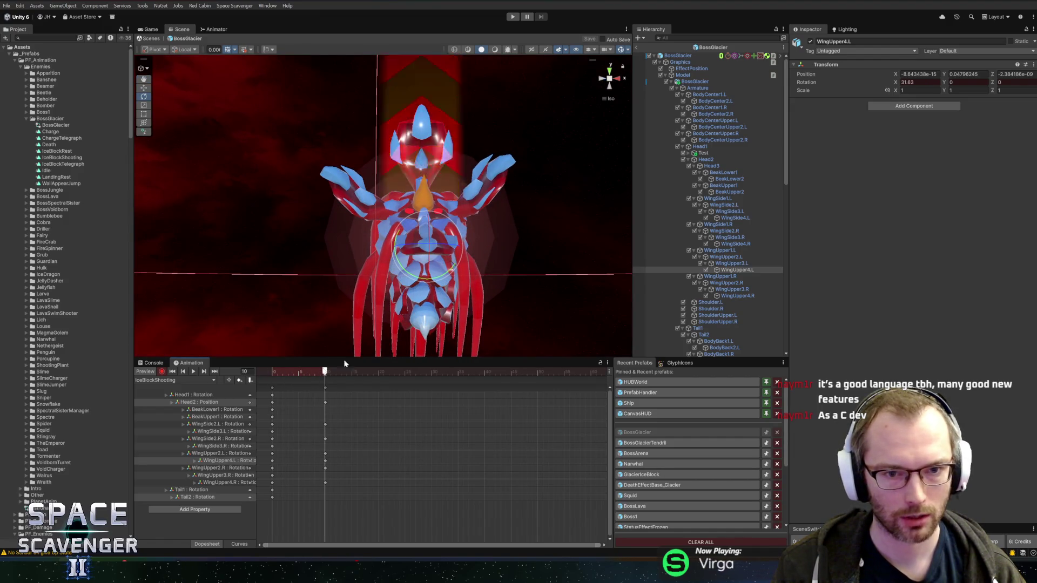
- Rotate WingSide2.L and WingSide2.R outward to spread both side wings
left_click(724, 206)
left_click_drag(381, 183, 409, 179)
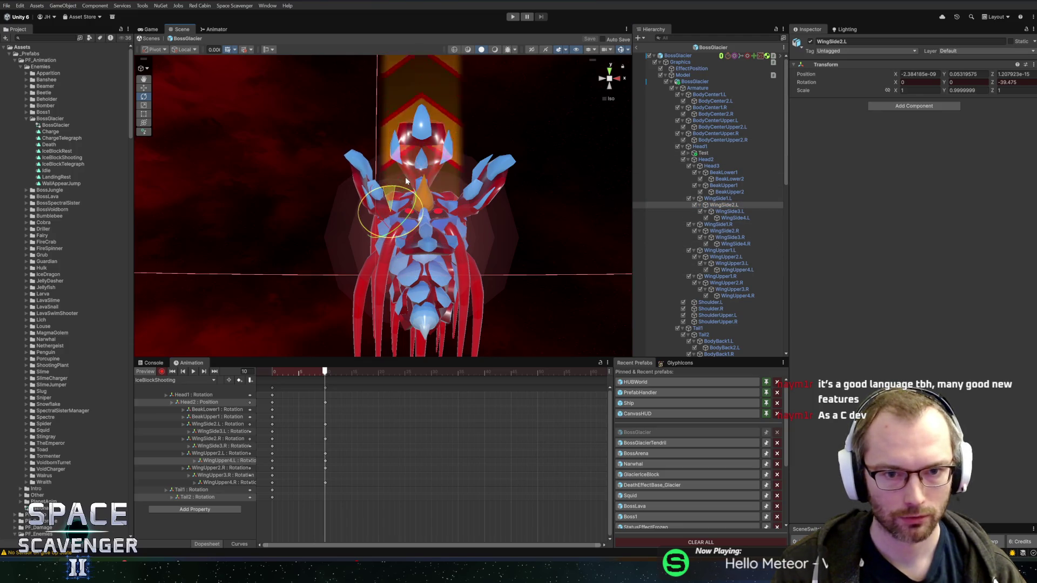
left_click(724, 231)
left_click_drag(459, 192, 442, 182)
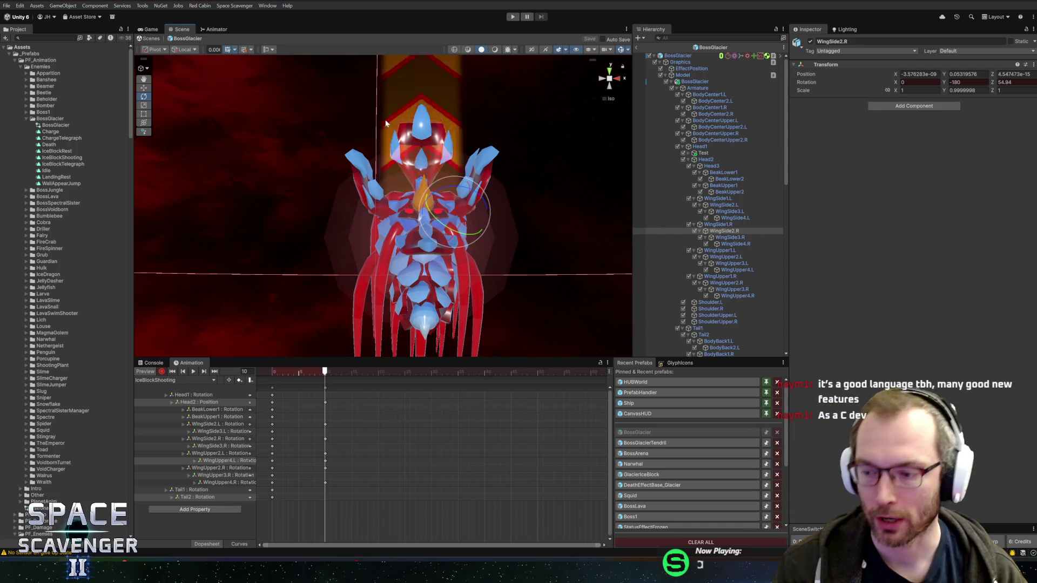
- Check the new wing pose from the side view and scrub the timeline to preview it
scroll(403, 198, "down", 1)
scroll(448, 185, "up", 3)
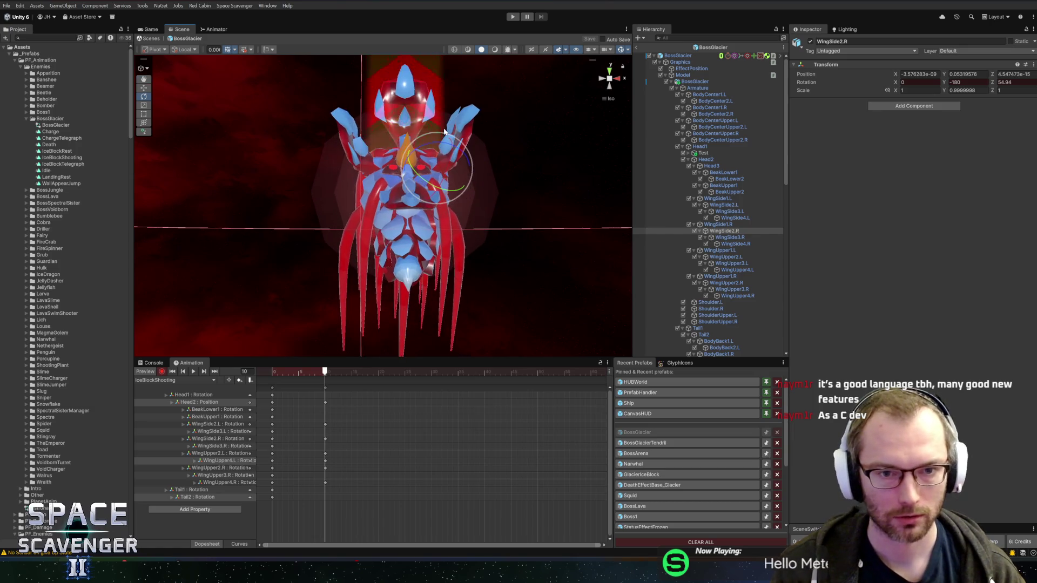
scroll(493, 194, "up", 1)
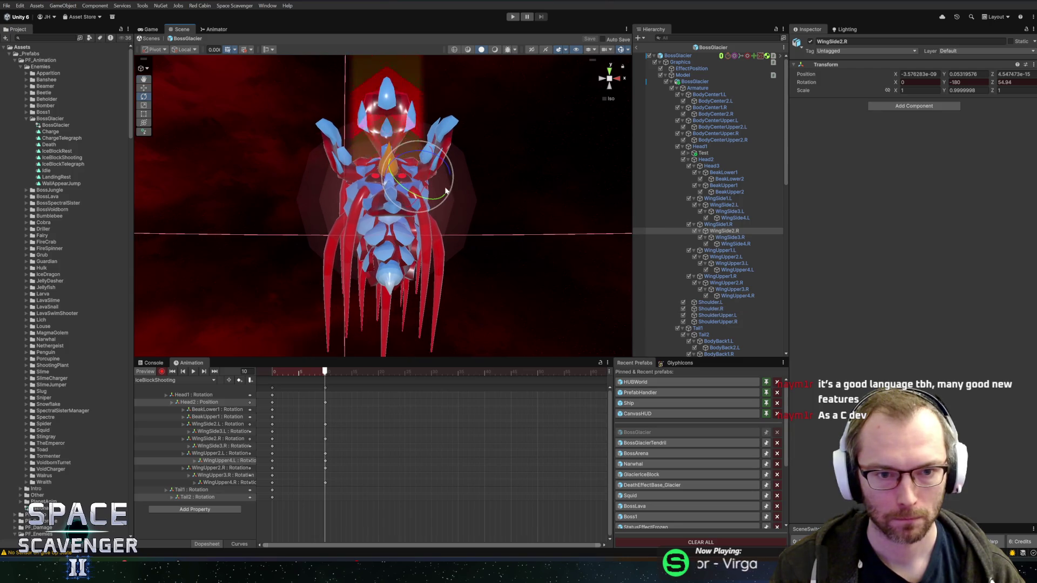
left_click(603, 78)
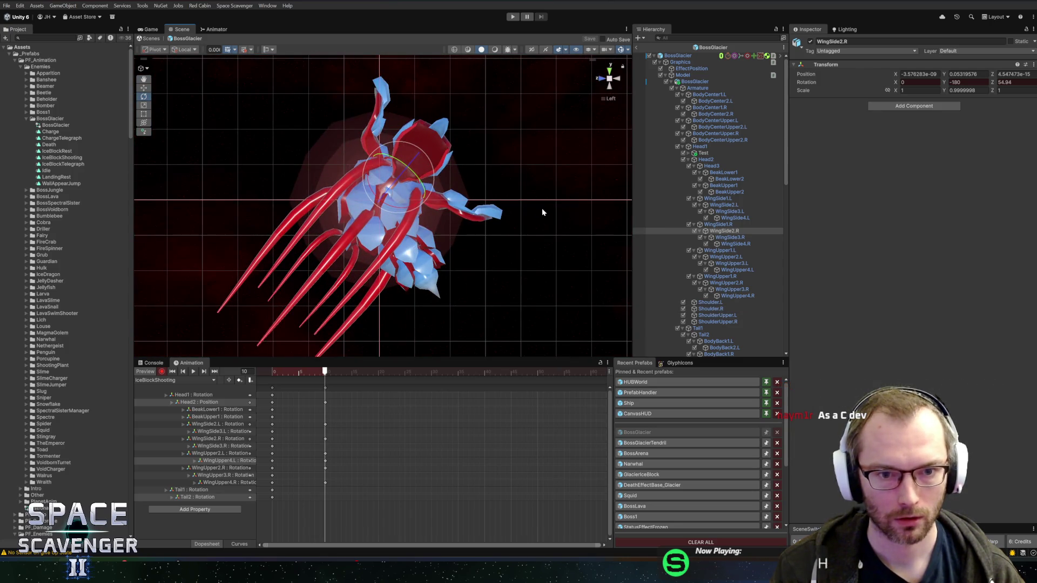
mouse_move(324, 369)
left_mouse_down()
mouse_move(278, 371)
mouse_move(326, 372)
left_mouse_up()
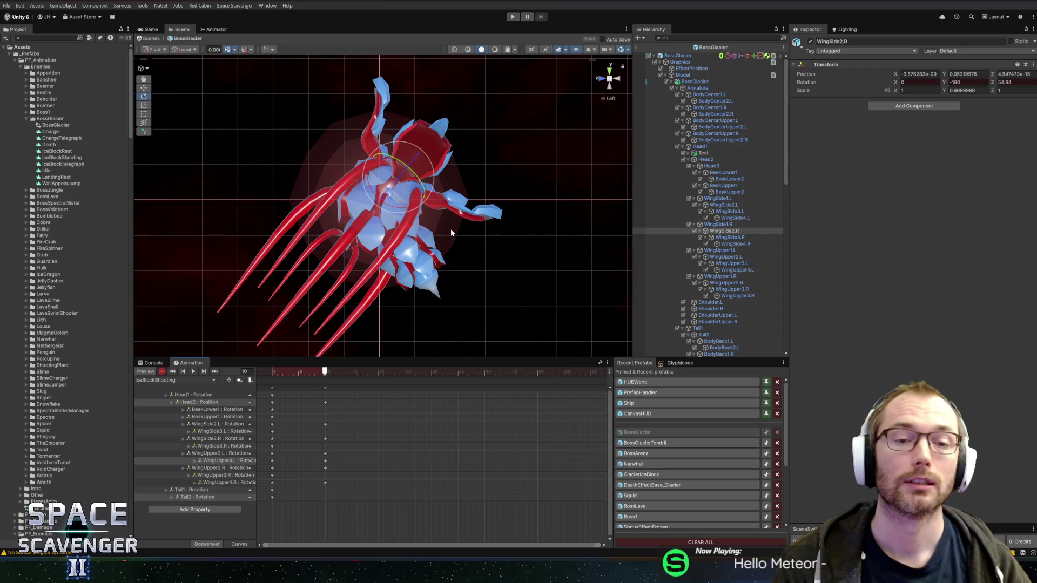
left_click_drag(505, 190, 432, 195)
mouse_move(324, 371)
left_mouse_down()
mouse_move(273, 371)
mouse_move(325, 372)
left_mouse_up()
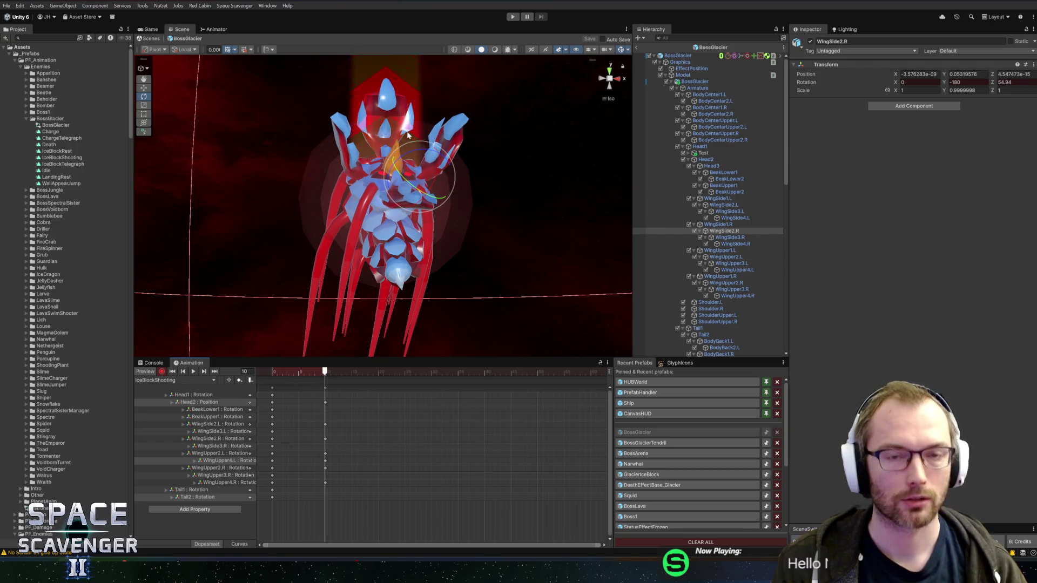
left_click(690, 88)
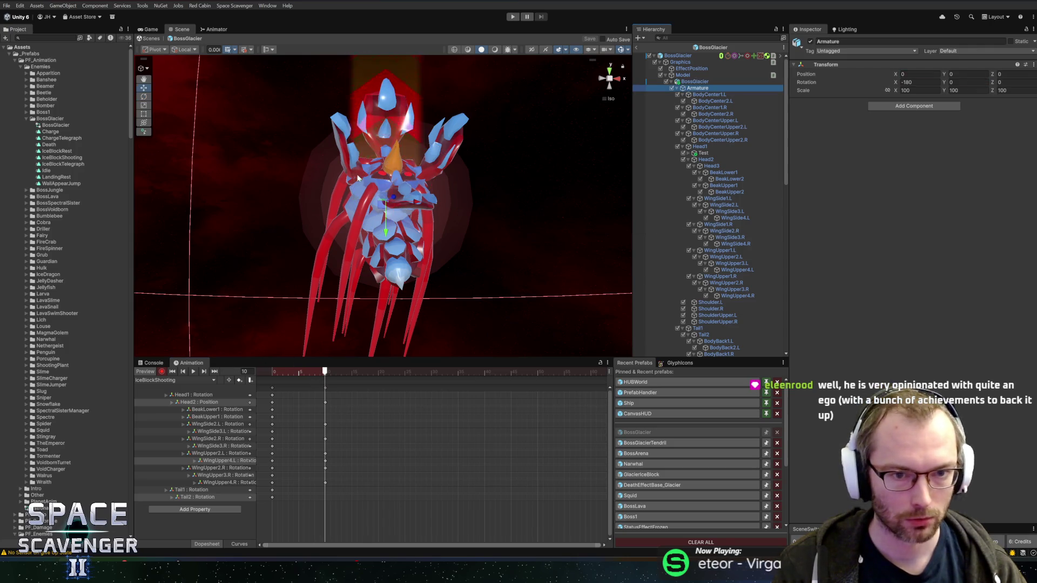
- Lower the Armature at frame 10 and set its Position Y back to 0 at frame 40
left_click_drag(386, 216, 390, 258)
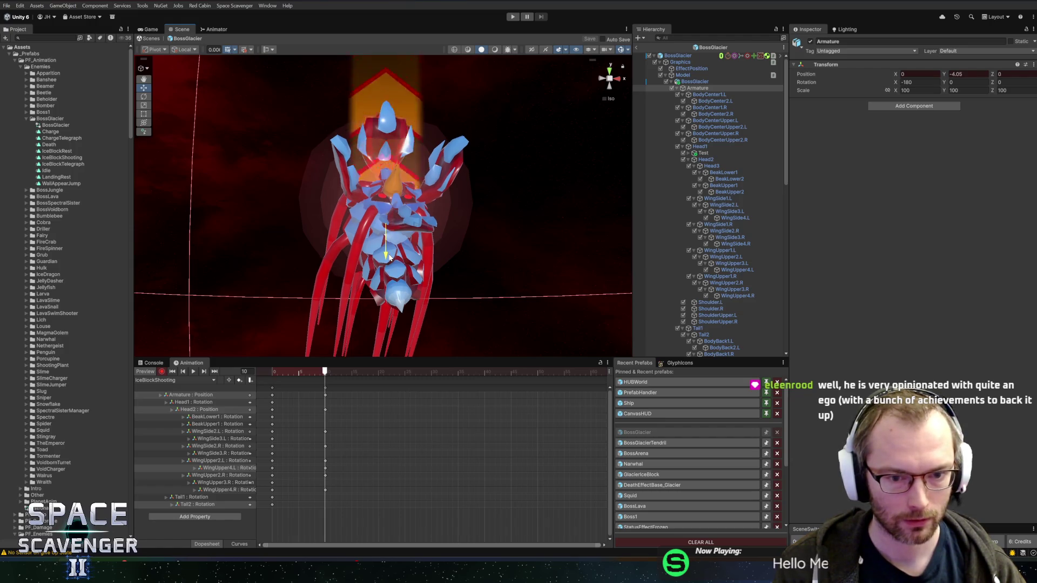
scroll(519, 394, "down", 1)
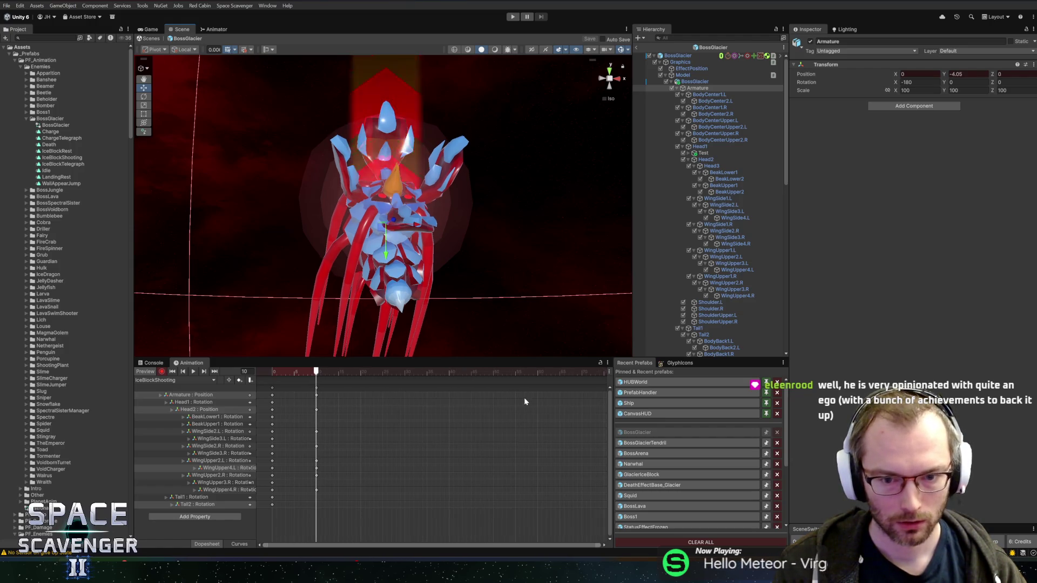
left_click(409, 372)
left_click_drag(408, 371, 449, 372)
left_click_drag(394, 236, 402, 240)
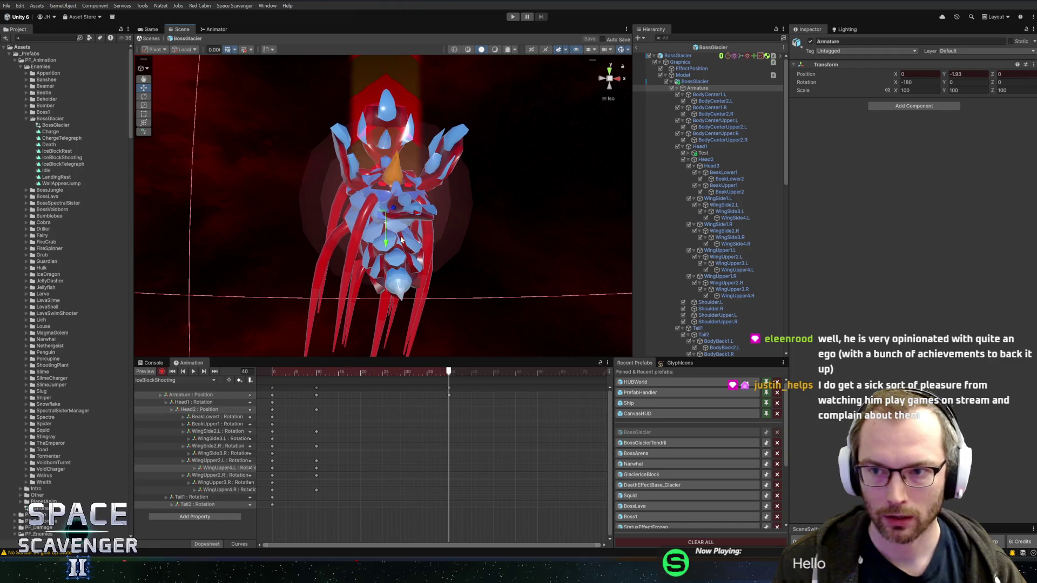
left_click(970, 76)
type("0")
- In Curves, steepen the first key's tangent so the Armature drops faster
left_click(211, 394)
left_click(240, 544)
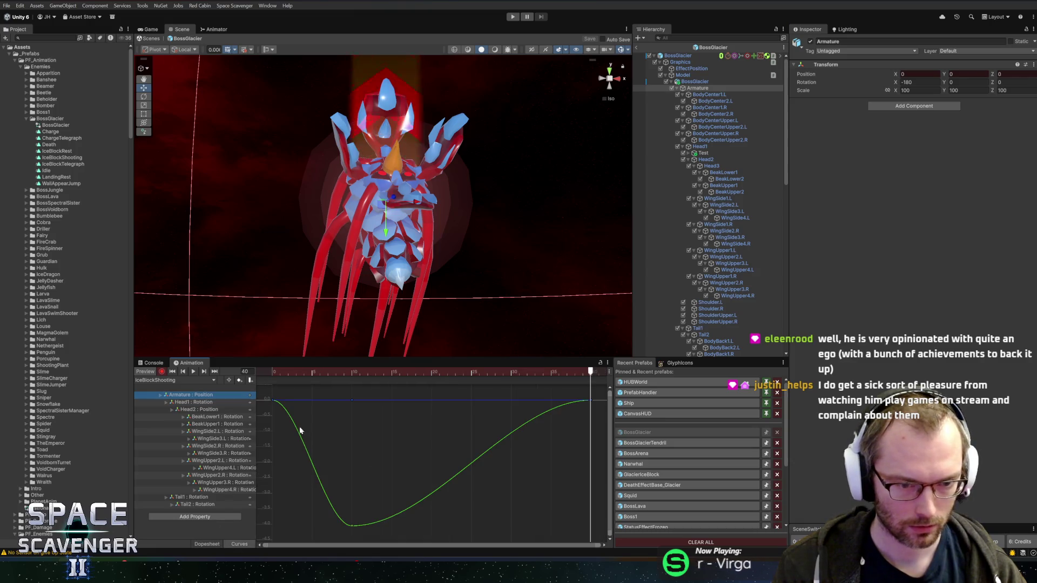
left_click_drag(338, 489, 366, 520)
left_click(272, 400)
left_click_drag(291, 407, 281, 432)
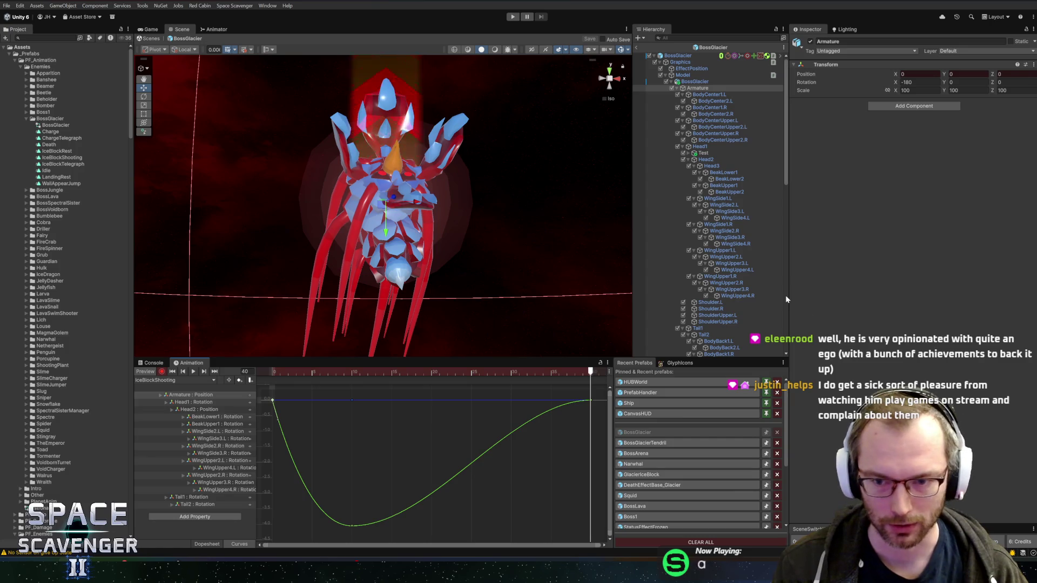
left_click_drag(785, 295, 802, 297)
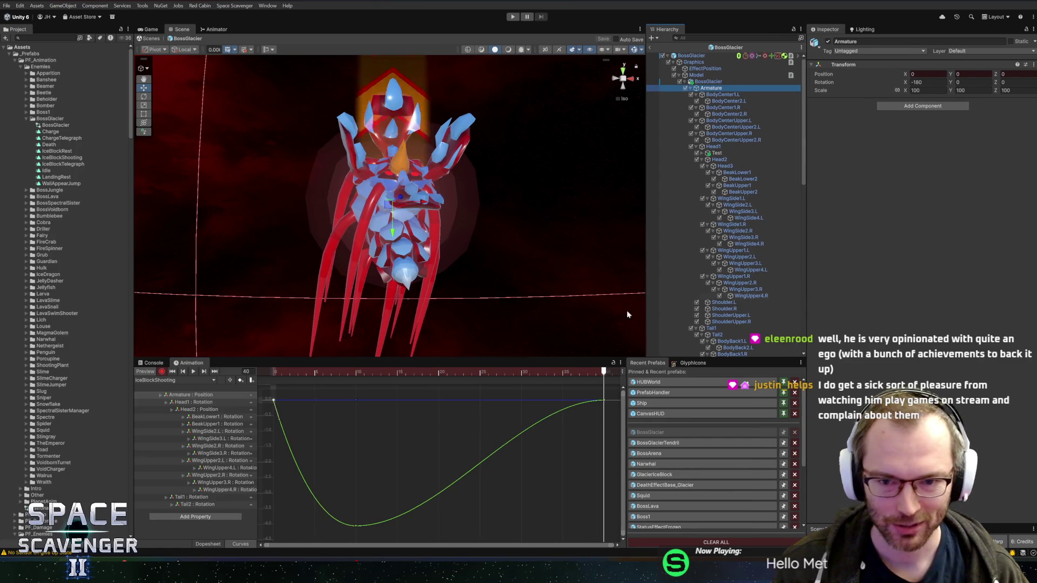
- Make the Animation window taller, zoom out the curve editor, and orbit the Scene view
left_click_drag(542, 359, 545, 324)
scroll(464, 412, "down", 2)
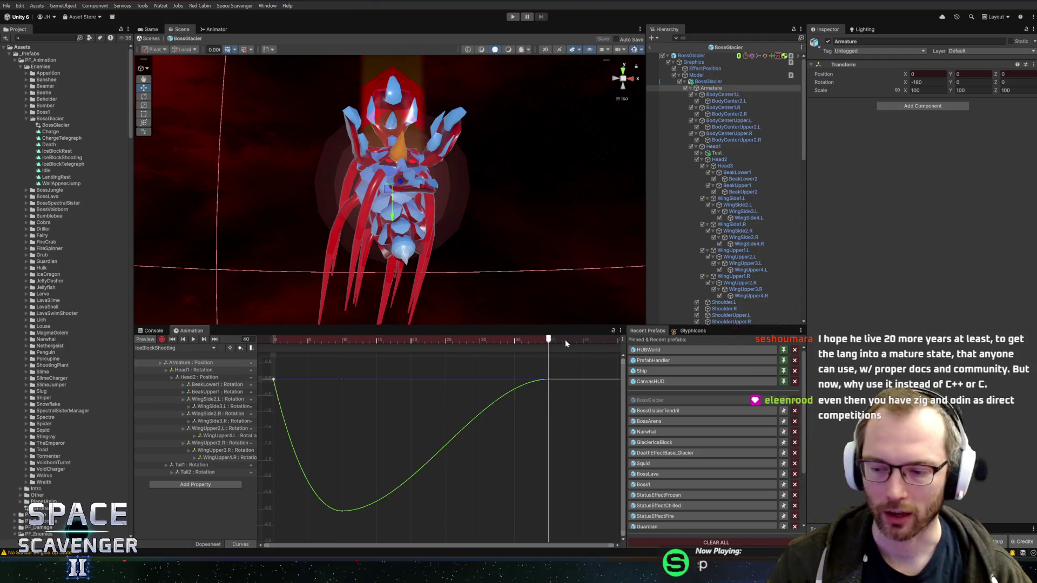
mouse_move(533, 157)
left_mouse_down()
mouse_move(318, 194)
mouse_move(511, 164)
mouse_move(501, 187)
mouse_move(536, 188)
mouse_move(544, 157)
mouse_move(491, 191)
mouse_move(513, 189)
left_mouse_up()
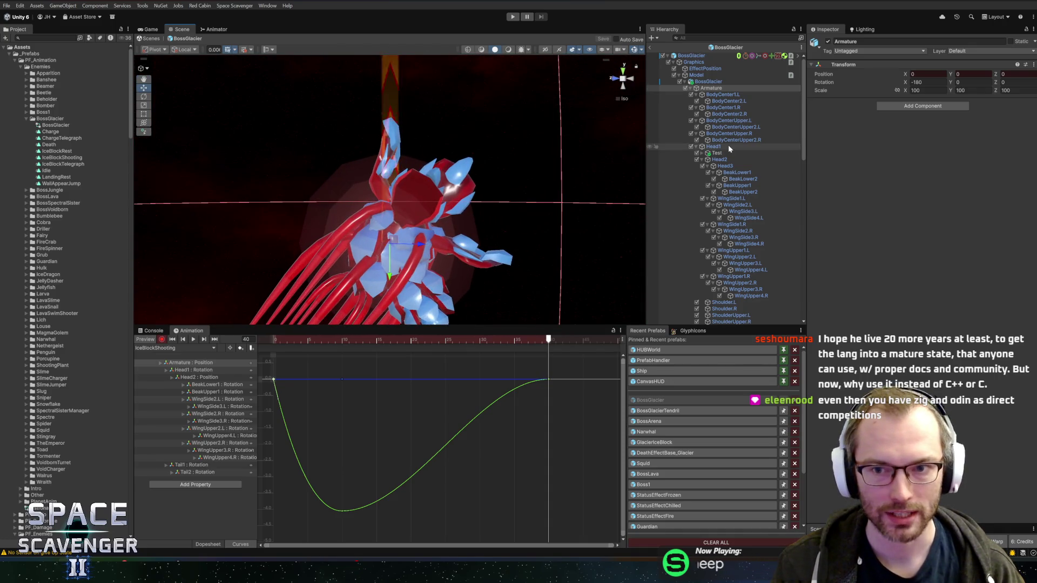
left_click(750, 296)
- Key a new WingUpper4.R rotation at frame 10 from the Dopesheet
key("e")
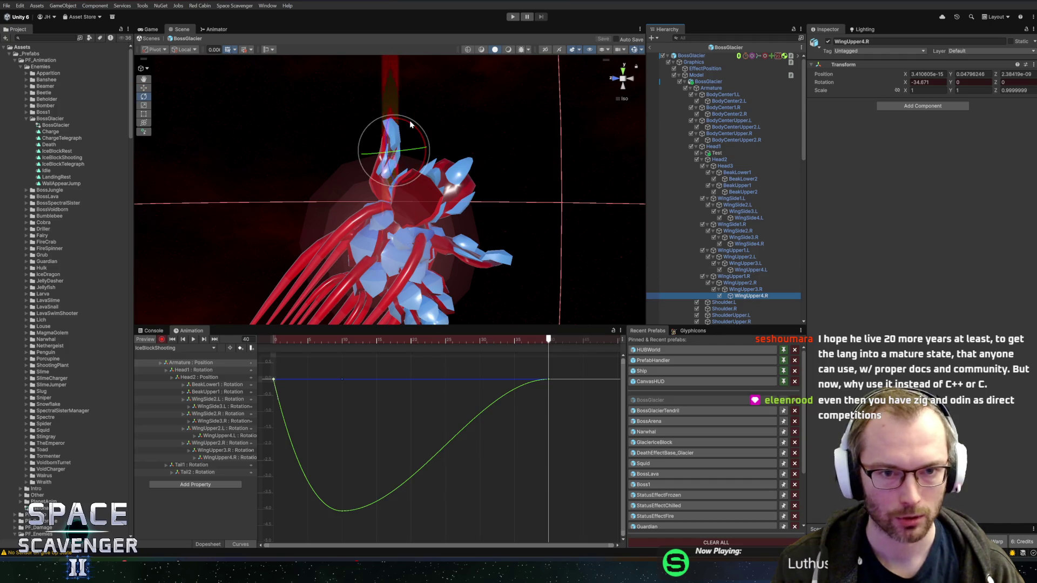
left_click_drag(432, 166, 477, 271)
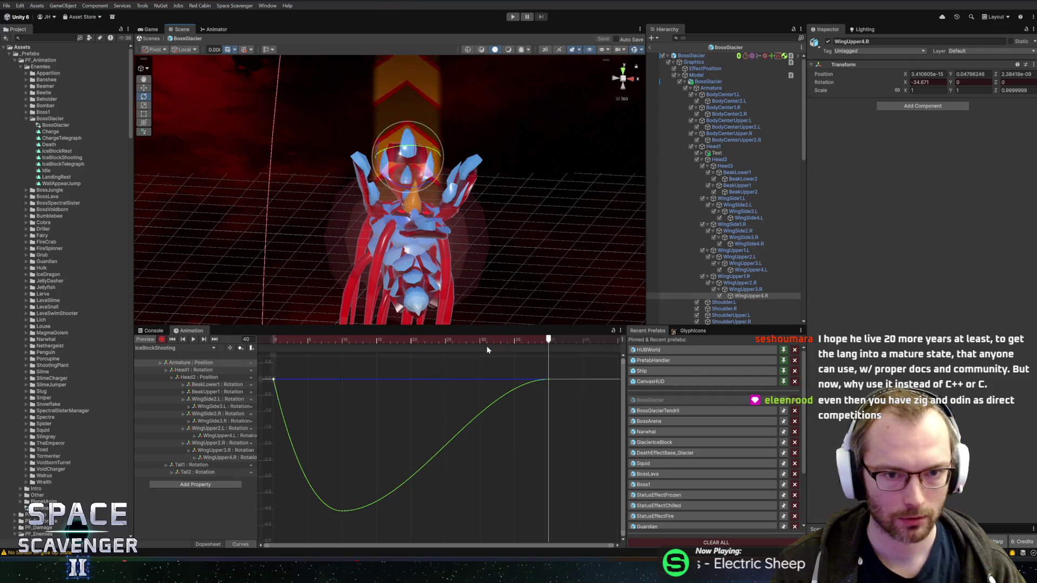
left_click(219, 543)
left_click_drag(539, 340, 342, 340)
left_click_drag(486, 216, 528, 243)
left_click_drag(413, 148, 437, 207)
- At frame 40, raise Head2 slightly and tilt Head1 back to about 168.6° X
left_click_drag(342, 341, 549, 341)
left_click(615, 79)
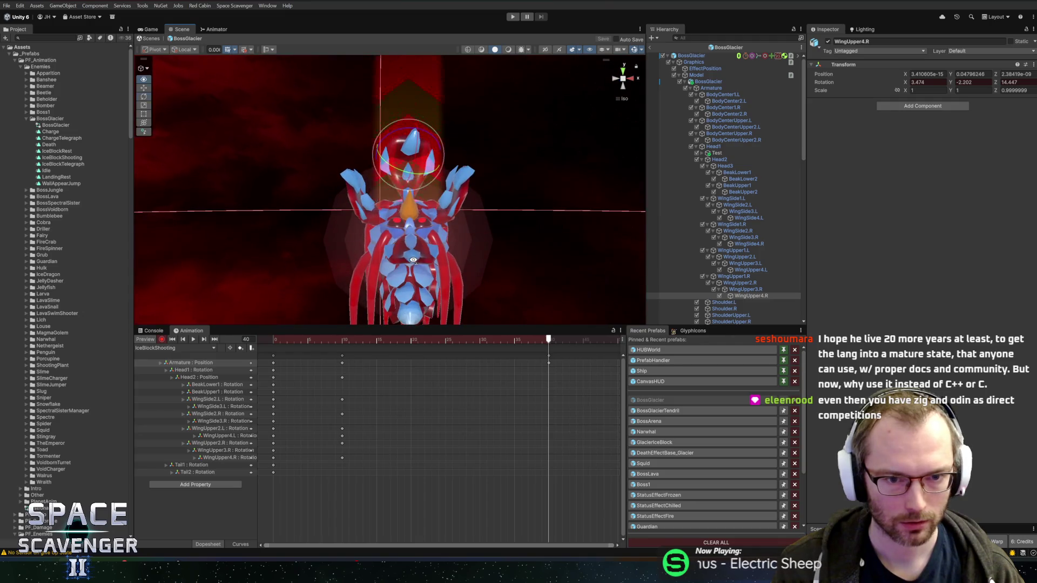
left_click(724, 160)
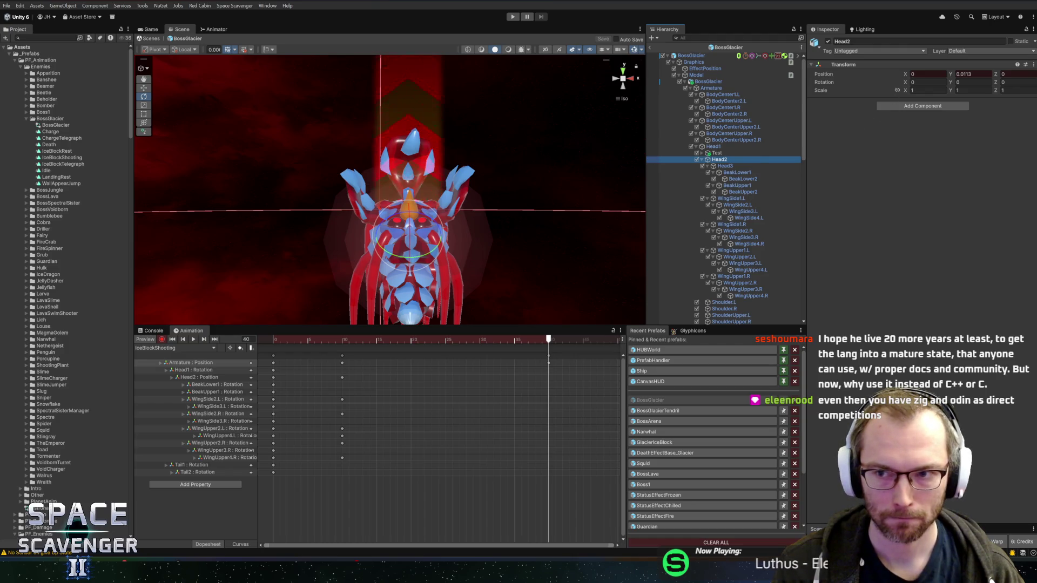
left_click(972, 74)
type("0")
key("Escape")
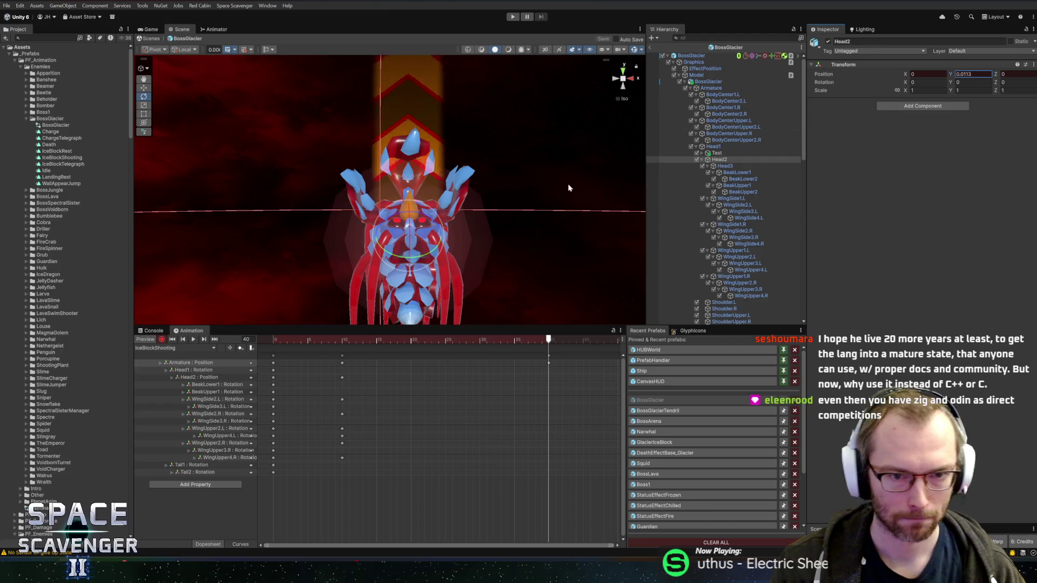
key("w")
left_click_drag(409, 205, 423, 195)
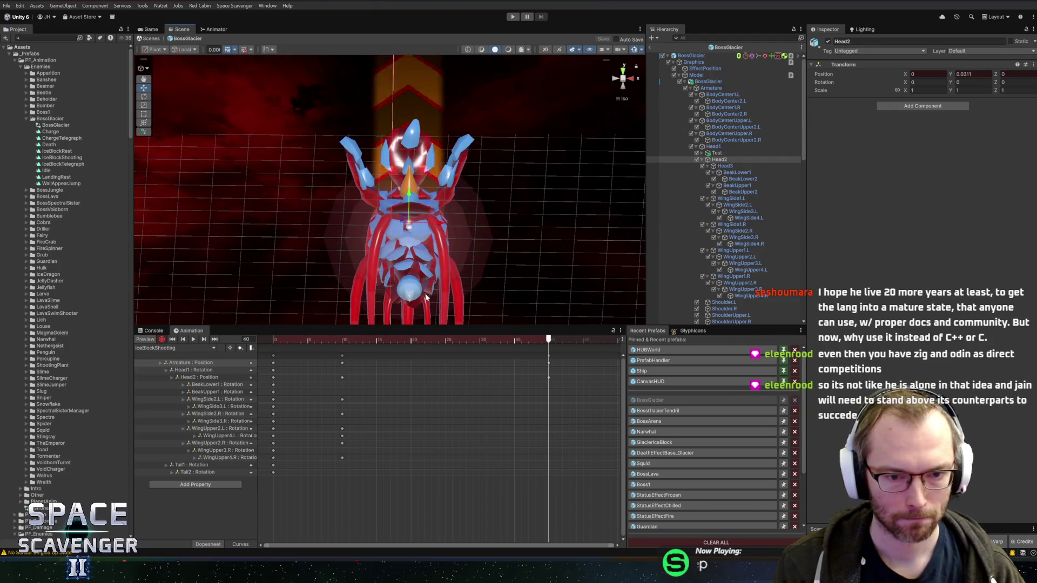
left_click(195, 370)
key("e")
left_click_drag(414, 229, 417, 208)
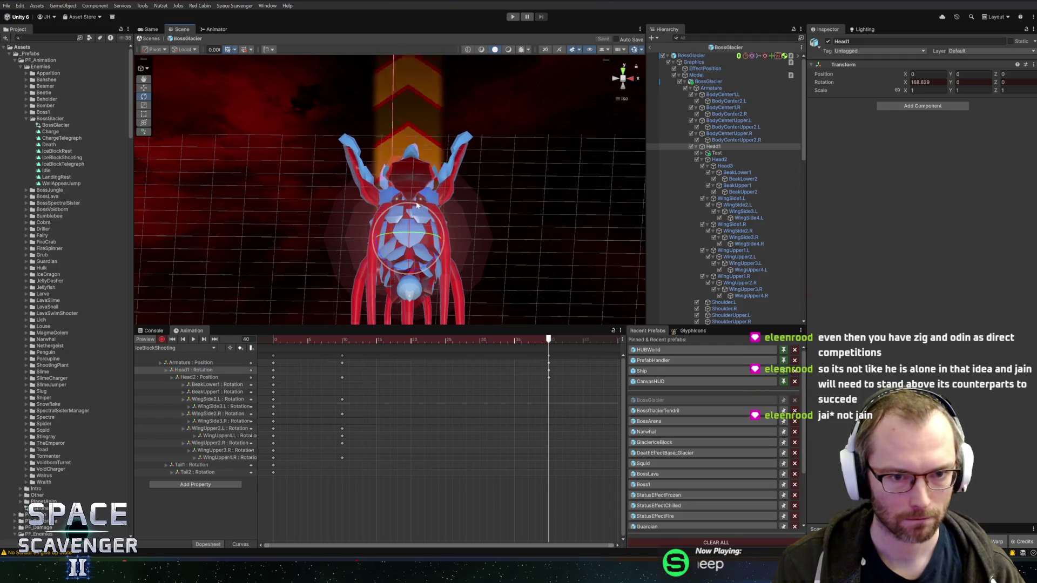